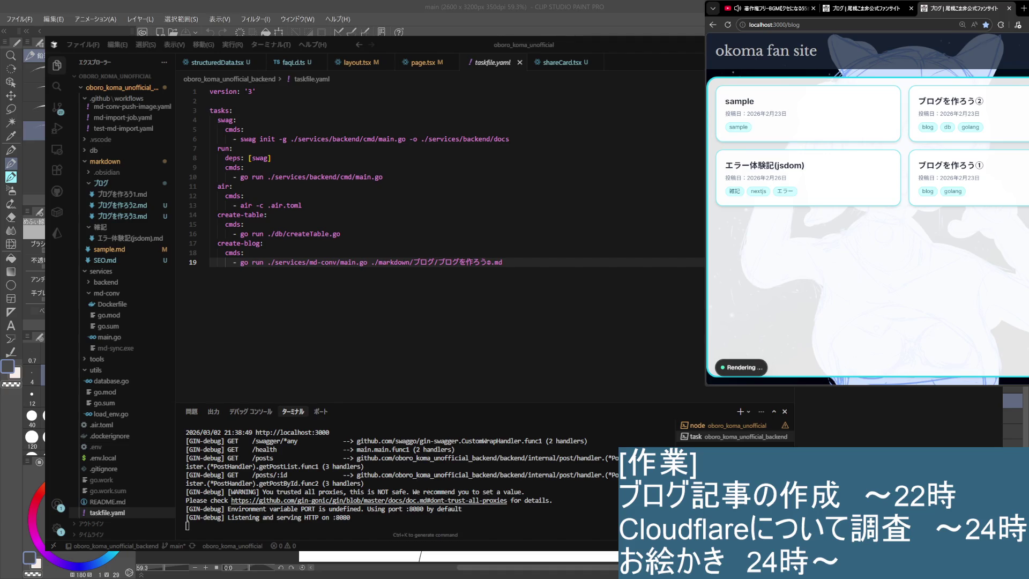
Step: View the ブログを作ろう② post on the okoma fan site, then switch back to the Obsidian editor window
{"action": "left_click", "coordinate": [941, 113]}
{"action": "scroll", "coordinate": [871, 200], "scroll_direction": "down", "scroll_amount": 3}
{"action": "scroll", "coordinate": [872, 205], "scroll_direction": "up", "scroll_amount": 3}
{"action": "left_click", "coordinate": [728, 82]}
{"action": "left_click", "coordinate": [1005, 142]}
{"action": "scroll", "coordinate": [936, 155], "scroll_direction": "down", "scroll_amount": 5}
{"action": "scroll", "coordinate": [936, 155], "scroll_direction": "down", "scroll_amount": 5}
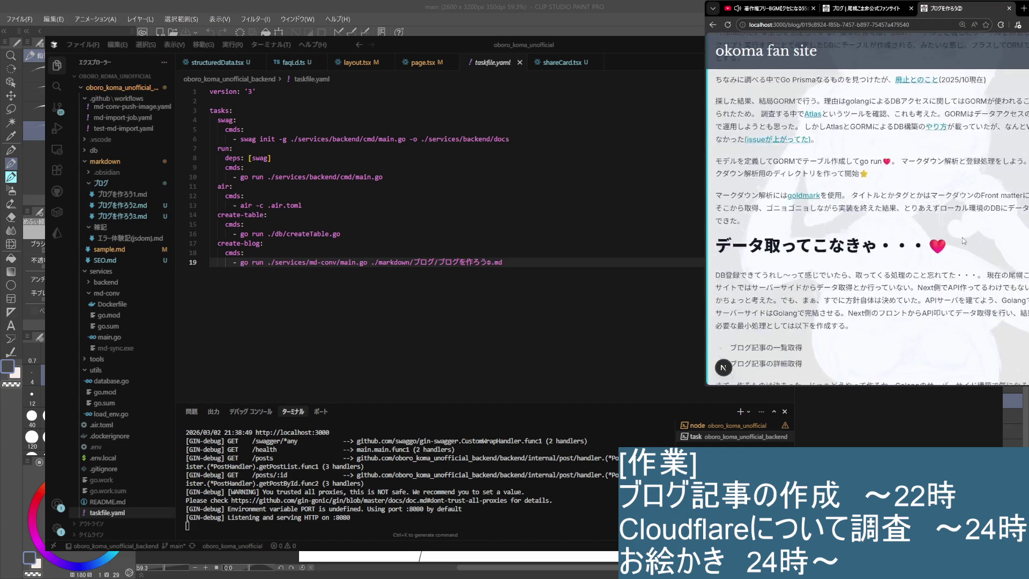
{"action": "scroll", "coordinate": [940, 250], "scroll_direction": "up", "scroll_amount": 10}
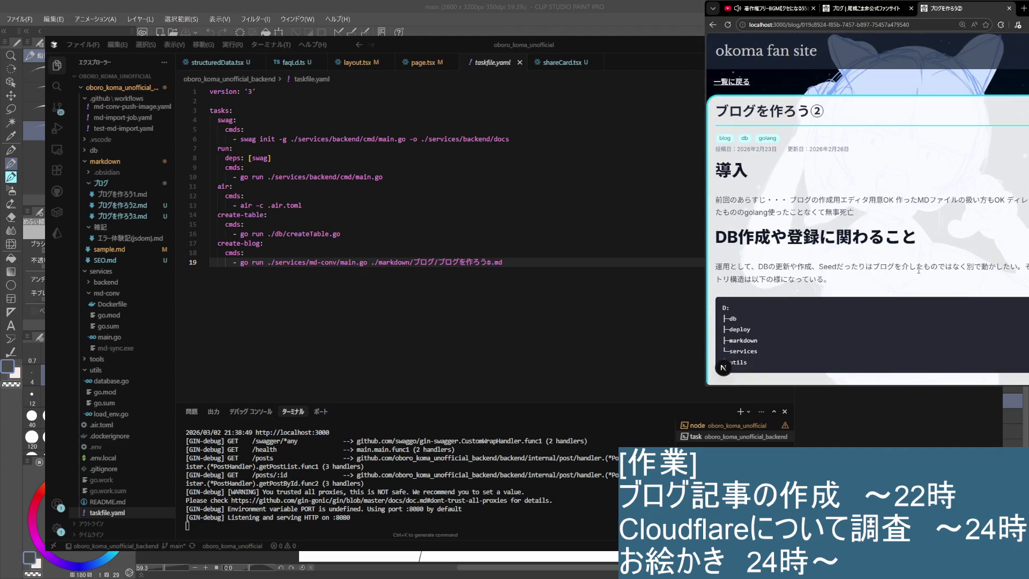
{"action": "scroll", "coordinate": [919, 270], "scroll_direction": "down", "scroll_amount": 3}
{"action": "scroll", "coordinate": [908, 285], "scroll_direction": "down", "scroll_amount": 3}
{"action": "scroll", "coordinate": [899, 301], "scroll_direction": "up", "scroll_amount": 6}
{"action": "scroll", "coordinate": [919, 321], "scroll_direction": "down", "scroll_amount": 3}
{"action": "scroll", "coordinate": [918, 325], "scroll_direction": "down", "scroll_amount": 1}
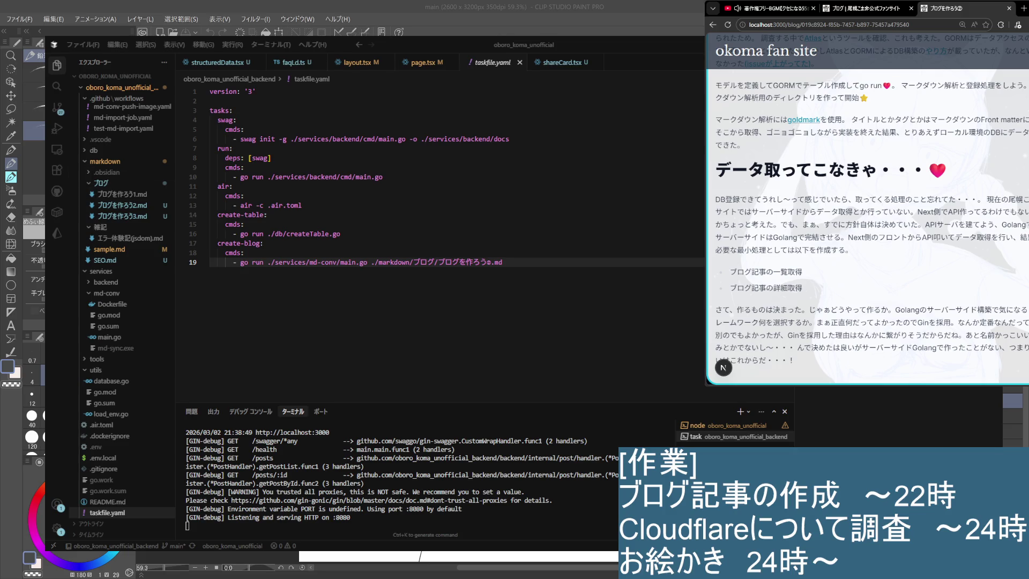
{"action": "key", "text": "alt+Tab"}
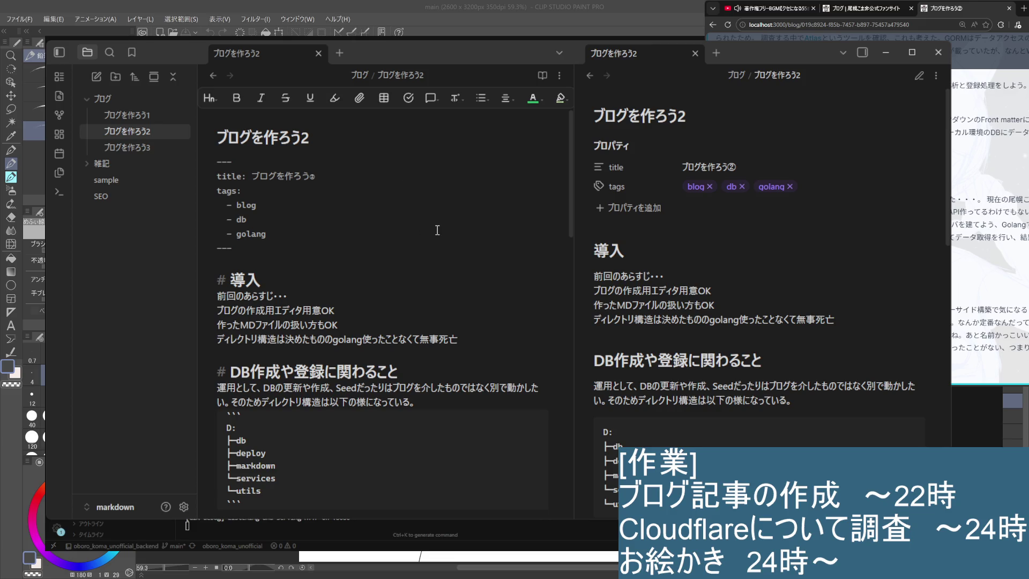
{"action": "scroll", "coordinate": [436, 230], "scroll_direction": "down", "scroll_amount": 1}
{"action": "scroll", "coordinate": [437, 241], "scroll_direction": "down", "scroll_amount": 5}
{"action": "scroll", "coordinate": [462, 364], "scroll_direction": "up", "scroll_amount": 5}
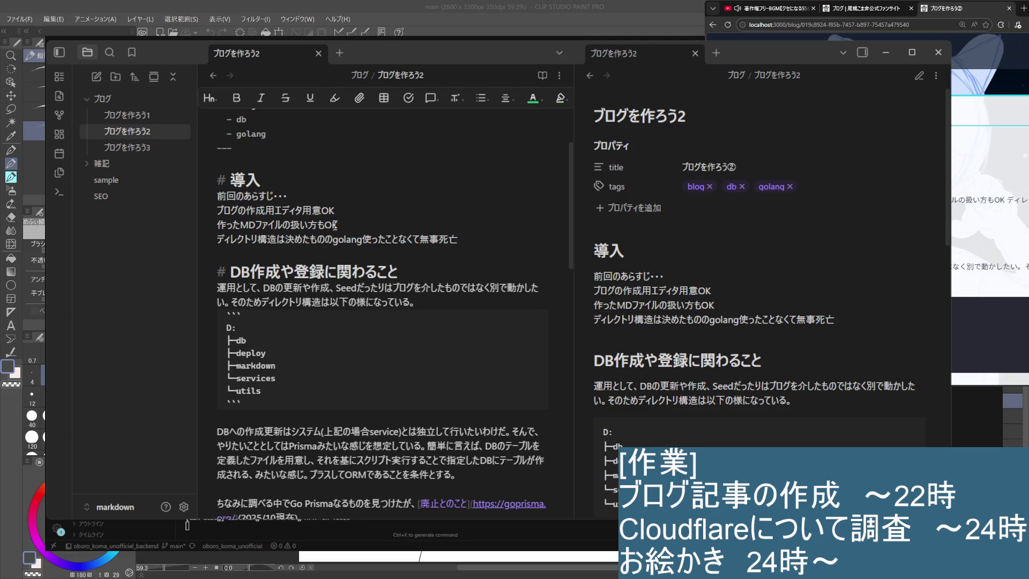
{"action": "type", "text": "¥"}
Step: End each of the 導入 lines with a backslash line break
{"action": "key", "text": "Down"}
{"action": "key", "text": "End"}
{"action": "type", "text": "¥"}
{"action": "key", "text": "Down"}
{"action": "type", "text": "¥"}
{"action": "key", "text": "Down"}
{"action": "key", "text": "Down"}
{"action": "key", "text": "Down"}
{"action": "key", "text": "Down"}
Step: Add backslash breaks in the DB paragraph, including after わけだ。 and the org/ link line
{"action": "key", "text": "End"}
{"action": "key", "text": "Down"}
{"action": "key", "text": "Down"}
{"action": "key", "text": "Down"}
{"action": "key", "text": "Down"}
{"action": "key", "text": "Down"}
{"action": "key", "text": "Down"}
{"action": "key", "text": "Down"}
{"action": "key", "text": "Right"}
{"action": "key", "text": "Right"}
{"action": "key", "text": "Right"}
{"action": "key", "text": "Right"}
{"action": "key", "text": "Right"}
{"action": "key", "text": "Right"}
{"action": "type", "text": "¥"}
{"action": "key", "text": "Return"}
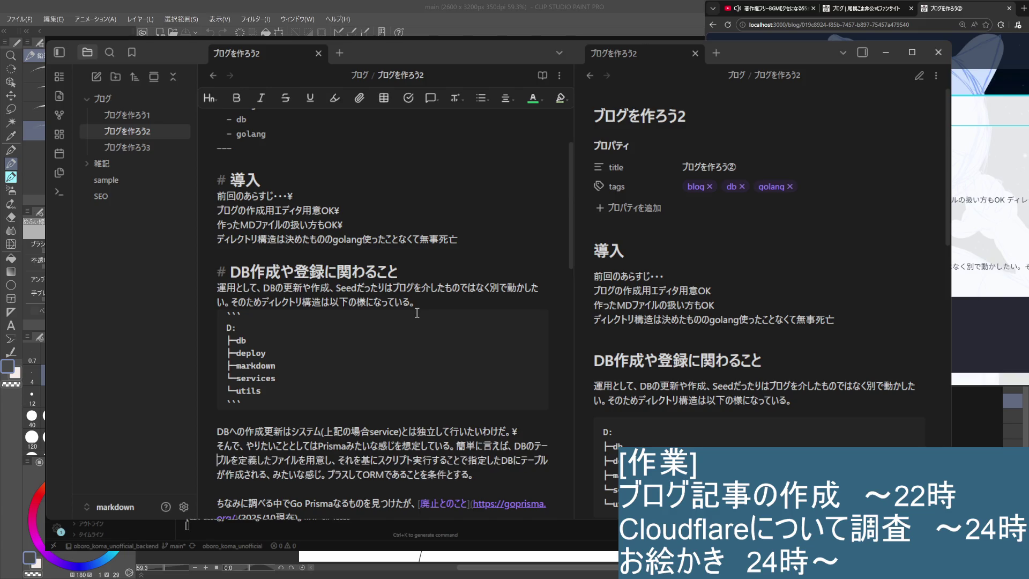
{"action": "key", "text": "Down"}
{"action": "key", "text": "Down"}
{"action": "key", "text": "Down"}
{"action": "key", "text": "Down"}
{"action": "key", "text": "Down"}
{"action": "key", "text": "Down"}
{"action": "key", "text": "Down"}
{"action": "key", "text": "Down"}
{"action": "key", "text": "Down"}
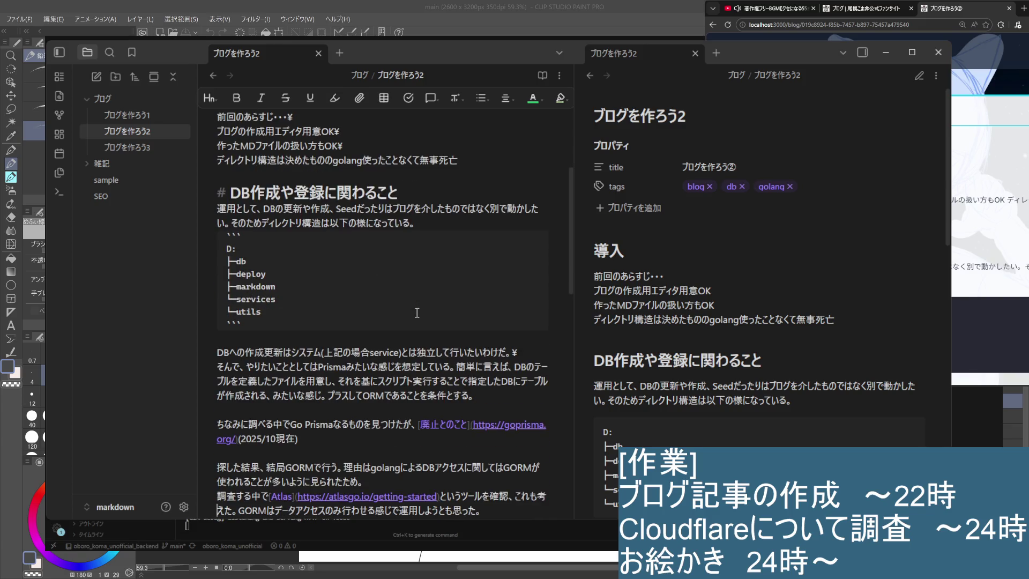
{"action": "key", "text": "Up"}
{"action": "key", "text": "Up"}
{"action": "key", "text": "Up"}
{"action": "key", "text": "Up"}
{"action": "key", "text": "Up"}
{"action": "key", "text": "Right"}
{"action": "key", "text": "Right"}
{"action": "key", "text": "Right"}
{"action": "key", "text": "Right"}
{"action": "key", "text": "Right"}
{"action": "key", "text": "Right"}
{"action": "key", "text": "Right"}
{"action": "key", "text": "Down"}
{"action": "key", "text": "Down"}
{"action": "key", "text": "Down"}
{"action": "key", "text": "Down"}
{"action": "scroll", "coordinate": [416, 312], "scroll_direction": "down", "scroll_amount": 2}
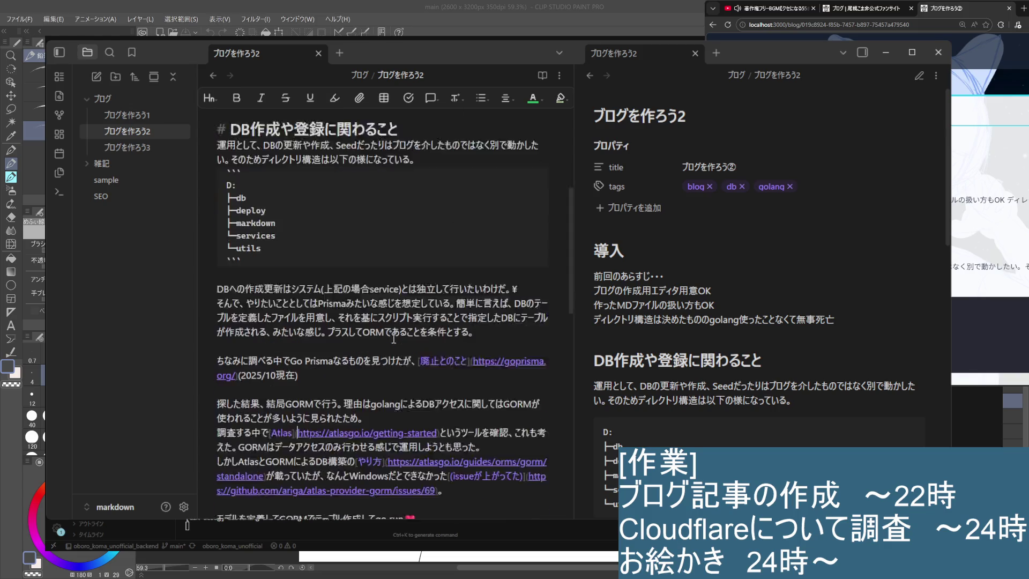
{"action": "scroll", "coordinate": [362, 290], "scroll_direction": "down", "scroll_amount": 2}
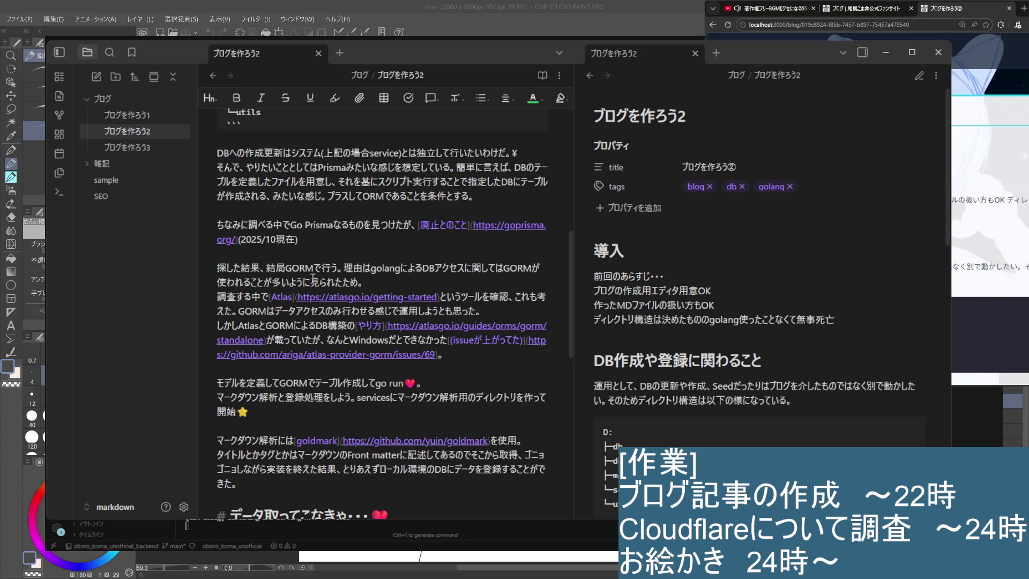
{"action": "type", "text": "\\"}
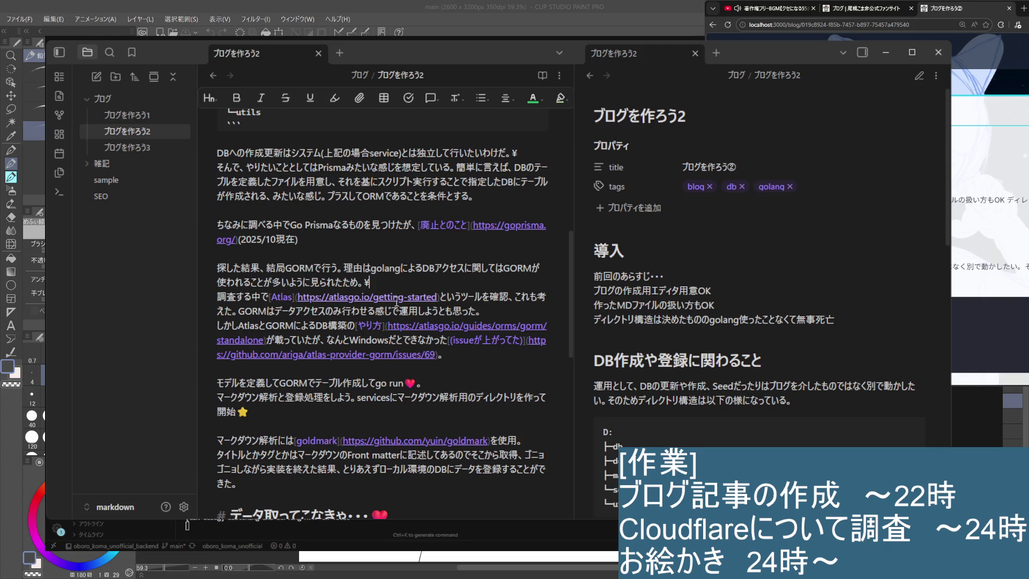
{"action": "type", "text": "\\"}
Step: Add backslash breaks after 思った。, the go run 💗。 line and the goldmark を使用。 line
{"action": "key", "text": "Down"}
{"action": "key", "text": "Down"}
{"action": "key", "text": "Down"}
{"action": "key", "text": "Down"}
{"action": "key", "text": "End"}
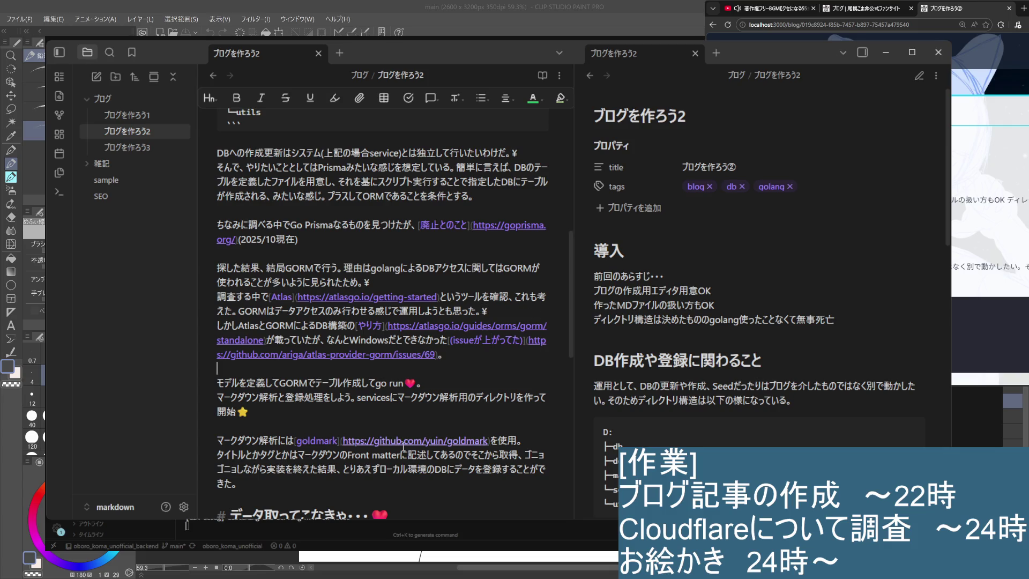
{"action": "scroll", "coordinate": [531, 315], "scroll_direction": "down", "scroll_amount": 3}
{"action": "type", "text": "\\"}
{"action": "key", "text": "Down"}
{"action": "key", "text": "Down"}
{"action": "key", "text": "Down"}
{"action": "left_click", "coordinate": [539, 242]}
{"action": "type", "text": "\\"}
{"action": "key", "text": "Down"}
{"action": "key", "text": "Down"}
{"action": "key", "text": "Down"}
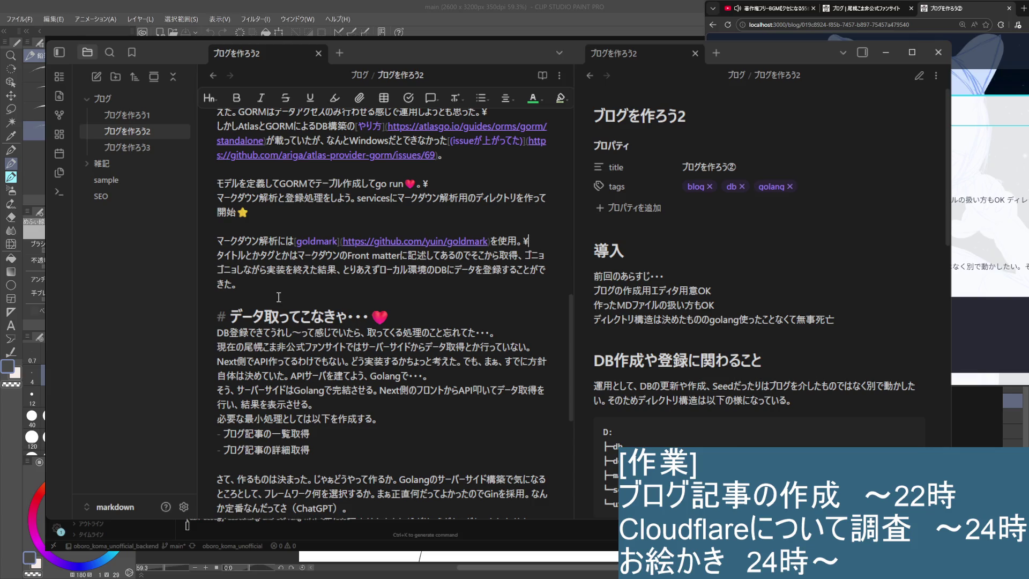
Step: Add backslash breaks after 忘れてた・・・。, 行っていない。, Golangで・・・。 and 表示させる。
{"action": "left_click", "coordinate": [523, 336]}
{"action": "type", "text": "\\"}
{"action": "left_click", "coordinate": [541, 345]}
{"action": "type", "text": "\\"}
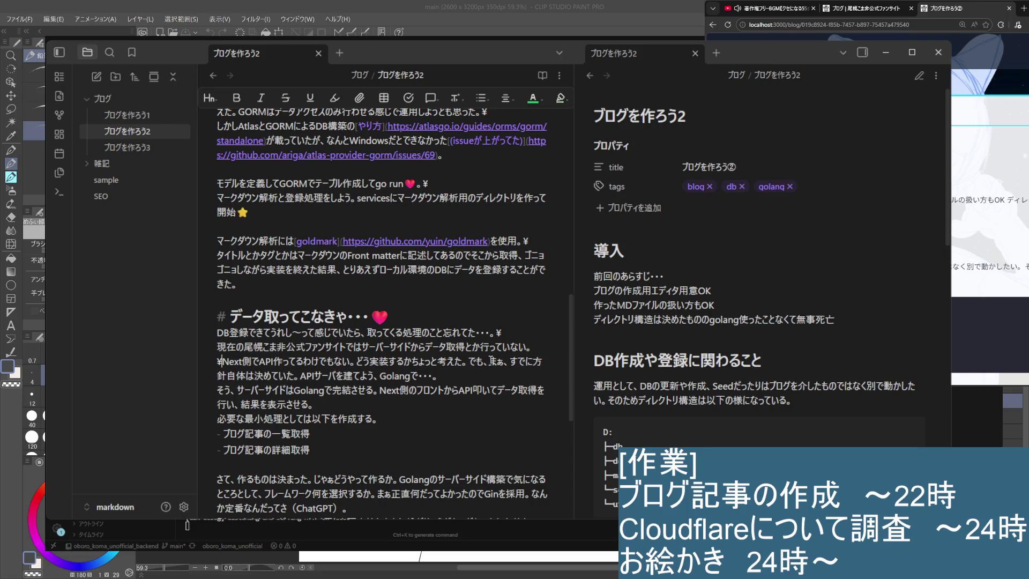
{"action": "key", "text": "Return"}
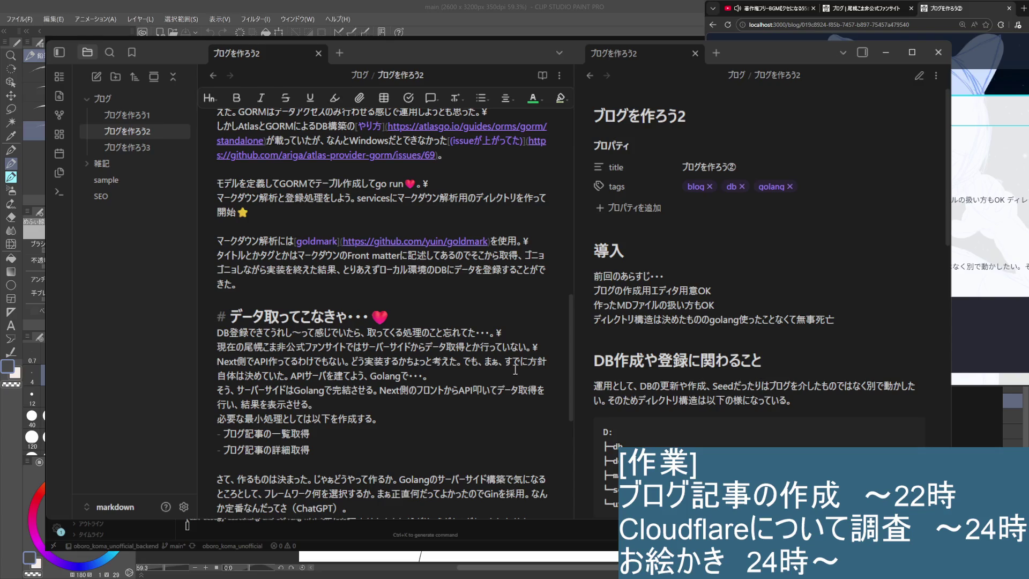
{"action": "left_click", "coordinate": [466, 377]}
{"action": "type", "text": "\\"}
{"action": "left_click", "coordinate": [337, 419]}
{"action": "type", "text": "\\"}
{"action": "scroll", "coordinate": [333, 386], "scroll_direction": "down", "scroll_amount": 3}
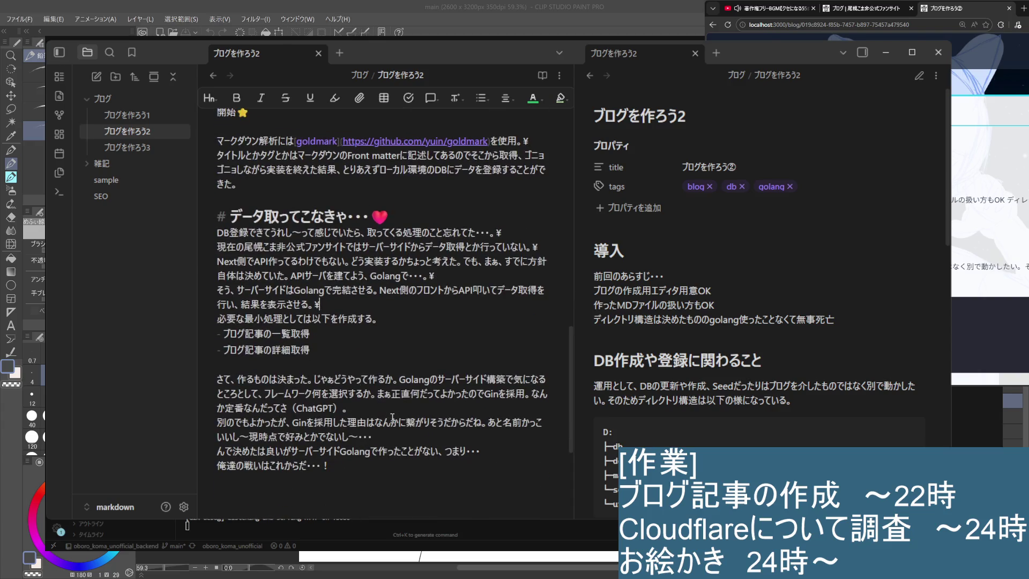
{"action": "scroll", "coordinate": [330, 375], "scroll_direction": "down", "scroll_amount": 2}
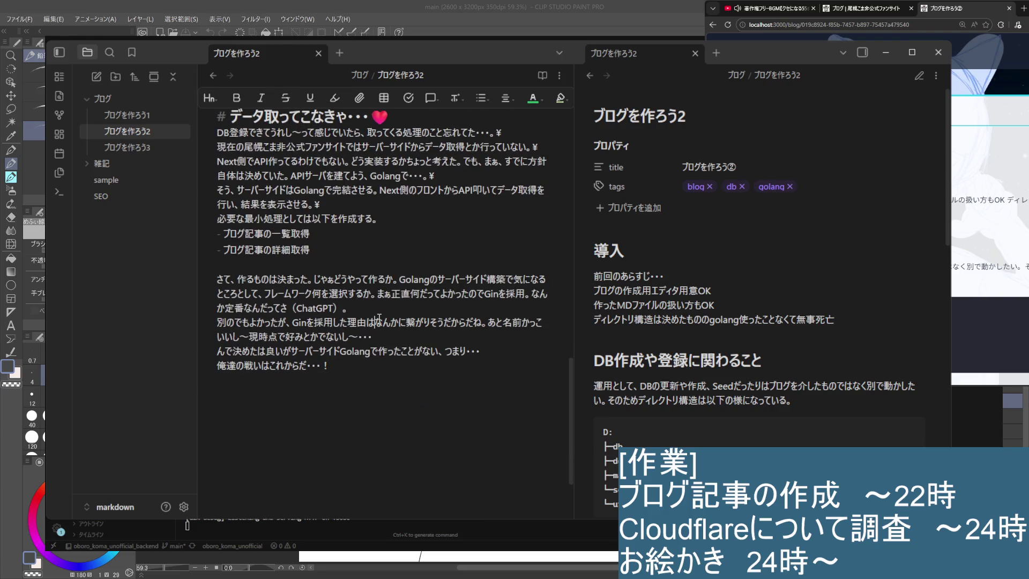
Step: Add backslash breaks after （ChatGPT）。, the 〜・・・ line and つまり・・・ in the データ取ってこなきゃ section
{"action": "left_click", "coordinate": [376, 312]}
{"action": "type", "text": "\\"}
{"action": "left_click", "coordinate": [381, 339]}
{"action": "type", "text": "\\"}
{"action": "left_click", "coordinate": [503, 346]}
{"action": "type", "text": "\\"}
{"action": "left_click", "coordinate": [392, 399]}
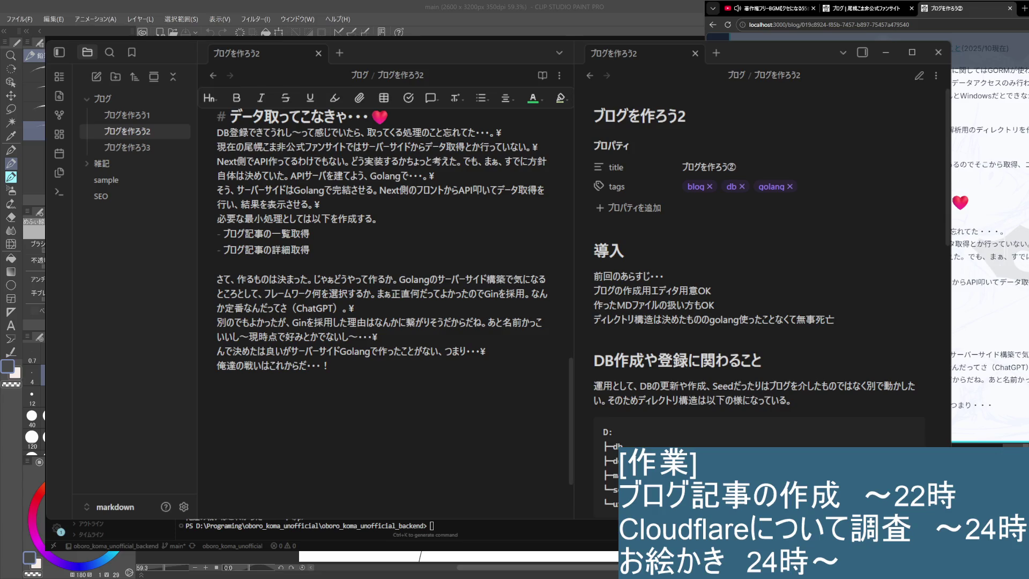
{"action": "scroll", "coordinate": [972, 261], "scroll_direction": "up", "scroll_amount": 2}
{"action": "scroll", "coordinate": [971, 261], "scroll_direction": "up", "scroll_amount": 2}
{"action": "scroll", "coordinate": [972, 261], "scroll_direction": "up", "scroll_amount": 2}
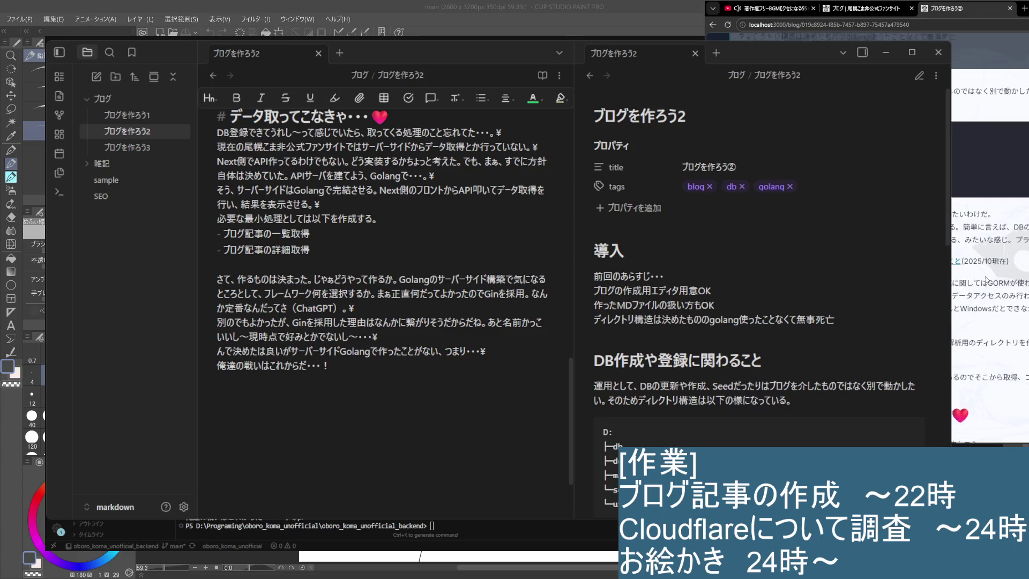
{"action": "scroll", "coordinate": [972, 260], "scroll_direction": "up", "scroll_amount": 2}
{"action": "scroll", "coordinate": [968, 282], "scroll_direction": "up", "scroll_amount": 2}
{"action": "scroll", "coordinate": [967, 305], "scroll_direction": "up", "scroll_amount": 2}
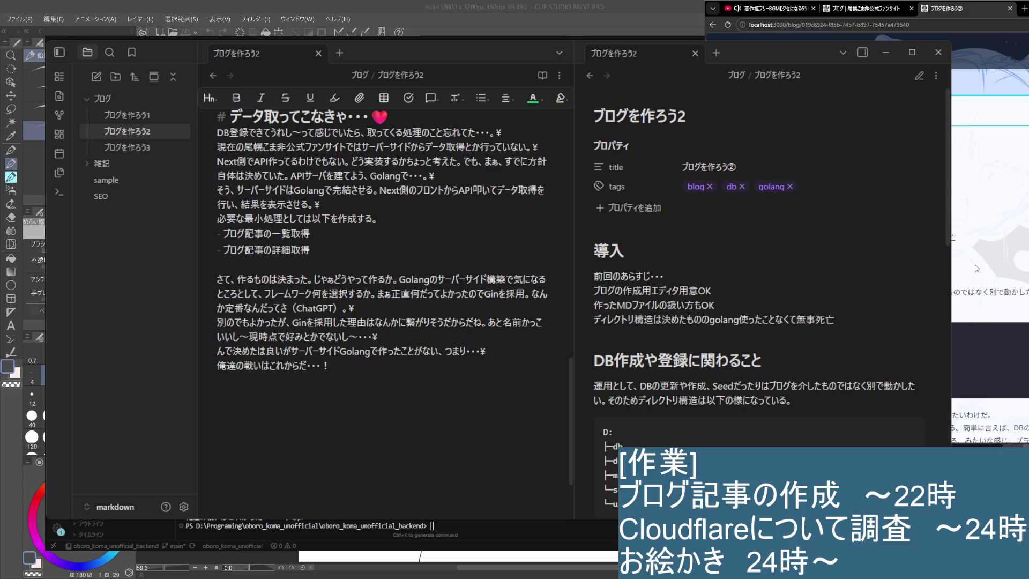
{"action": "scroll", "coordinate": [966, 320], "scroll_direction": "down", "scroll_amount": 3}
{"action": "scroll", "coordinate": [965, 320], "scroll_direction": "down", "scroll_amount": 3}
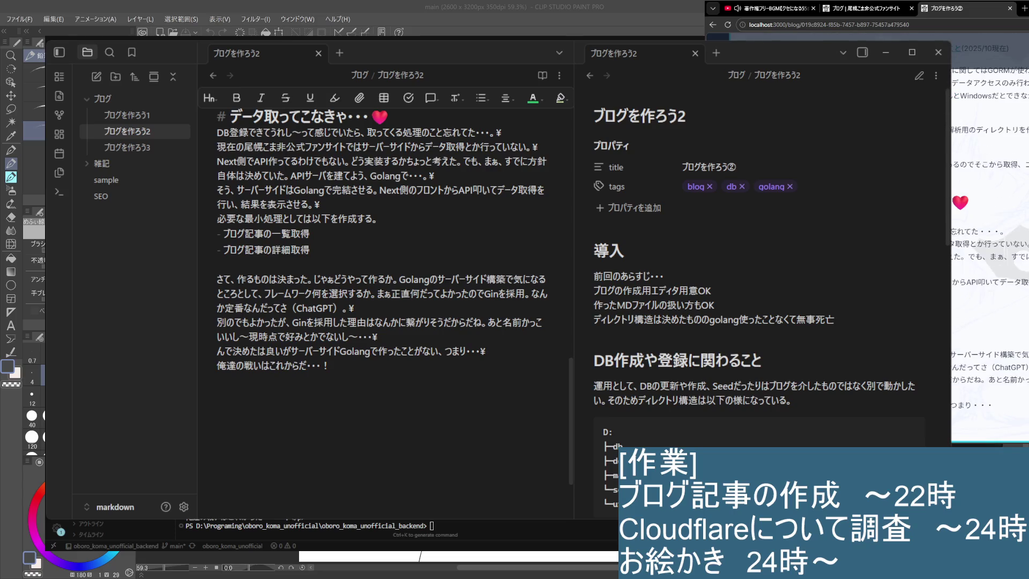
{"action": "scroll", "coordinate": [989, 242], "scroll_direction": "up", "scroll_amount": 3}
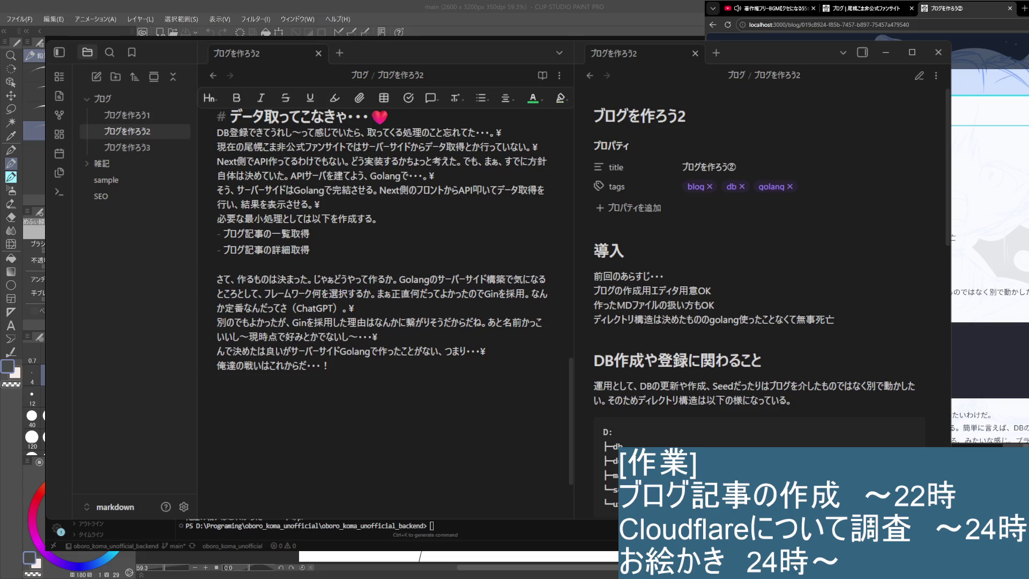
{"action": "scroll", "coordinate": [987, 217], "scroll_direction": "down", "scroll_amount": 3}
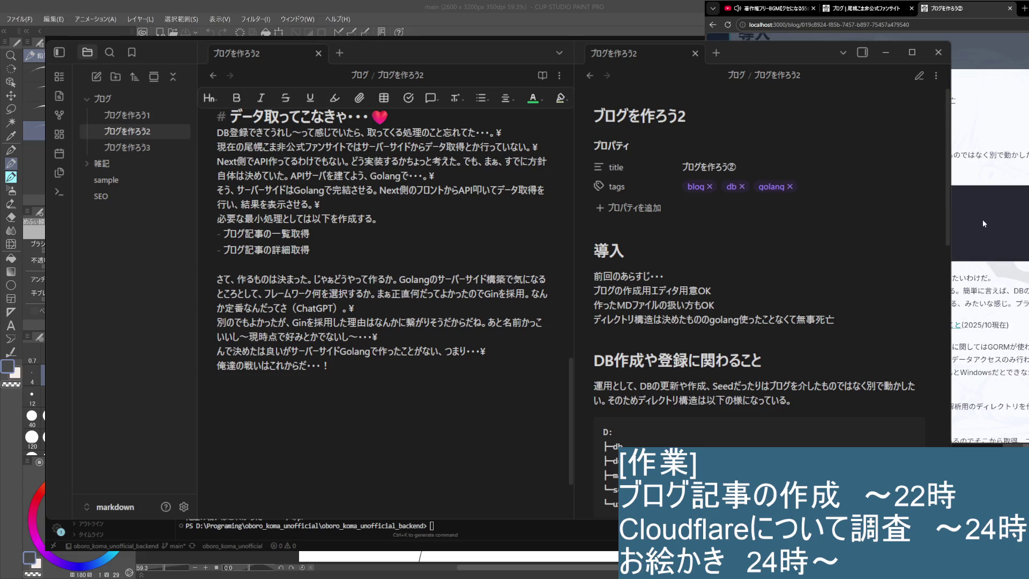
{"action": "scroll", "coordinate": [985, 224], "scroll_direction": "up", "scroll_amount": 3}
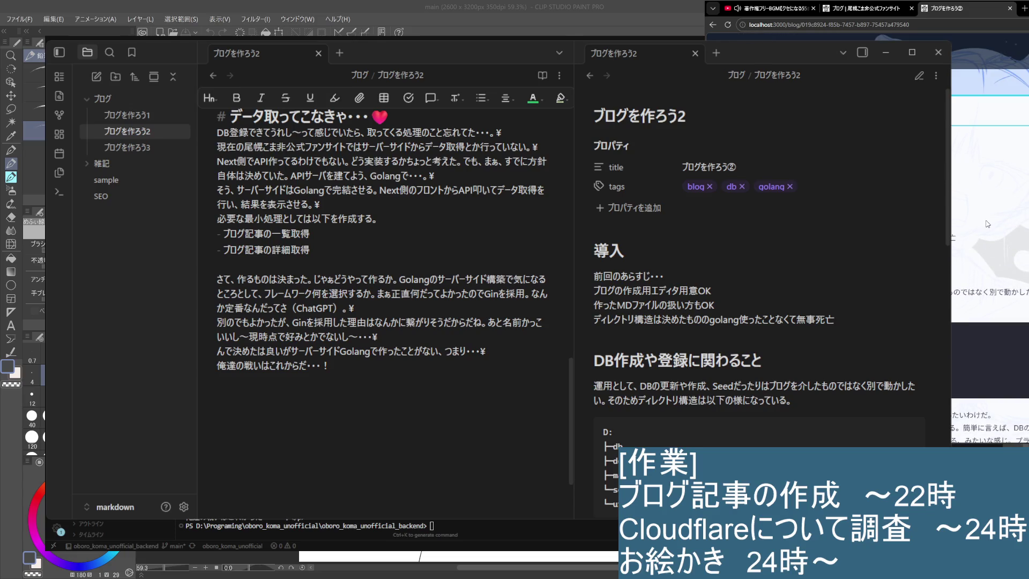
{"action": "scroll", "coordinate": [989, 222], "scroll_direction": "down", "scroll_amount": 3}
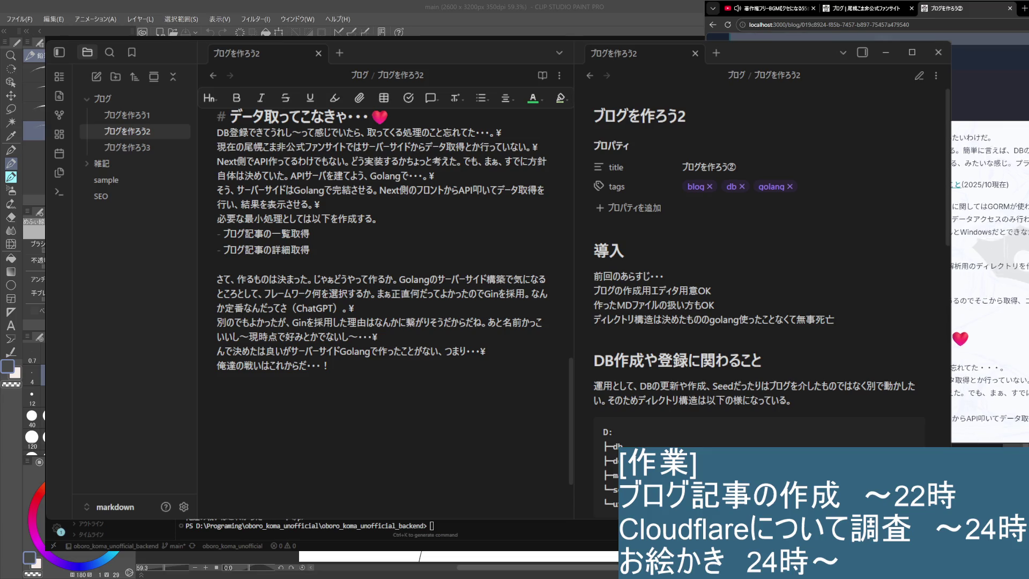
{"action": "scroll", "coordinate": [1001, 218], "scroll_direction": "down", "scroll_amount": 3}
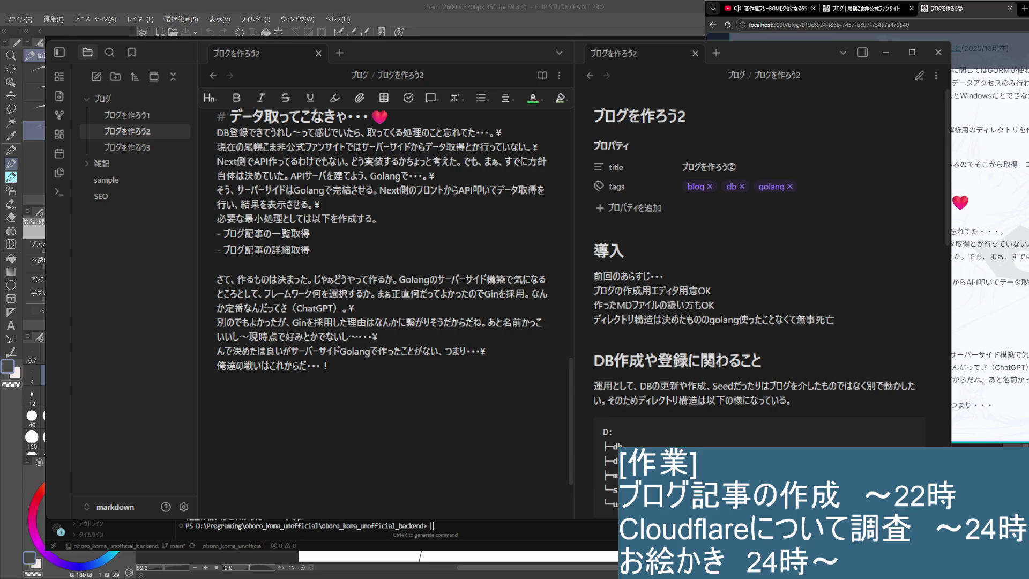
{"action": "scroll", "coordinate": [974, 347], "scroll_direction": "up", "scroll_amount": 5}
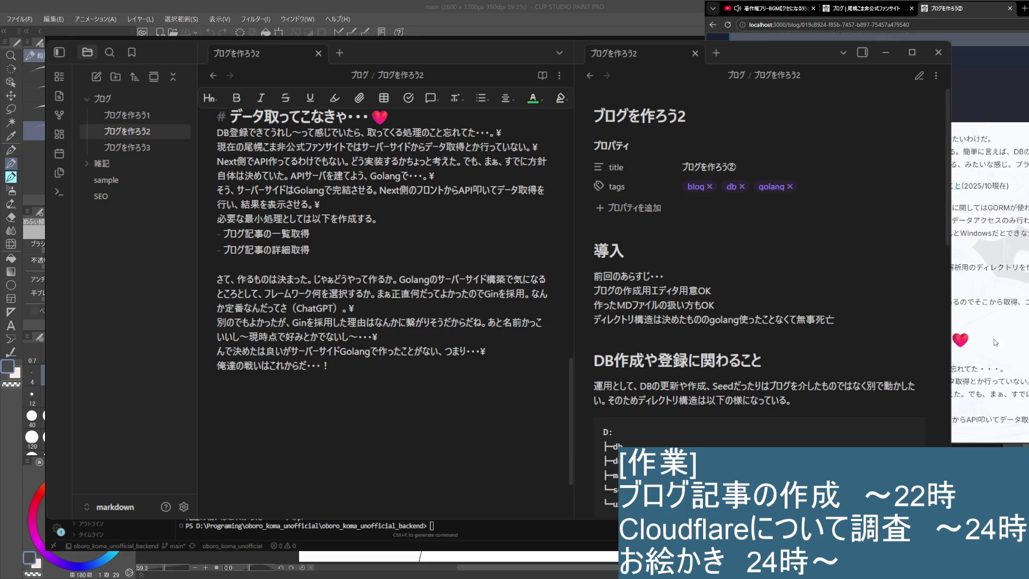
{"action": "scroll", "coordinate": [974, 346], "scroll_direction": "down", "scroll_amount": 3}
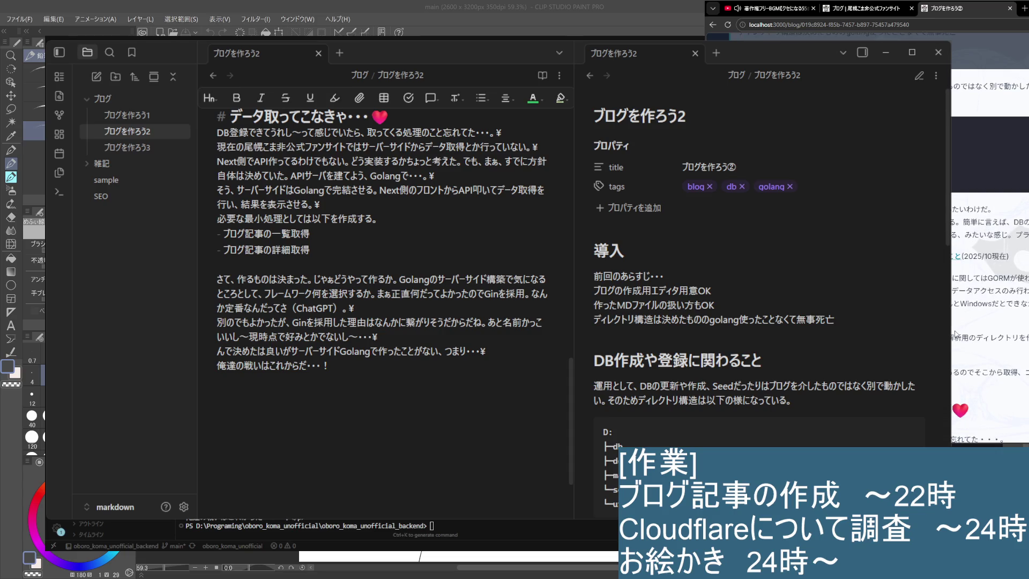
{"action": "scroll", "coordinate": [957, 334], "scroll_direction": "down", "scroll_amount": 3}
{"action": "scroll", "coordinate": [954, 328], "scroll_direction": "down", "scroll_amount": 2}
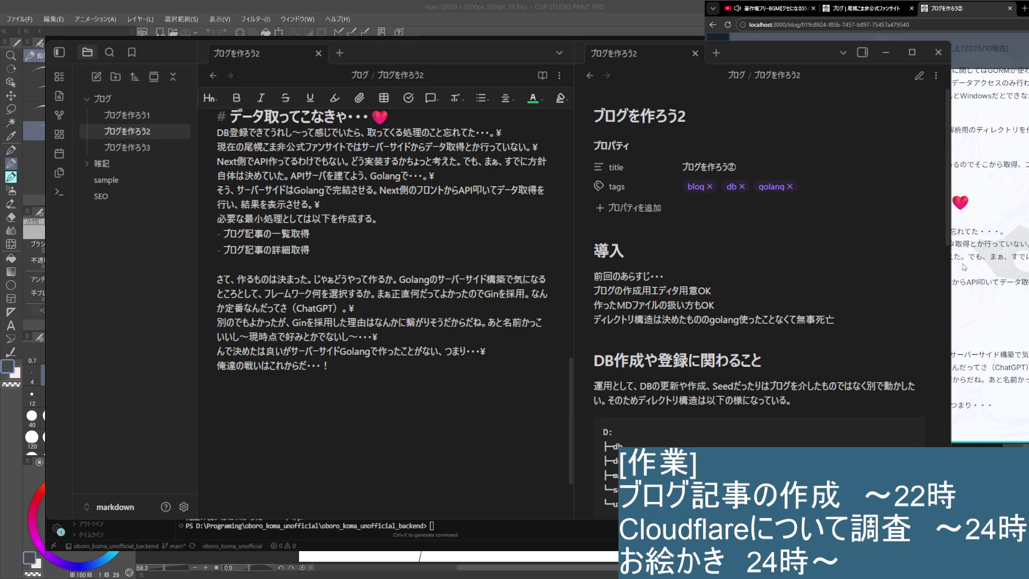
{"action": "mouse_move", "coordinate": [952, 244]}
{"action": "left_mouse_down"}
{"action": "mouse_move", "coordinate": [1027, 256]}
{"action": "mouse_move", "coordinate": [1028, 244]}
{"action": "left_mouse_up"}
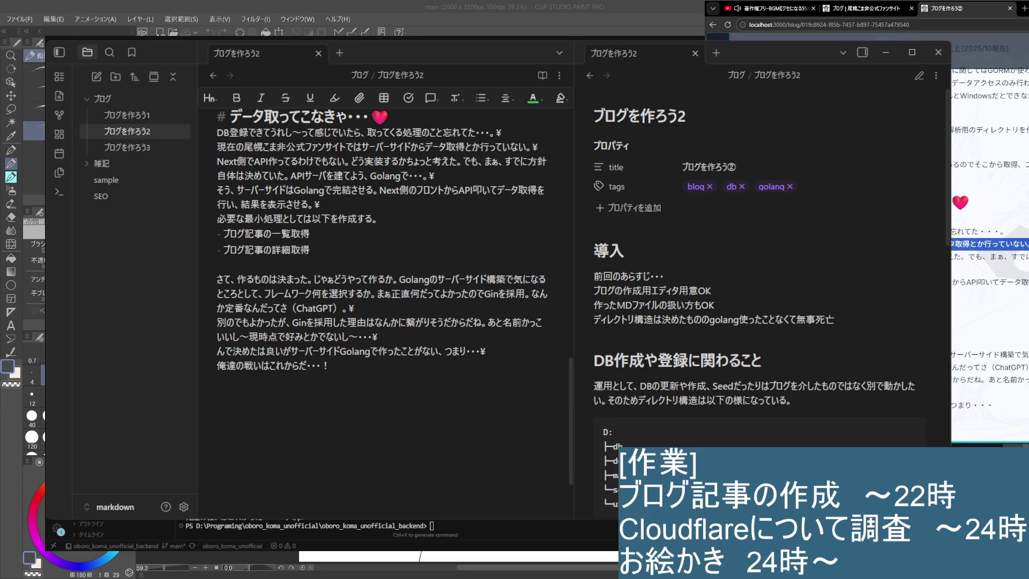
{"action": "left_click", "coordinate": [1028, 245]}
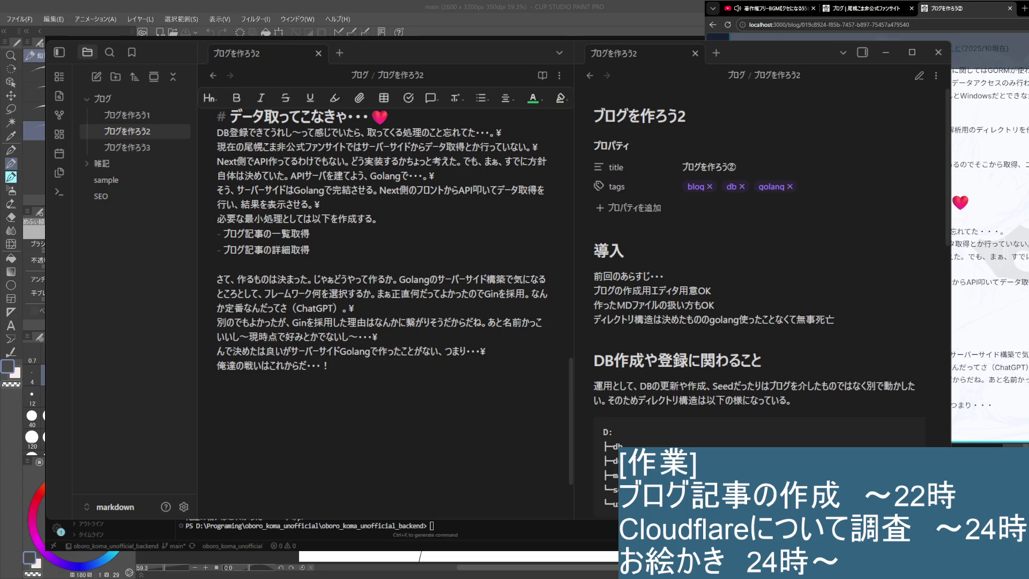
{"action": "left_click_drag", "start_coordinate": [1028, 256], "coordinate": [1027, 281]}
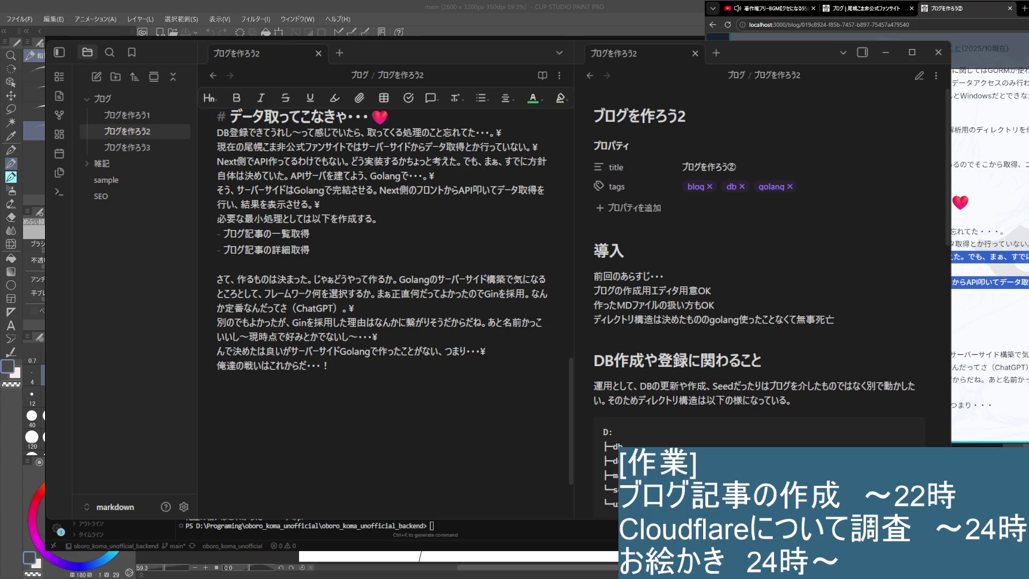
{"action": "left_click", "coordinate": [1027, 281]}
{"action": "triple_click", "coordinate": [1028, 282]}
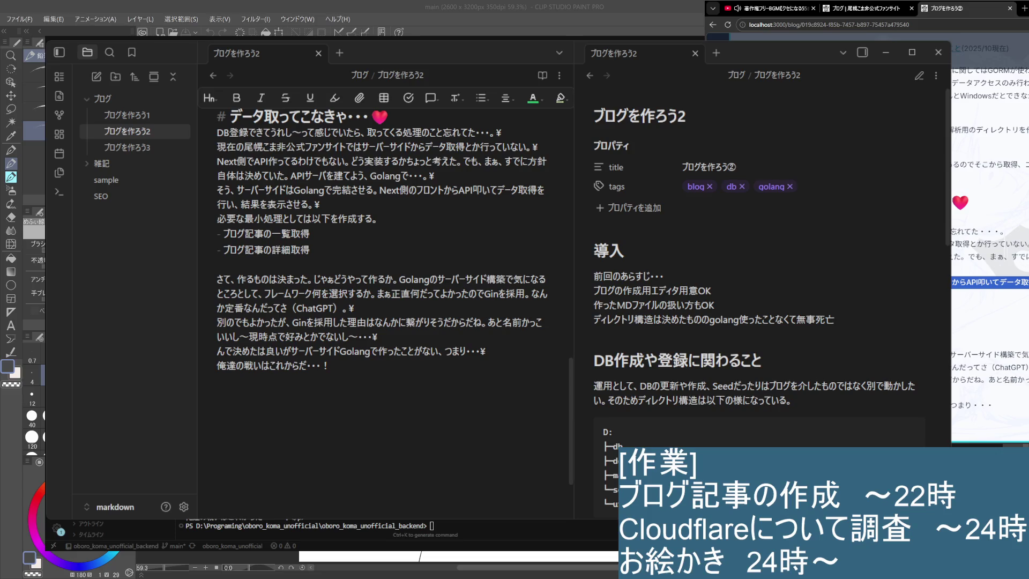
{"action": "left_click", "coordinate": [1027, 282]}
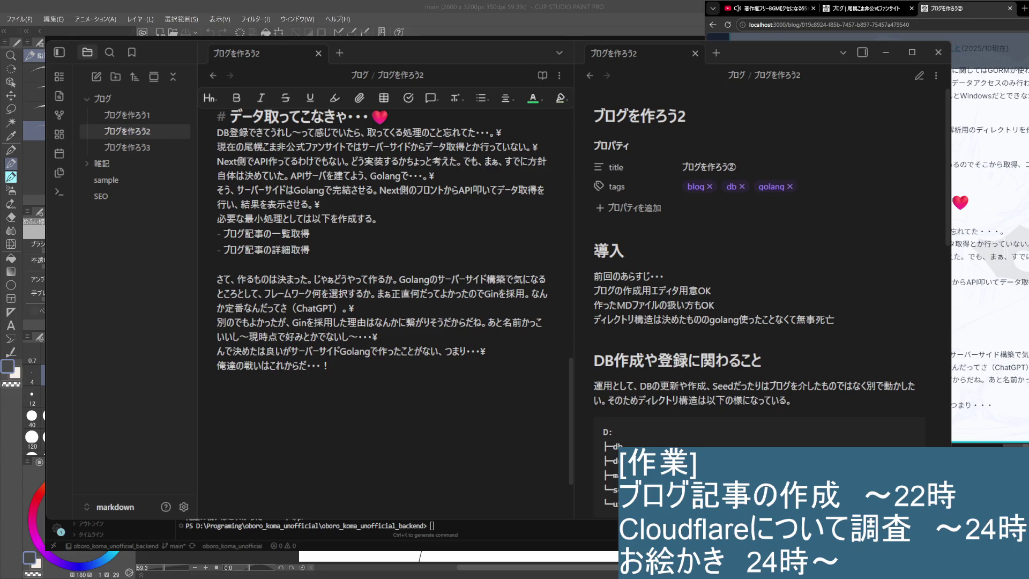
{"action": "scroll", "coordinate": [989, 241], "scroll_direction": "up", "scroll_amount": 3}
{"action": "scroll", "coordinate": [989, 241], "scroll_direction": "up", "scroll_amount": 5}
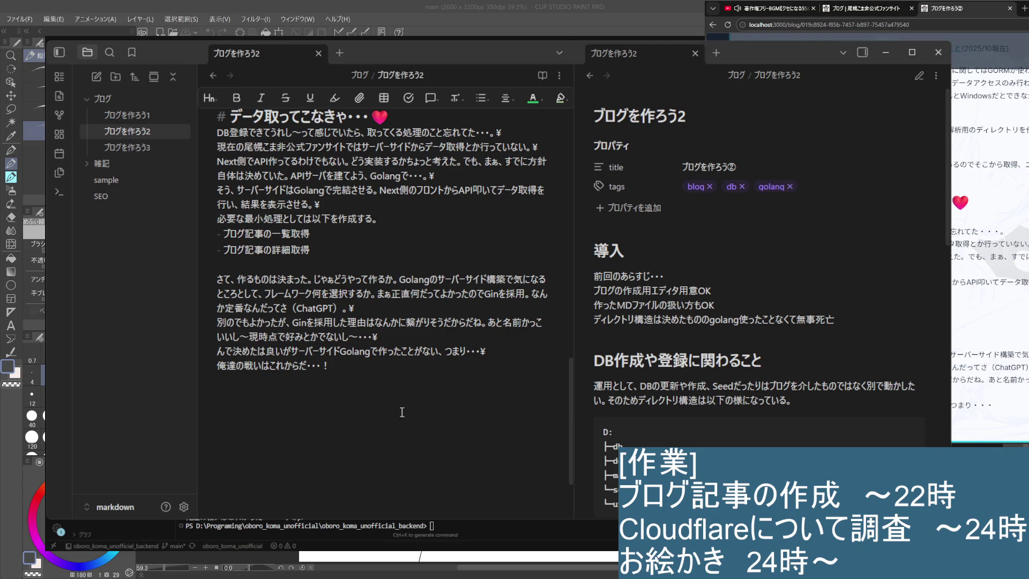
Step: Open ブログを作ろう3 from the file explorer and place the caret after its last 導入 line
{"action": "left_click", "coordinate": [127, 148]}
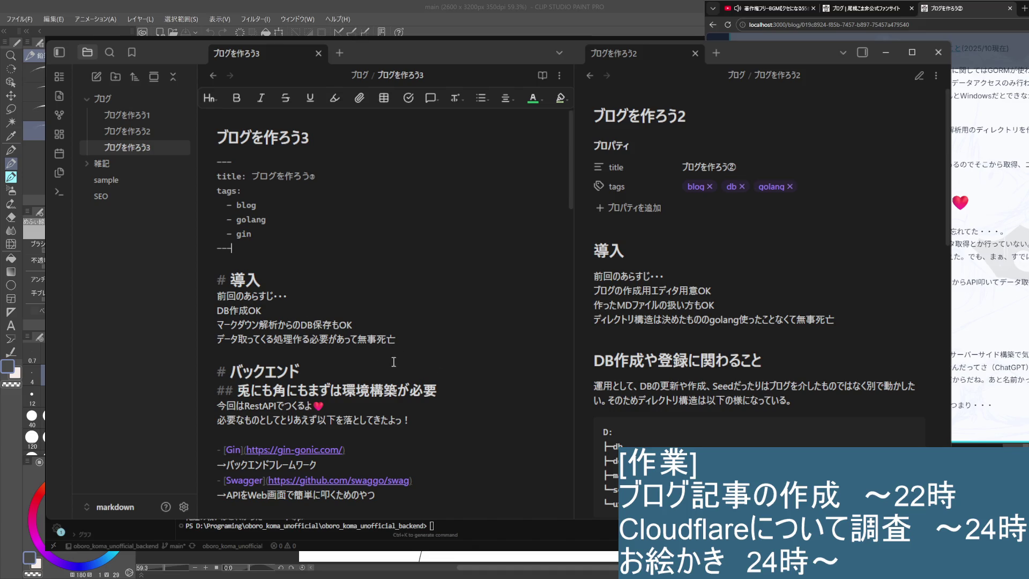
{"action": "left_click", "coordinate": [463, 341]}
{"action": "scroll", "coordinate": [441, 337], "scroll_direction": "down", "scroll_amount": 5}
{"action": "scroll", "coordinate": [426, 344], "scroll_direction": "down", "scroll_amount": 5}
{"action": "scroll", "coordinate": [386, 346], "scroll_direction": "down", "scroll_amount": 5}
{"action": "scroll", "coordinate": [343, 338], "scroll_direction": "up", "scroll_amount": 13}
{"action": "scroll", "coordinate": [343, 338], "scroll_direction": "up", "scroll_amount": 3}
Step: Close the ブログを作ろう2 pane and split ブログを作ろう3 into a second pane on the right
{"action": "left_click", "coordinate": [693, 54]}
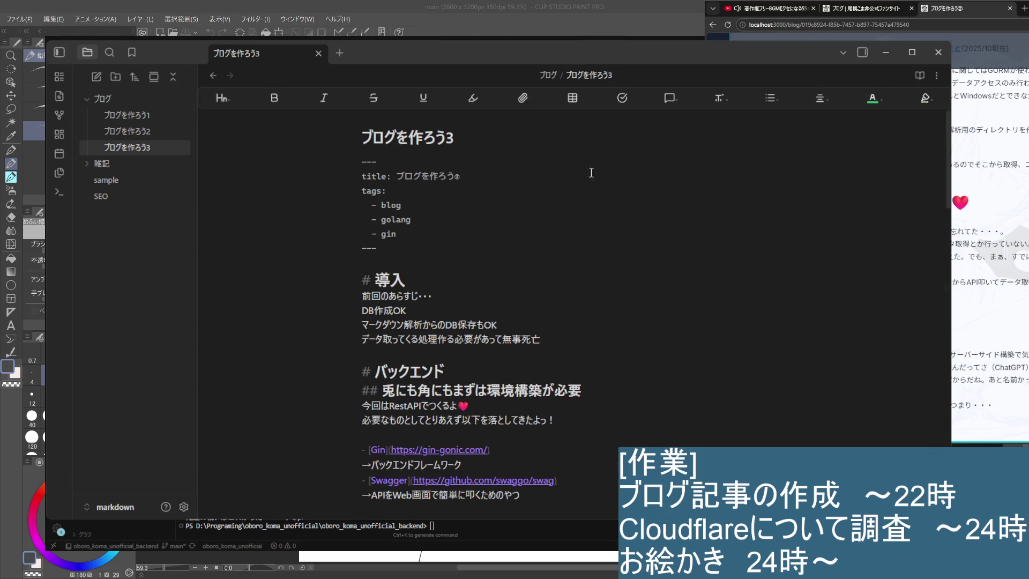
{"action": "left_click", "coordinate": [933, 75]}
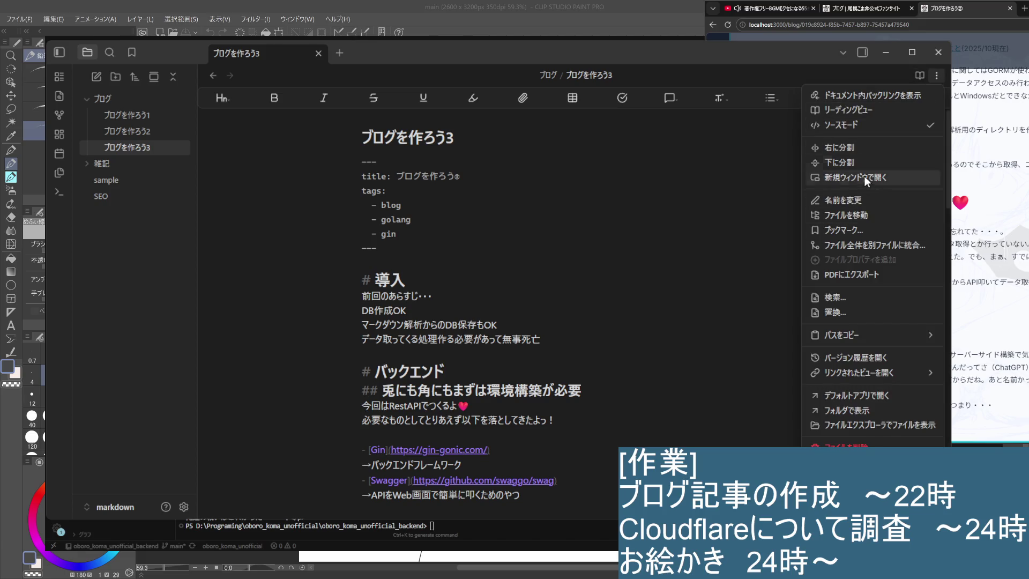
{"action": "left_click", "coordinate": [860, 145]}
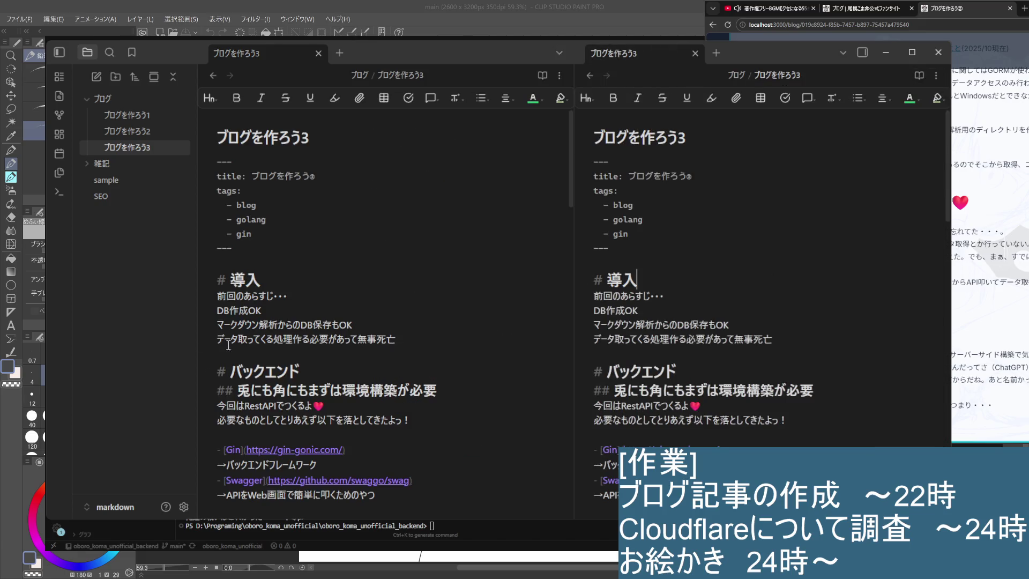
{"action": "scroll", "coordinate": [489, 305], "scroll_direction": "down", "scroll_amount": 10}
{"action": "scroll", "coordinate": [382, 322], "scroll_direction": "down", "scroll_amount": 5}
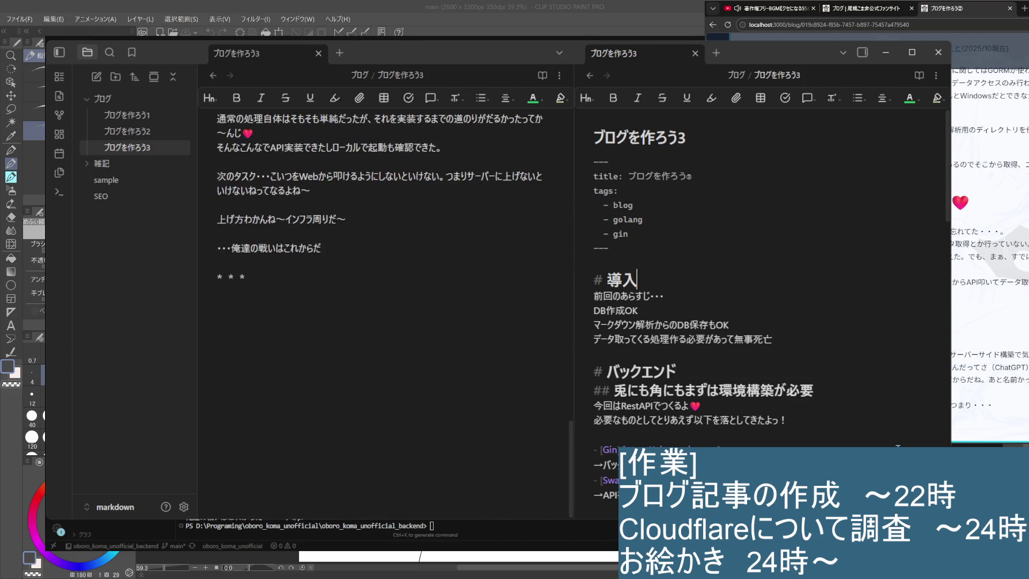
{"action": "scroll", "coordinate": [744, 402], "scroll_direction": "down", "scroll_amount": 8}
{"action": "scroll", "coordinate": [744, 402], "scroll_direction": "up", "scroll_amount": 5}
{"action": "scroll", "coordinate": [687, 362], "scroll_direction": "up", "scroll_amount": 5}
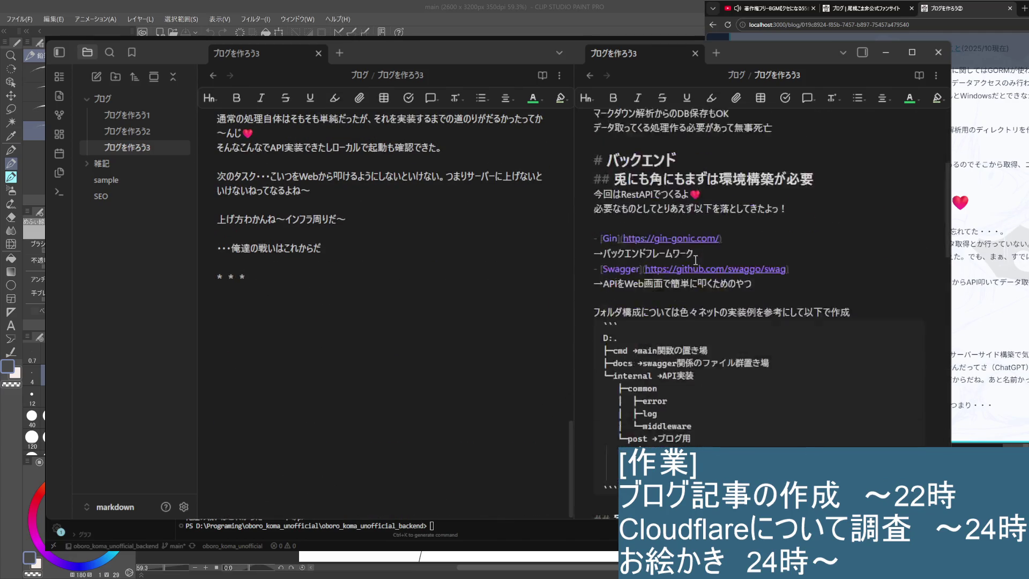
{"action": "scroll", "coordinate": [686, 363], "scroll_direction": "up", "scroll_amount": 3}
{"action": "scroll", "coordinate": [383, 377], "scroll_direction": "up", "scroll_amount": 10}
{"action": "scroll", "coordinate": [383, 377], "scroll_direction": "up", "scroll_amount": 5}
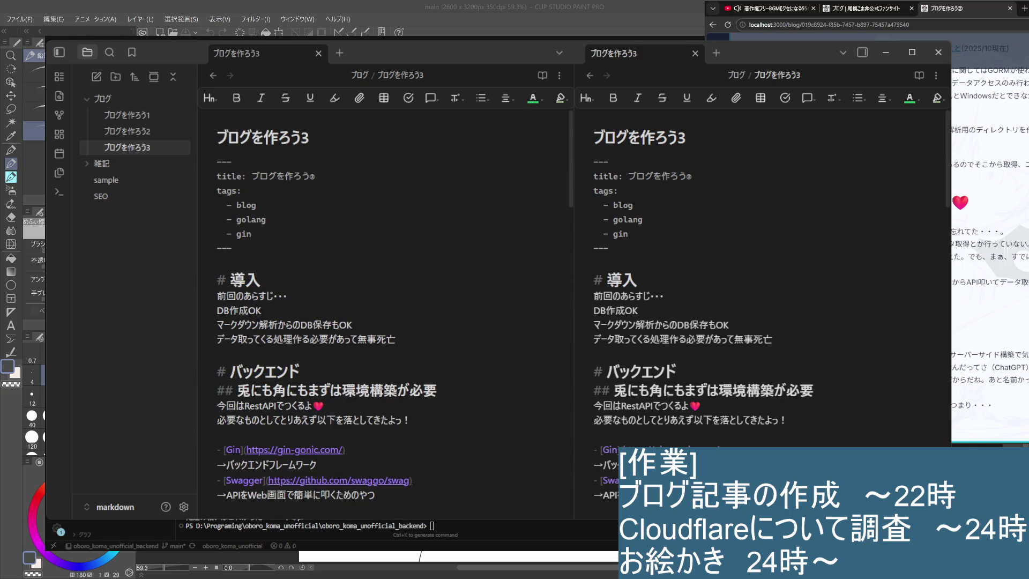
{"action": "scroll", "coordinate": [310, 342], "scroll_direction": "down", "scroll_amount": 4}
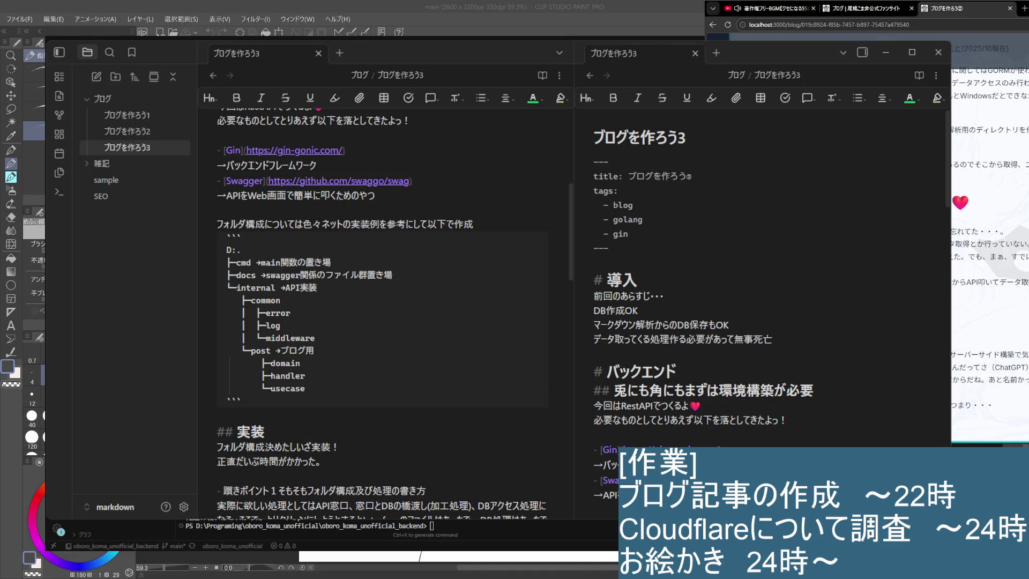
{"action": "scroll", "coordinate": [374, 322], "scroll_direction": "up", "scroll_amount": 5}
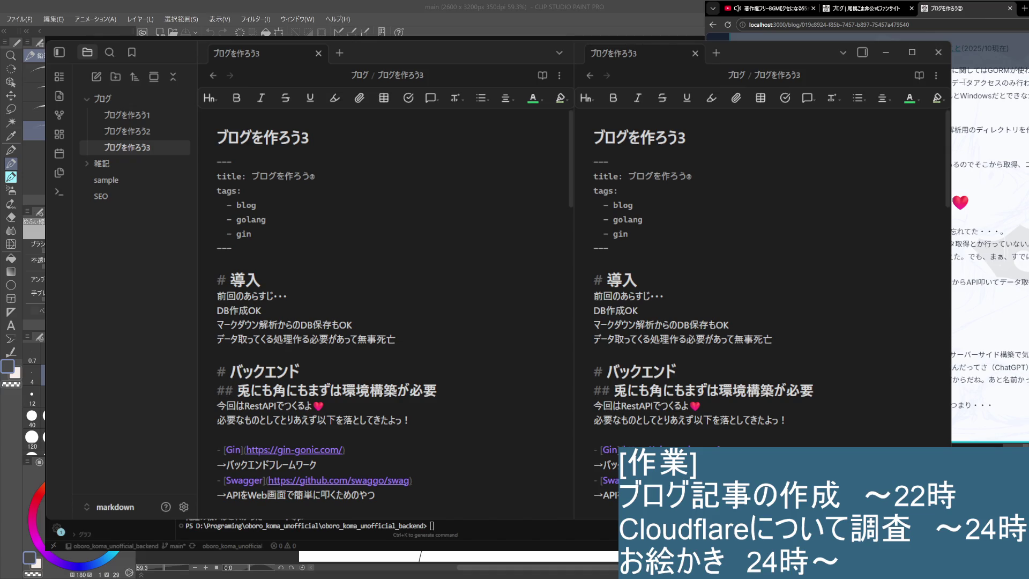
Step: Check the local blog tab in the browser, then switch the right pane to reading view
{"action": "left_click", "coordinate": [1023, 8]}
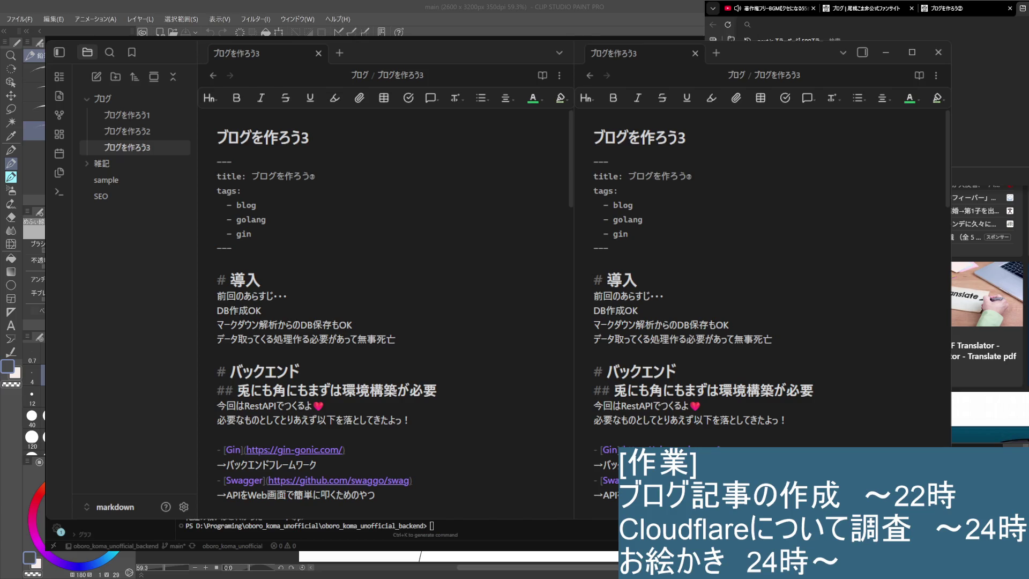
{"action": "left_click", "coordinate": [963, 8]}
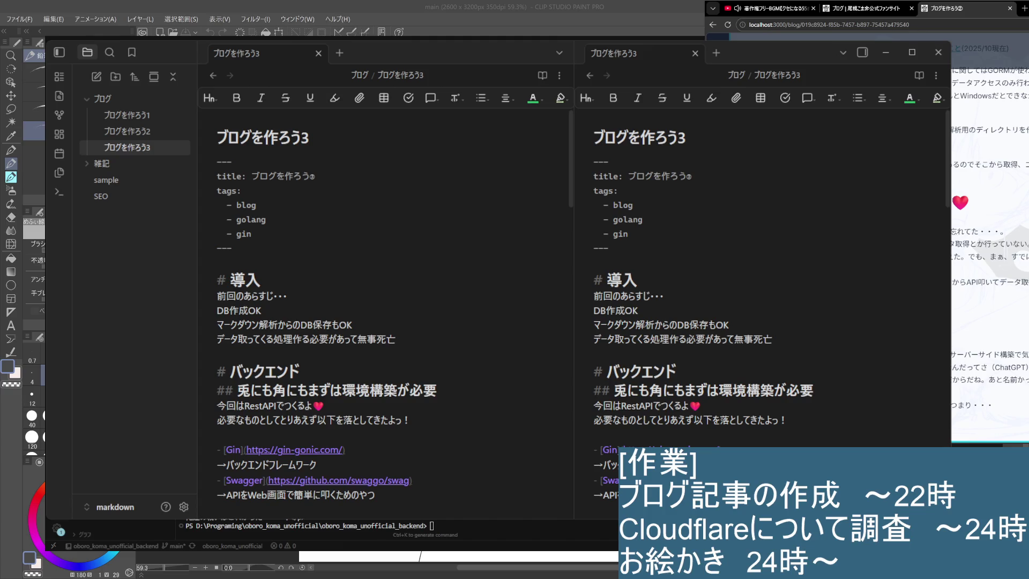
{"action": "scroll", "coordinate": [989, 241], "scroll_direction": "up", "scroll_amount": 1}
{"action": "scroll", "coordinate": [989, 241], "scroll_direction": "up", "scroll_amount": 2}
{"action": "scroll", "coordinate": [988, 241], "scroll_direction": "up", "scroll_amount": 2}
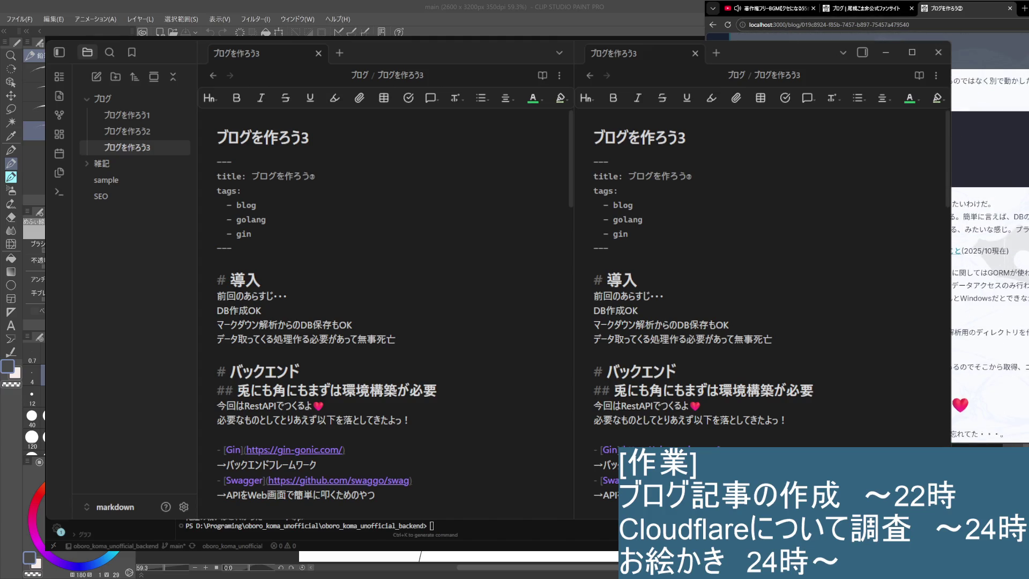
{"action": "scroll", "coordinate": [953, 225], "scroll_direction": "up", "scroll_amount": 2}
{"action": "scroll", "coordinate": [953, 225], "scroll_direction": "up", "scroll_amount": 2}
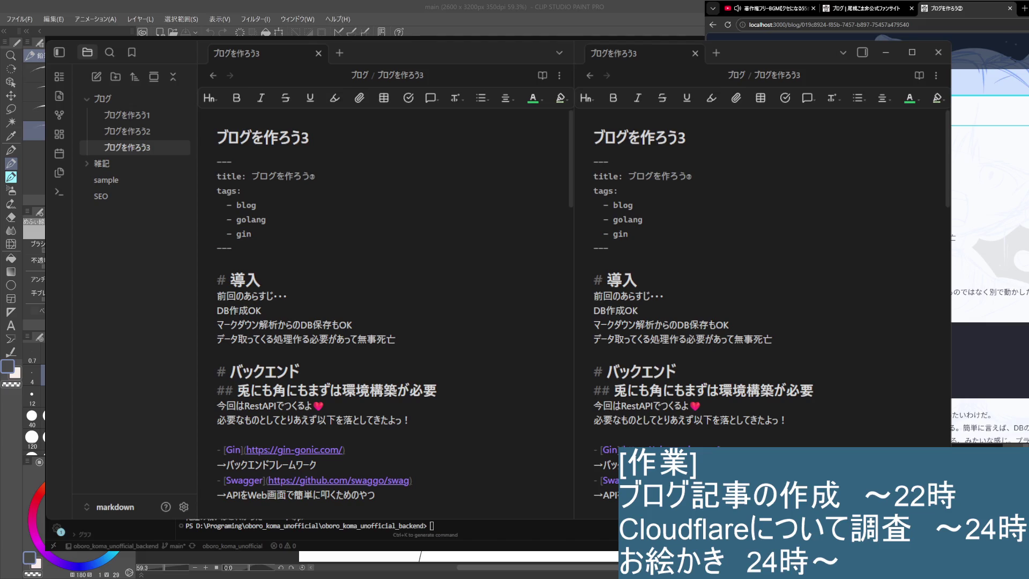
{"action": "left_click", "coordinate": [487, 320]}
{"action": "scroll", "coordinate": [373, 374], "scroll_direction": "down", "scroll_amount": 1}
{"action": "scroll", "coordinate": [372, 374], "scroll_direction": "up", "scroll_amount": 1}
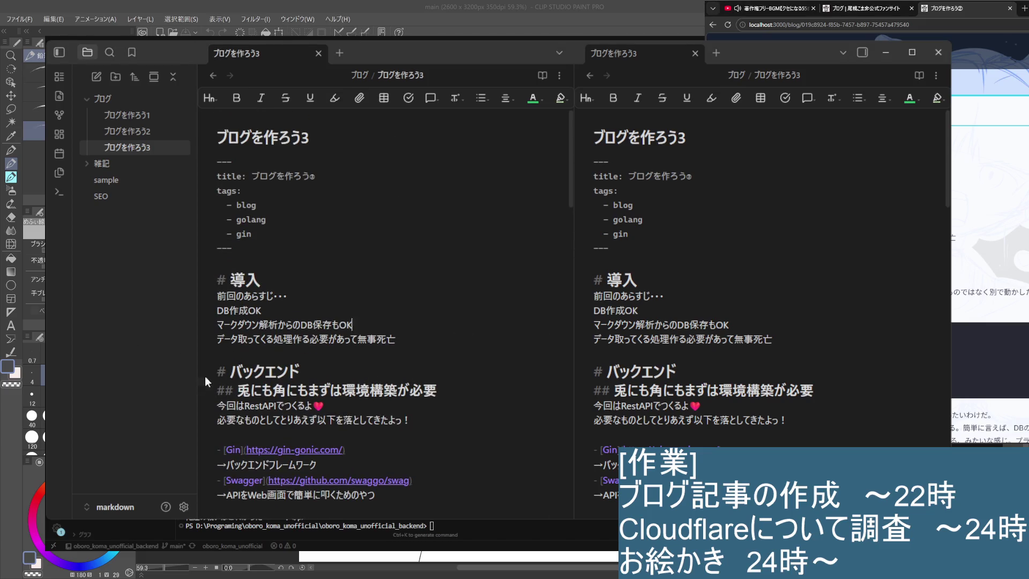
{"action": "left_click", "coordinate": [918, 75]}
{"action": "scroll", "coordinate": [792, 403], "scroll_direction": "down", "scroll_amount": 4}
{"action": "scroll", "coordinate": [628, 395], "scroll_direction": "up", "scroll_amount": 4}
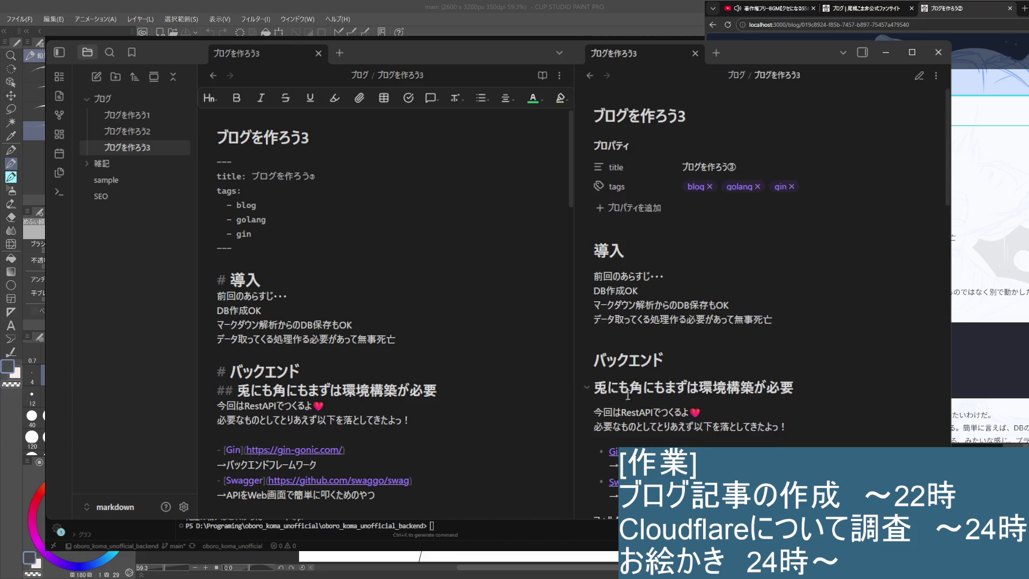
Step: End the four 導入 lines of ブログを作ろう3 (前回のあらすじ, DB作成OK, DB保存もOK, 無事死亡) with ¥
{"action": "left_click", "coordinate": [373, 346]}
{"action": "left_click", "coordinate": [314, 298]}
{"action": "key", "text": "Down"}
{"action": "type", "text": "¥"}
{"action": "key", "text": "Down"}
{"action": "key", "text": "Right"}
{"action": "key", "text": "Right"}
{"action": "key", "text": "Right"}
{"action": "key", "text": "Right"}
{"action": "key", "text": "Right"}
{"action": "key", "text": "Right"}
{"action": "key", "text": "Right"}
{"action": "type", "text": "¥"}
{"action": "key", "text": "Down"}
{"action": "key", "text": "Right"}
{"action": "key", "text": "Right"}
{"action": "key", "text": "Right"}
{"action": "key", "text": "Left"}
{"action": "type", "text": "¥"}
{"action": "key", "text": "Down"}
{"action": "key", "text": "Down"}
{"action": "key", "text": "Down"}
{"action": "key", "text": "Down"}
{"action": "key", "text": "Down"}
{"action": "key", "text": "Down"}
{"action": "key", "text": "Down"}
{"action": "key", "text": "Down"}
{"action": "key", "text": "Down"}
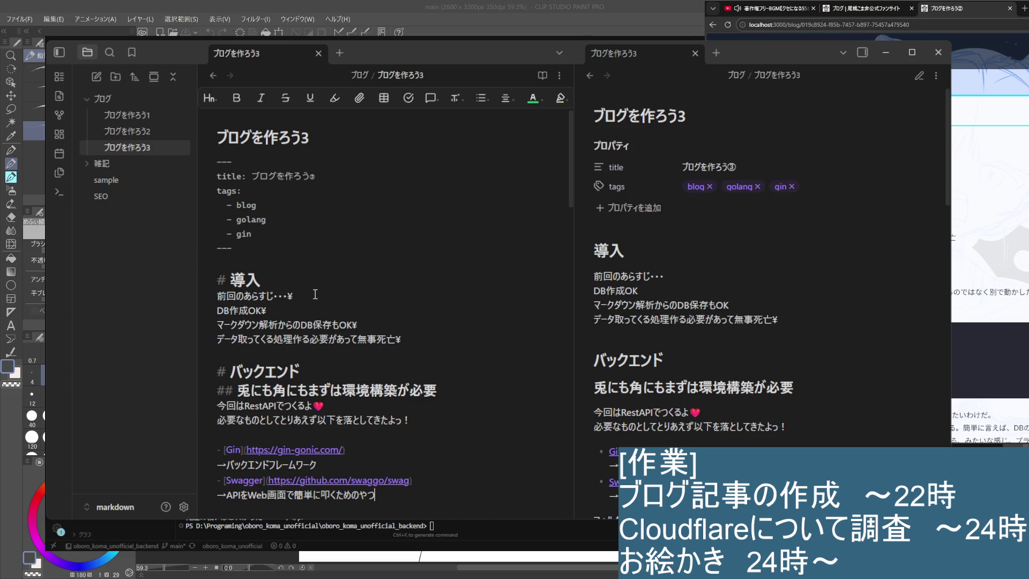
{"action": "scroll", "coordinate": [315, 291], "scroll_direction": "down", "scroll_amount": 2}
{"action": "left_click", "coordinate": [402, 308]}
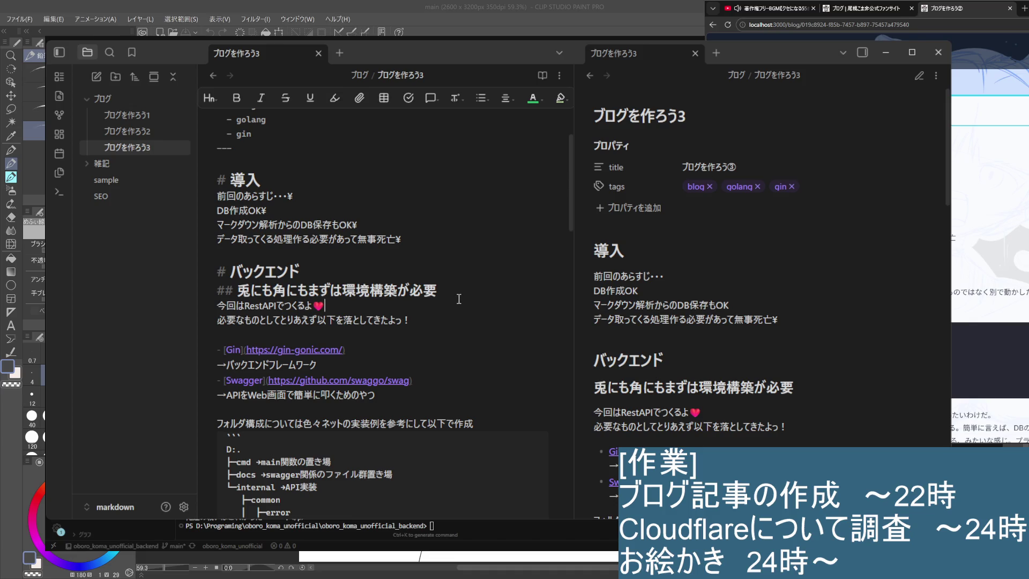
{"action": "scroll", "coordinate": [673, 380], "scroll_direction": "down", "scroll_amount": 2}
{"action": "scroll", "coordinate": [672, 380], "scroll_direction": "down", "scroll_amount": 5}
{"action": "scroll", "coordinate": [673, 380], "scroll_direction": "down", "scroll_amount": 3}
{"action": "scroll", "coordinate": [673, 380], "scroll_direction": "down", "scroll_amount": 5}
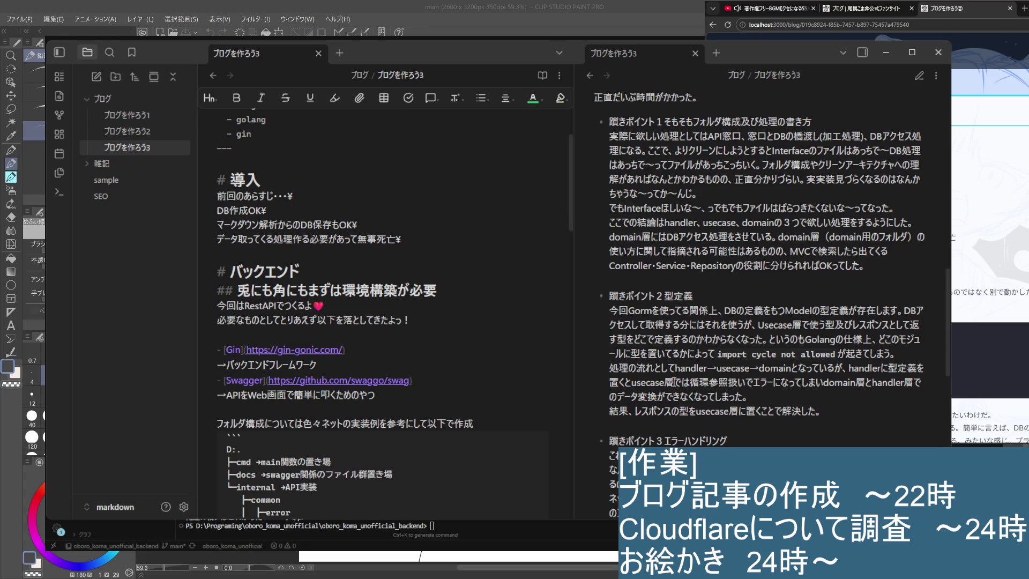
{"action": "scroll", "coordinate": [674, 383], "scroll_direction": "up", "scroll_amount": 1}
{"action": "scroll", "coordinate": [674, 382], "scroll_direction": "up", "scroll_amount": 3}
{"action": "scroll", "coordinate": [674, 383], "scroll_direction": "up", "scroll_amount": 2}
{"action": "scroll", "coordinate": [674, 383], "scroll_direction": "up", "scroll_amount": 1}
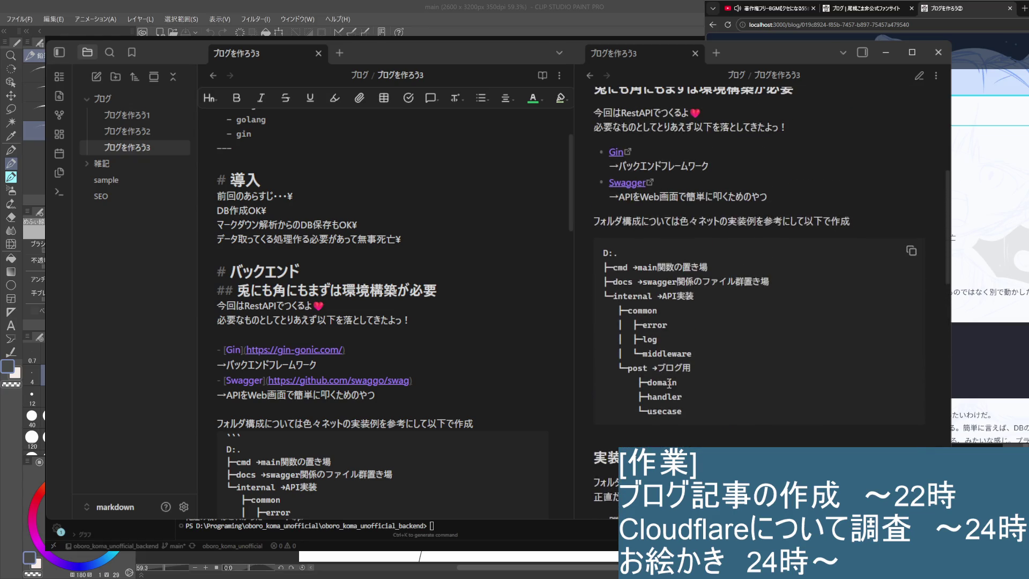
{"action": "scroll", "coordinate": [674, 383], "scroll_direction": "up", "scroll_amount": 1}
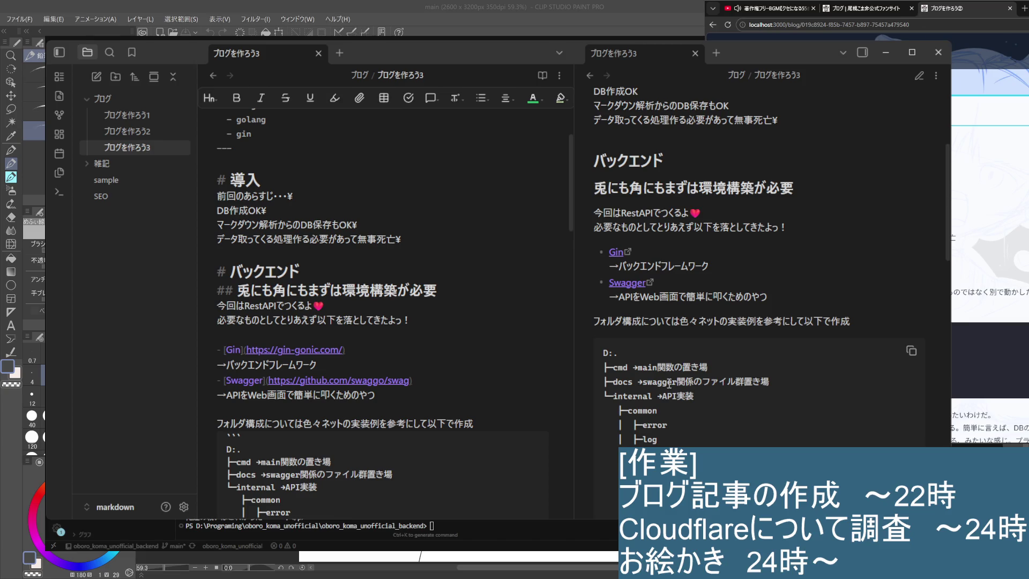
Step: Open the ブログを作ろう2 note in the left pane
{"action": "left_click", "coordinate": [136, 131]}
{"action": "scroll", "coordinate": [390, 321], "scroll_direction": "down", "scroll_amount": 2}
{"action": "scroll", "coordinate": [391, 320], "scroll_direction": "down", "scroll_amount": 5}
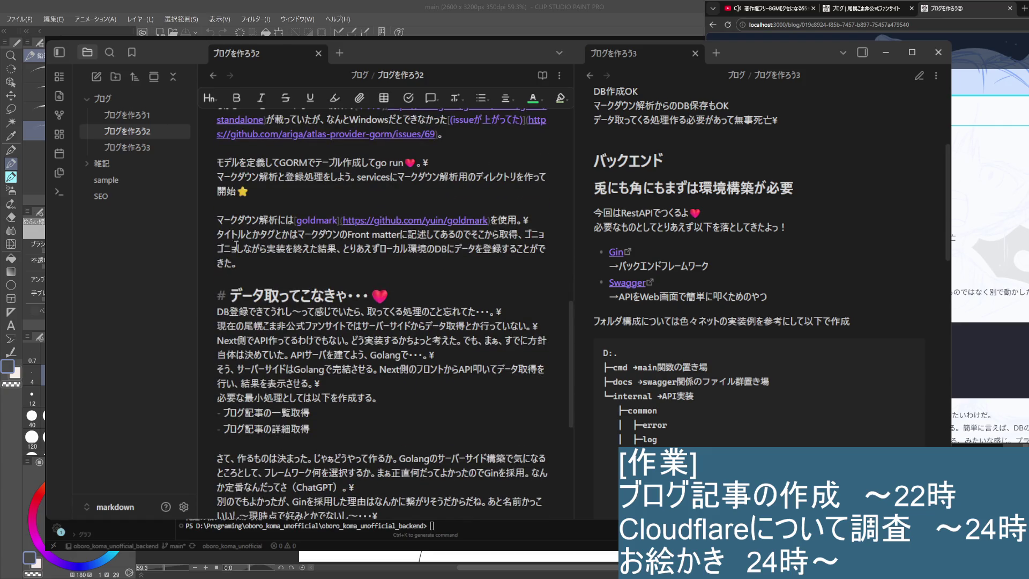
{"action": "scroll", "coordinate": [391, 320], "scroll_direction": "up", "scroll_amount": 3}
{"action": "scroll", "coordinate": [391, 321], "scroll_direction": "up", "scroll_amount": 2}
Step: Review ブログを作ろう1, make 導入 a second-level heading in ブログを作ろう2, then open ブログを作ろう3
{"action": "left_click", "coordinate": [127, 115]}
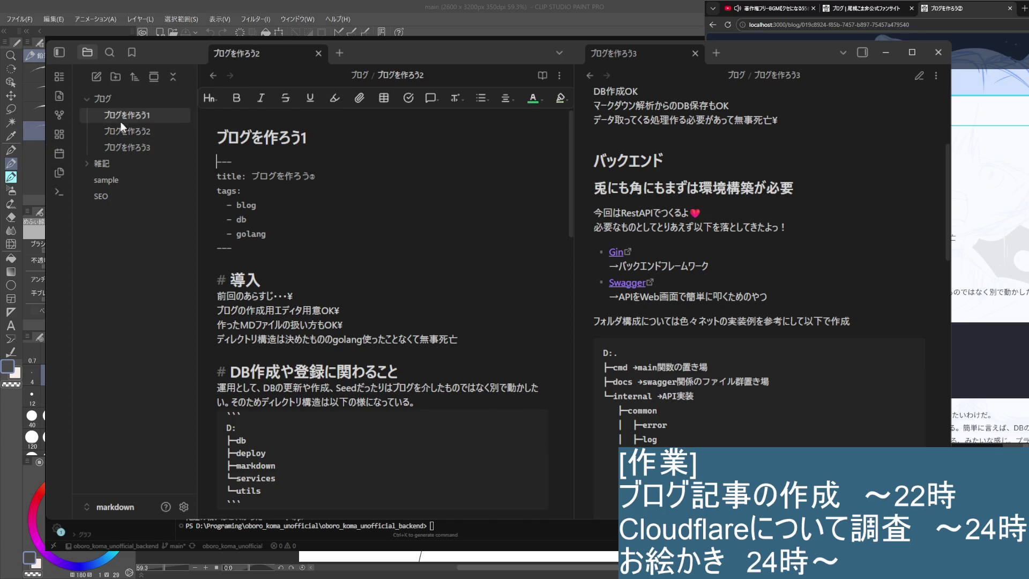
{"action": "scroll", "coordinate": [374, 324], "scroll_direction": "down", "scroll_amount": 3}
{"action": "scroll", "coordinate": [374, 323], "scroll_direction": "down", "scroll_amount": 3}
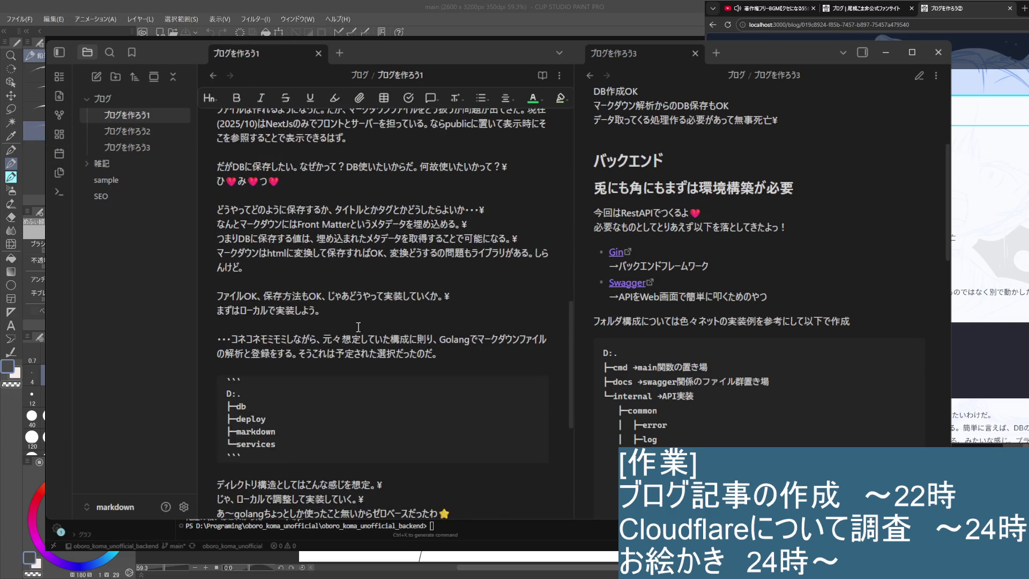
{"action": "scroll", "coordinate": [357, 327], "scroll_direction": "up", "scroll_amount": 5}
{"action": "scroll", "coordinate": [278, 339], "scroll_direction": "down", "scroll_amount": 3}
{"action": "scroll", "coordinate": [322, 257], "scroll_direction": "up", "scroll_amount": 3}
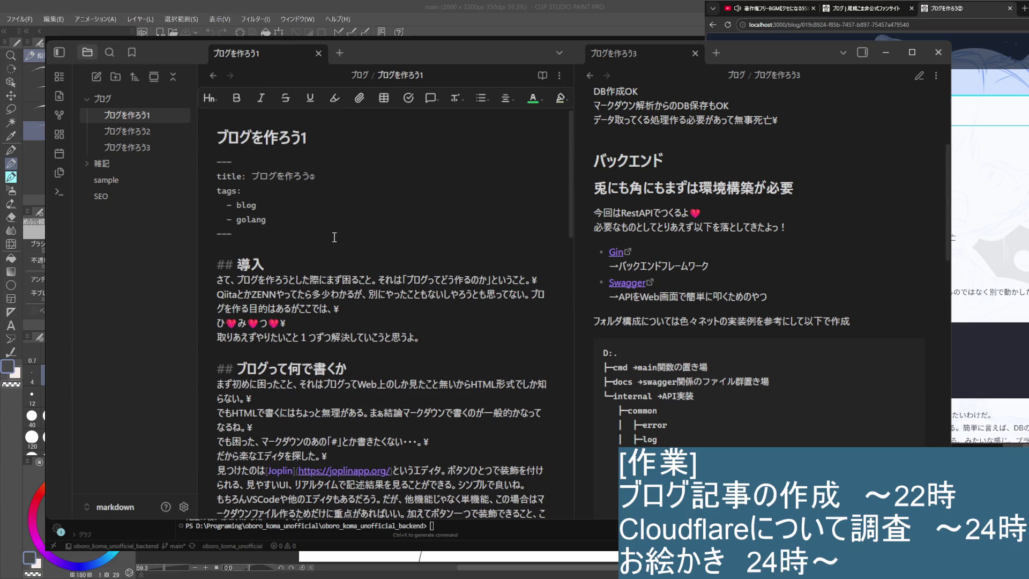
{"action": "mouse_move", "coordinate": [290, 368]}
{"action": "left_click", "coordinate": [110, 131]}
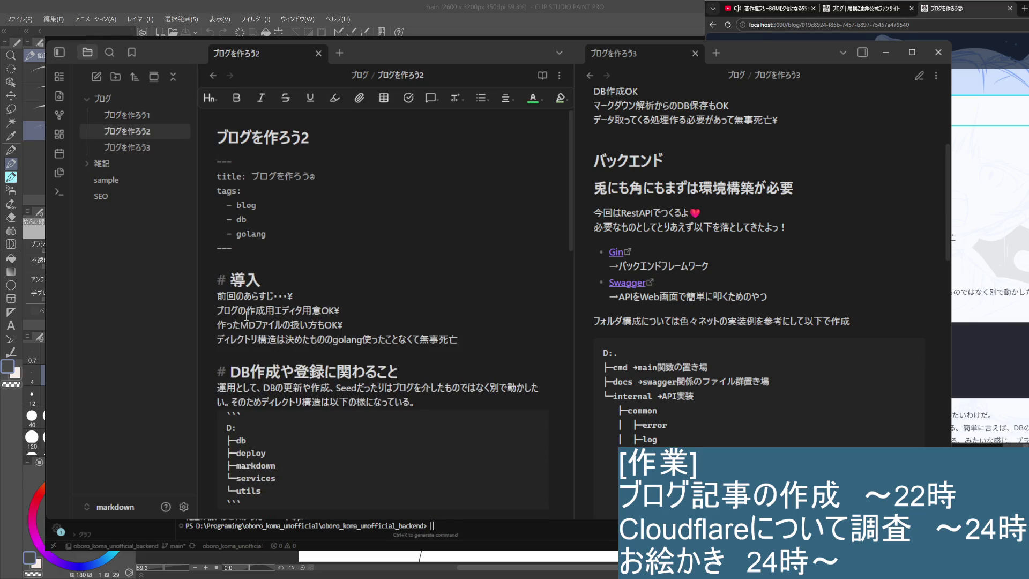
{"action": "left_click", "coordinate": [227, 279]}
{"action": "type", "text": "#"}
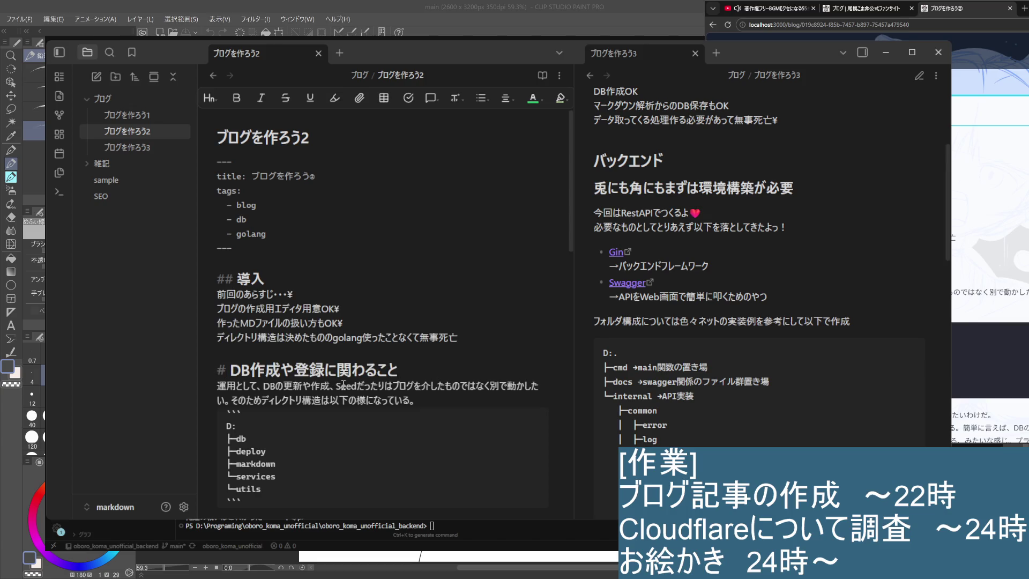
{"action": "scroll", "coordinate": [343, 387], "scroll_direction": "down", "scroll_amount": 2}
{"action": "scroll", "coordinate": [244, 354], "scroll_direction": "down", "scroll_amount": 3}
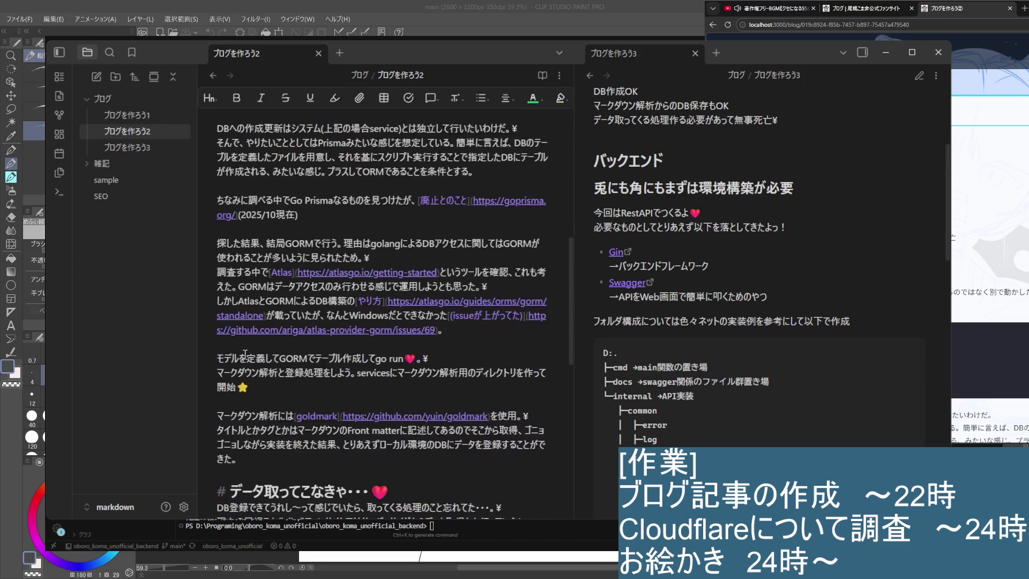
{"action": "scroll", "coordinate": [245, 354], "scroll_direction": "down", "scroll_amount": 3}
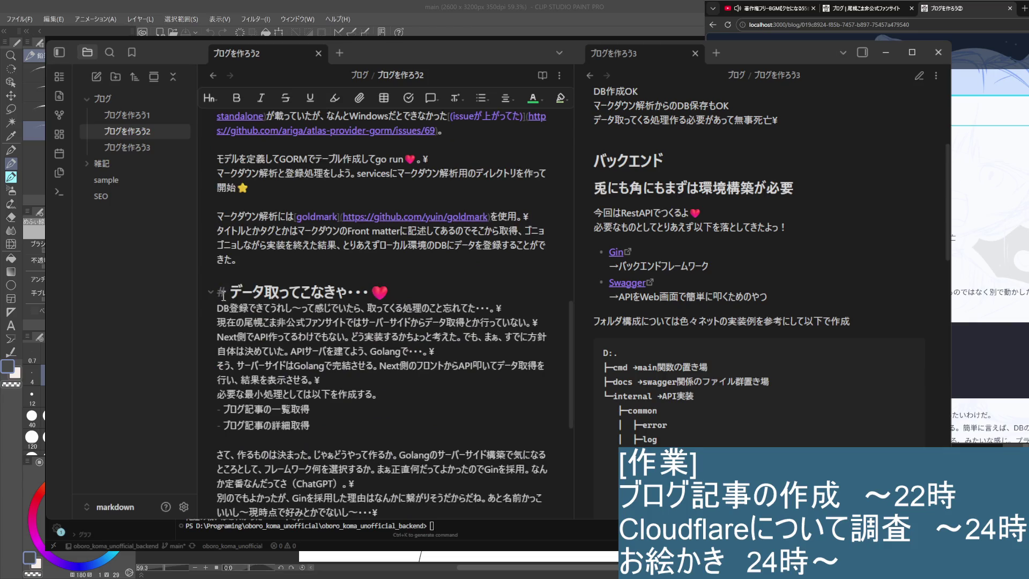
{"action": "scroll", "coordinate": [206, 259], "scroll_direction": "down", "scroll_amount": 3}
{"action": "scroll", "coordinate": [206, 259], "scroll_direction": "up", "scroll_amount": 3}
{"action": "scroll", "coordinate": [242, 225], "scroll_direction": "up", "scroll_amount": 4}
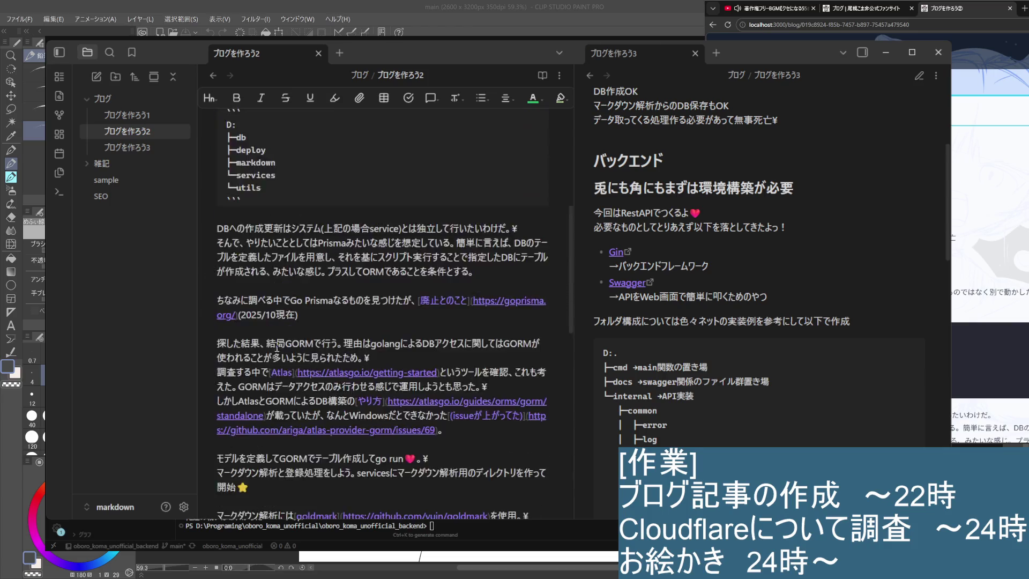
{"action": "scroll", "coordinate": [349, 124], "scroll_direction": "up", "scroll_amount": 4}
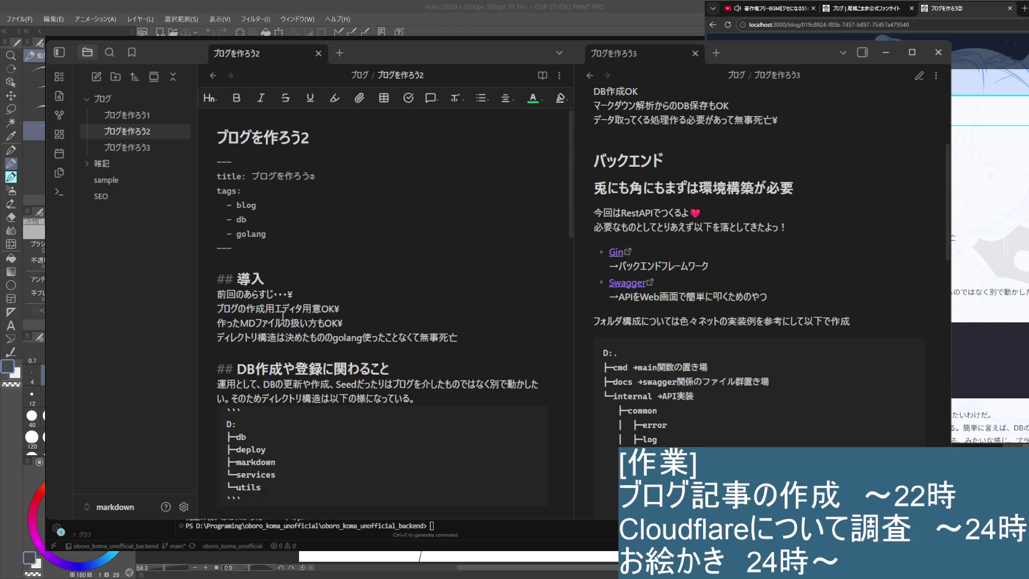
{"action": "left_click", "coordinate": [139, 147]}
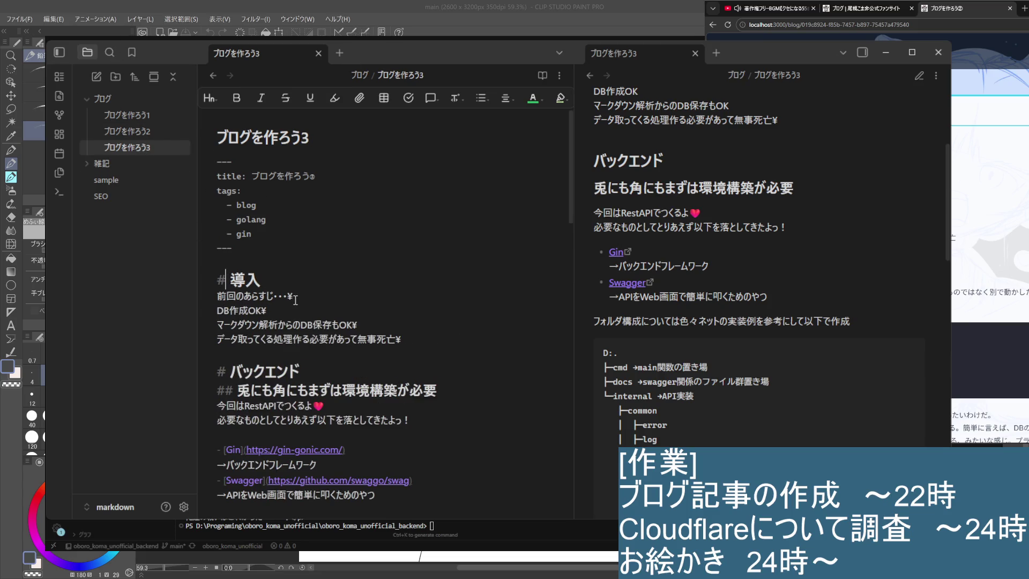
{"action": "type", "text": "#"}
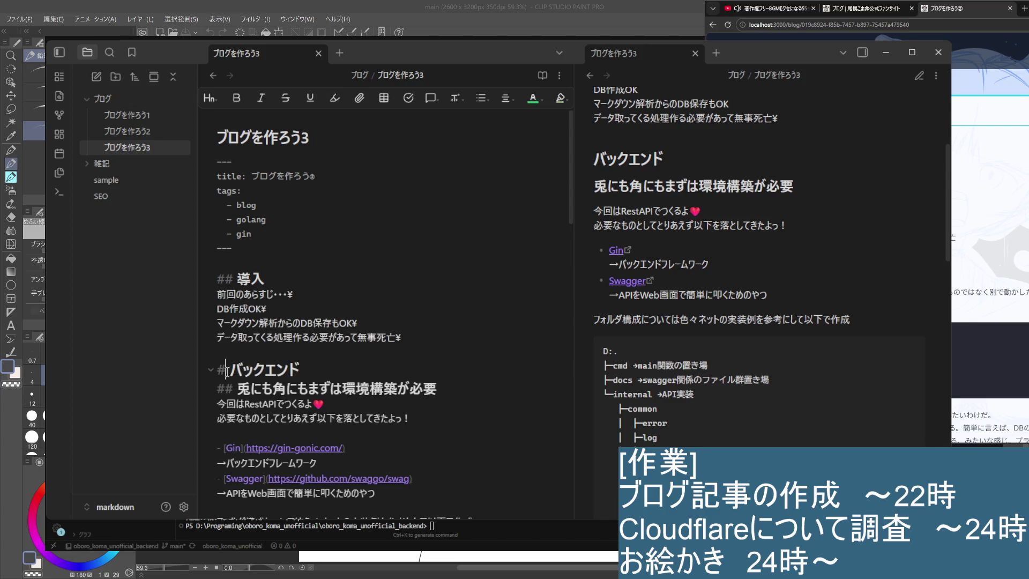
{"action": "type", "text": "#"}
{"action": "scroll", "coordinate": [394, 314], "scroll_direction": "down", "scroll_amount": 2}
{"action": "scroll", "coordinate": [394, 314], "scroll_direction": "down", "scroll_amount": 2}
{"action": "scroll", "coordinate": [248, 394], "scroll_direction": "up", "scroll_amount": 2}
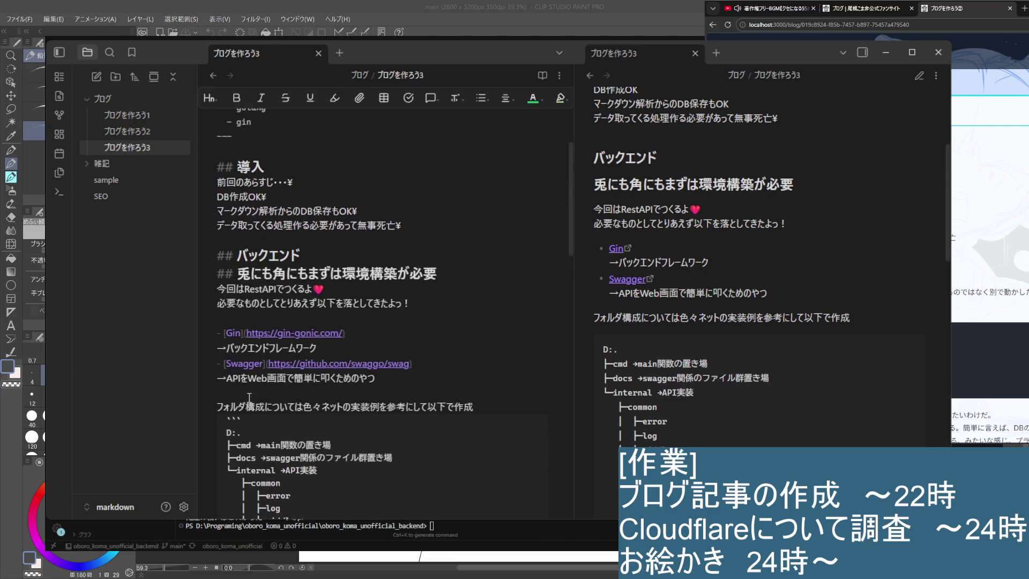
{"action": "scroll", "coordinate": [247, 346], "scroll_direction": "up", "scroll_amount": 1}
Step: Demote the 兎にも角にも heading with # and remove the stray ¥ after 無事死亡
{"action": "key", "text": "Down"}
{"action": "type", "text": "#"}
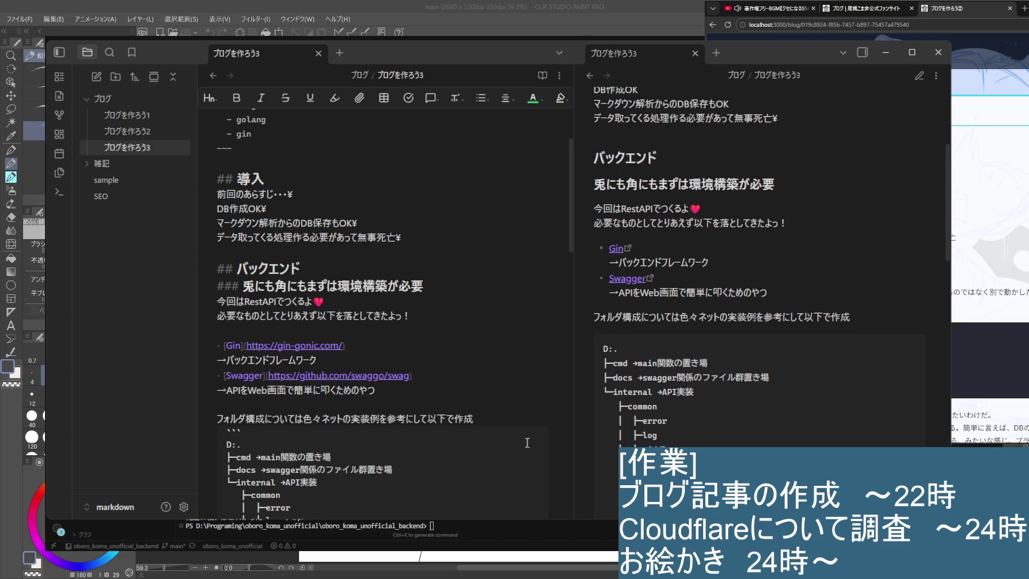
{"action": "scroll", "coordinate": [209, 305], "scroll_direction": "down", "scroll_amount": 1}
{"action": "scroll", "coordinate": [225, 241], "scroll_direction": "down", "scroll_amount": 4}
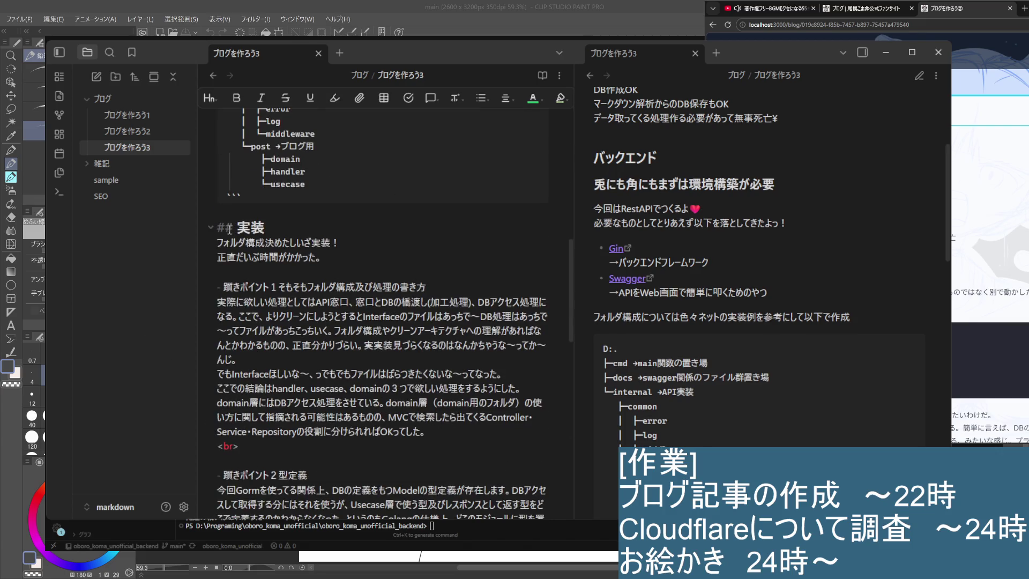
{"action": "scroll", "coordinate": [241, 265], "scroll_direction": "down", "scroll_amount": 2}
{"action": "scroll", "coordinate": [274, 338], "scroll_direction": "down", "scroll_amount": 3}
{"action": "scroll", "coordinate": [299, 389], "scroll_direction": "down", "scroll_amount": 2}
{"action": "scroll", "coordinate": [299, 388], "scroll_direction": "up", "scroll_amount": 1}
{"action": "scroll", "coordinate": [300, 386], "scroll_direction": "up", "scroll_amount": 3}
{"action": "scroll", "coordinate": [301, 384], "scroll_direction": "up", "scroll_amount": 3}
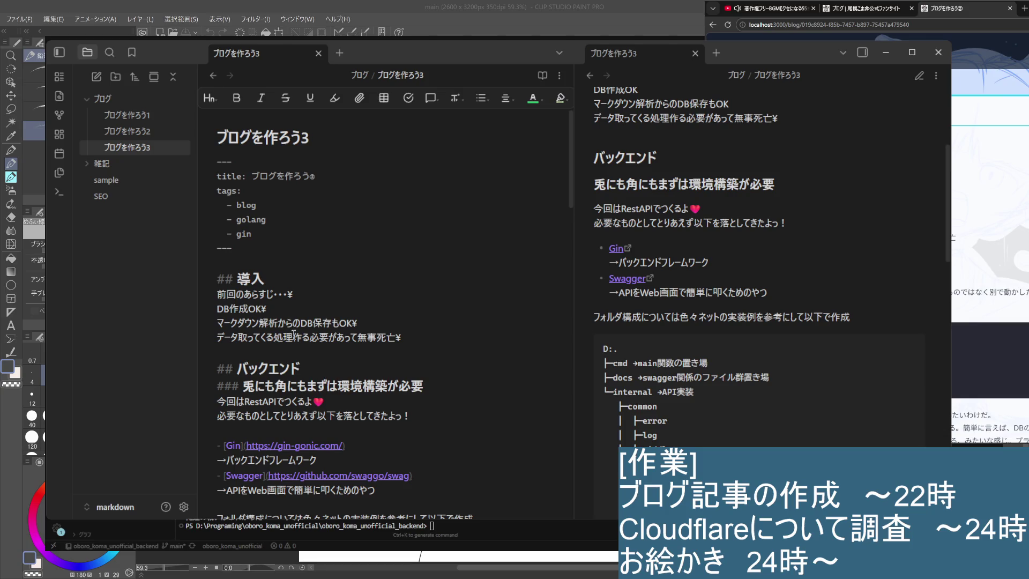
{"action": "scroll", "coordinate": [799, 198], "scroll_direction": "up", "scroll_amount": 1}
{"action": "scroll", "coordinate": [798, 213], "scroll_direction": "up", "scroll_amount": 2}
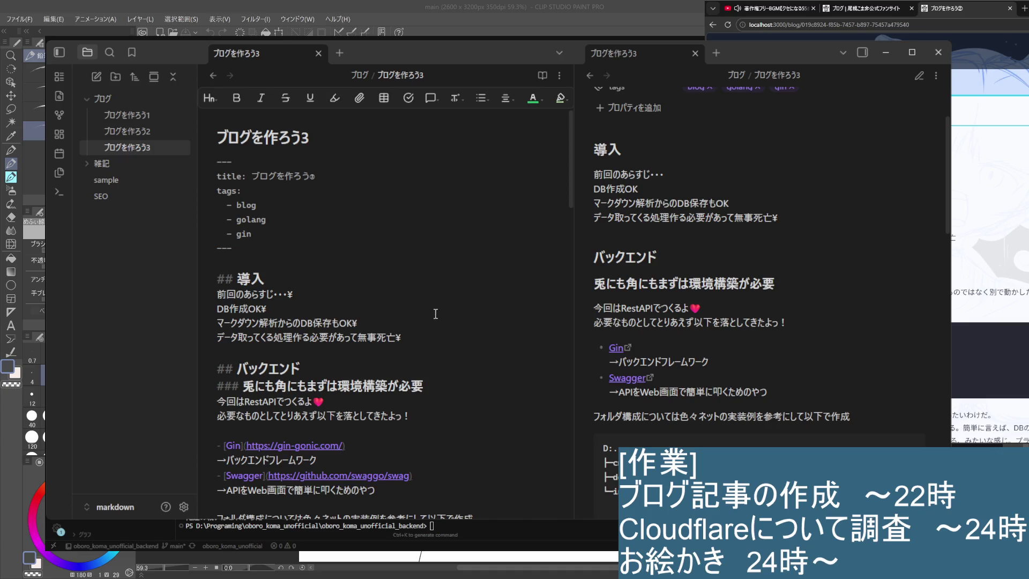
{"action": "scroll", "coordinate": [801, 420], "scroll_direction": "up", "scroll_amount": 2}
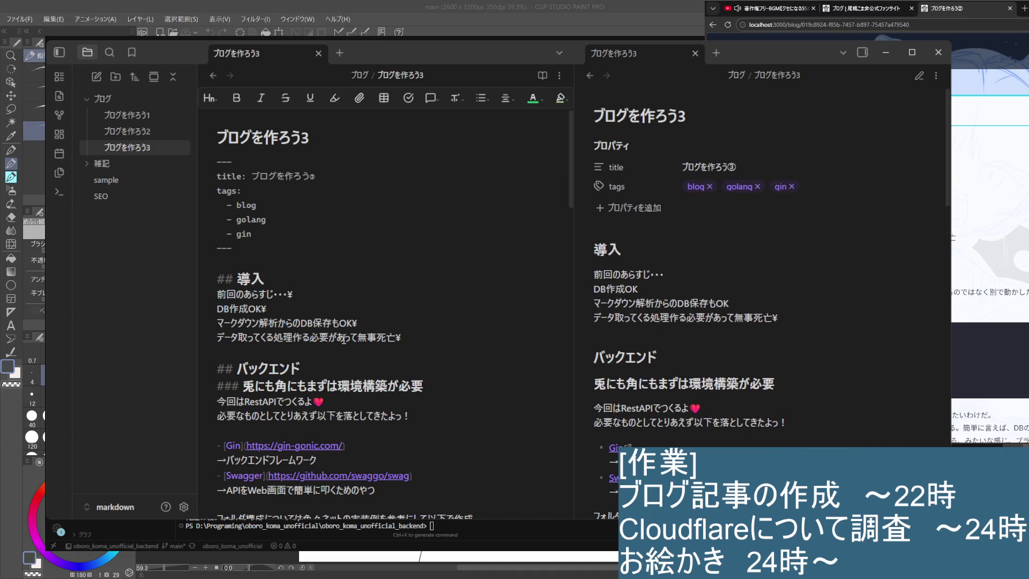
{"action": "scroll", "coordinate": [397, 354], "scroll_direction": "down", "scroll_amount": 3}
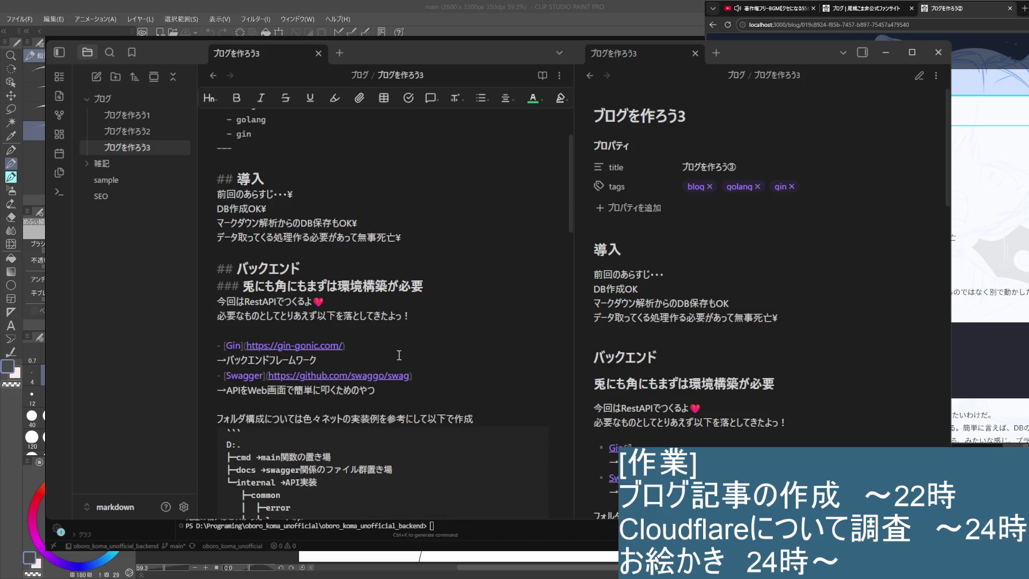
{"action": "key", "text": "BackSpace"}
Step: End the RestAPI つくるよ line and the いざ実装！ line with ¥ line breaks
{"action": "left_click", "coordinate": [452, 345]}
{"action": "left_click", "coordinate": [462, 302]}
{"action": "type", "text": "\\"}
{"action": "scroll", "coordinate": [483, 314], "scroll_direction": "down", "scroll_amount": 3}
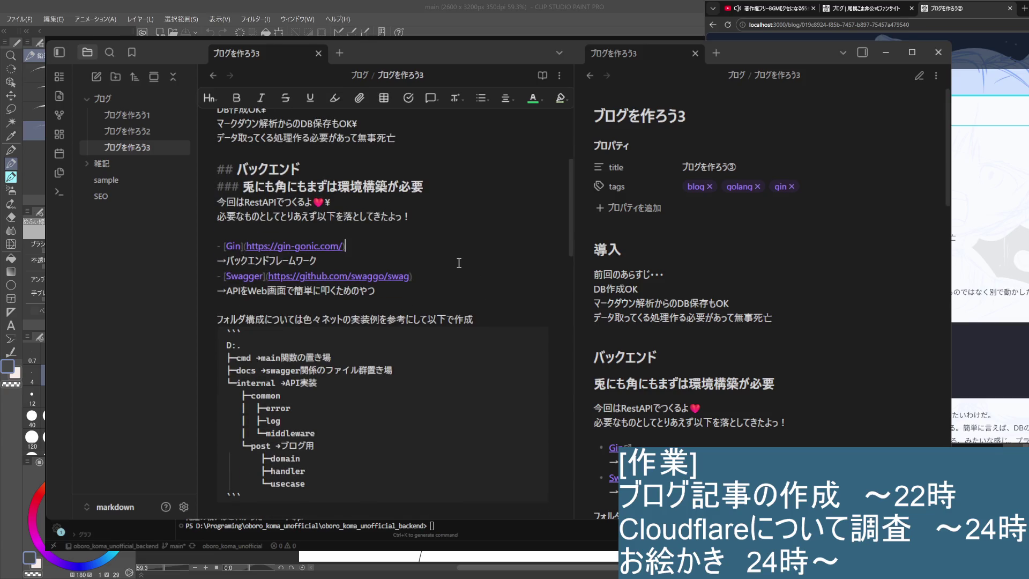
{"action": "left_click", "coordinate": [492, 316]}
{"action": "scroll", "coordinate": [486, 359], "scroll_direction": "down", "scroll_amount": 6}
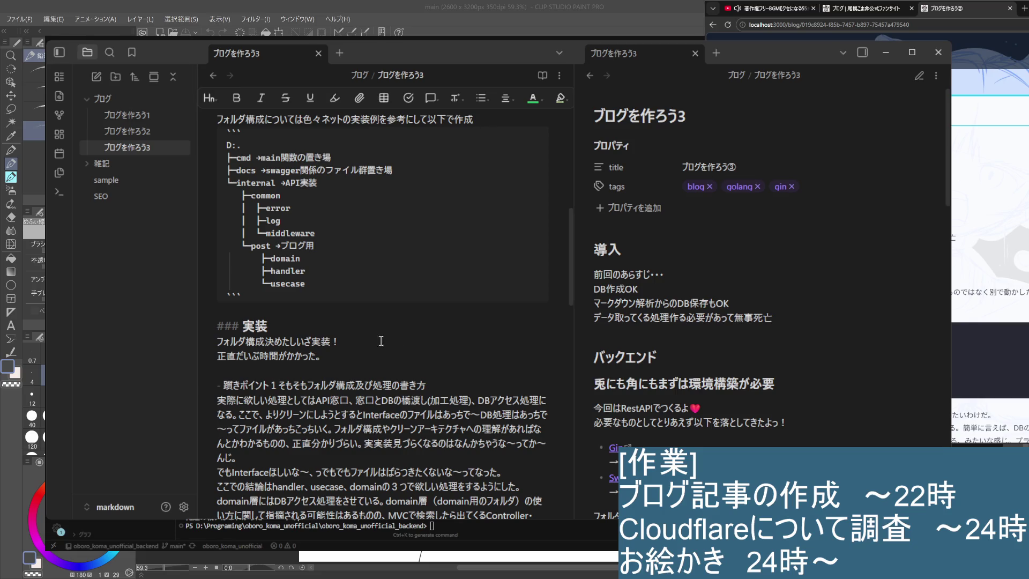
{"action": "left_click", "coordinate": [403, 338]}
{"action": "type", "text": "\\"}
{"action": "scroll", "coordinate": [456, 335], "scroll_direction": "down", "scroll_amount": 3}
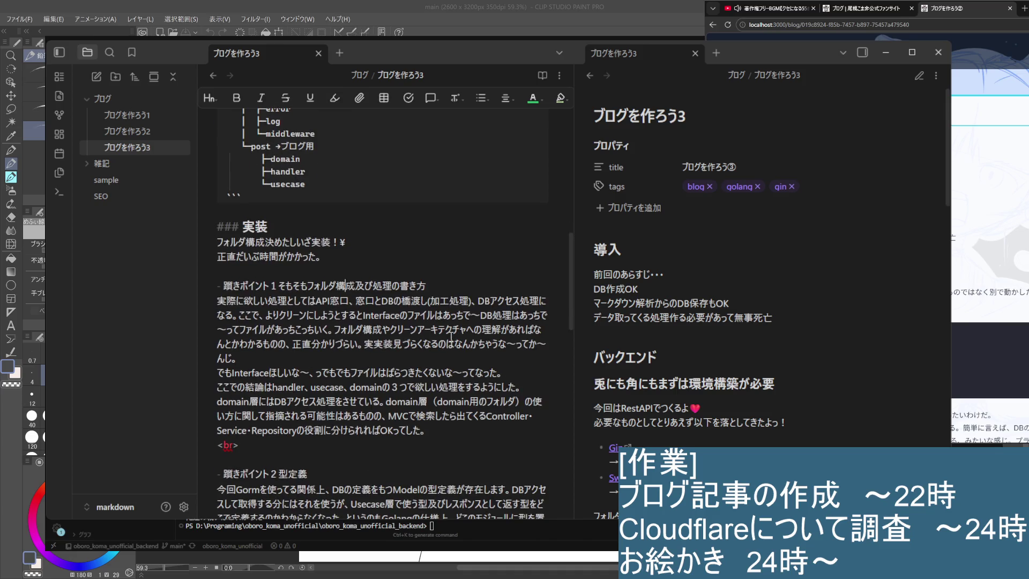
{"action": "scroll", "coordinate": [764, 410], "scroll_direction": "down", "scroll_amount": 3}
{"action": "scroll", "coordinate": [764, 410], "scroll_direction": "down", "scroll_amount": 4}
{"action": "scroll", "coordinate": [764, 409], "scroll_direction": "down", "scroll_amount": 3}
{"action": "scroll", "coordinate": [764, 410], "scroll_direction": "down", "scroll_amount": 1}
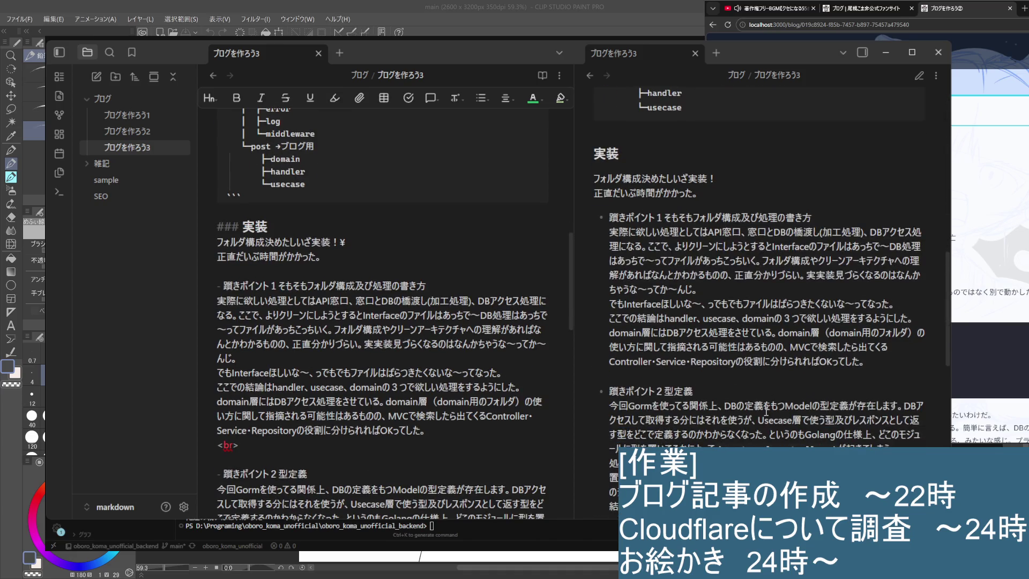
{"action": "scroll", "coordinate": [765, 411], "scroll_direction": "down", "scroll_amount": 3}
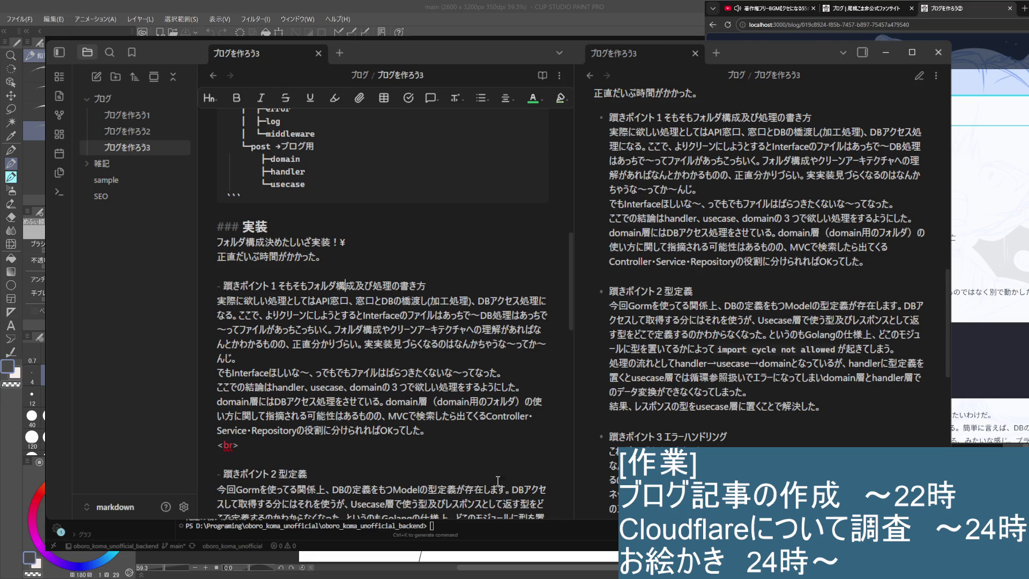
Step: Select the するとInterface…理解があればな text in the 実装 section and deselect it
{"action": "left_click_drag", "start_coordinate": [341, 316], "coordinate": [546, 325]}
{"action": "left_click", "coordinate": [521, 348]}
Step: Remove the stray 。 and the <br> line, and move the ¥ from the domain層 line start to the previous line's end
{"action": "left_click", "coordinate": [233, 357]}
{"action": "type", "text": "💓"}
{"action": "key", "text": "BackSpace"}
{"action": "type", "text": "\\"}
{"action": "left_click", "coordinate": [553, 367]}
{"action": "type", "text": "¥"}
{"action": "left_click", "coordinate": [238, 445]}
{"action": "key", "text": "BackSpace"}
{"action": "key", "text": "BackSpace"}
{"action": "key", "text": "BackSpace"}
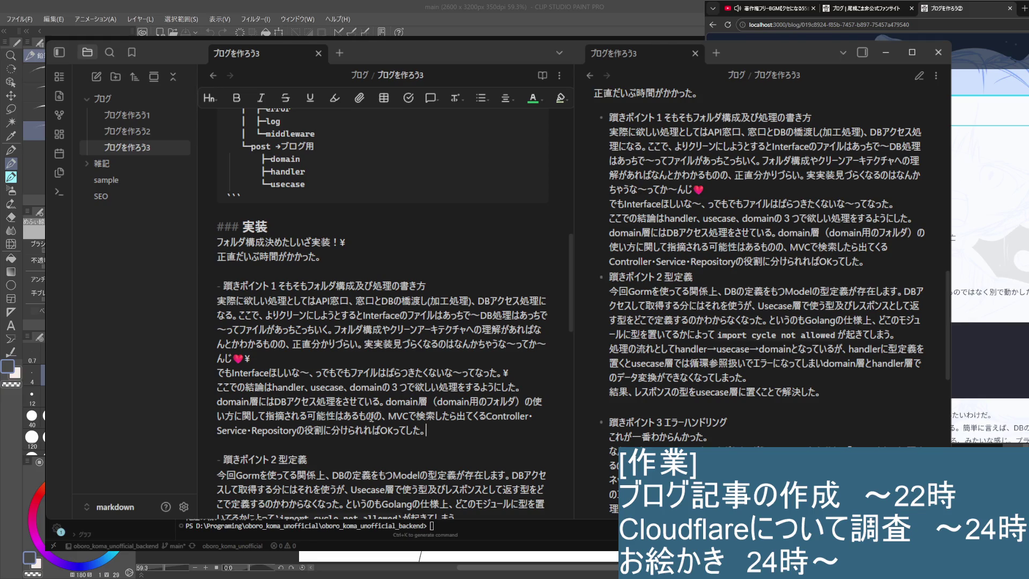
{"action": "key", "text": "Home"}
{"action": "key", "text": "Home"}
{"action": "type", "text": "¥"}
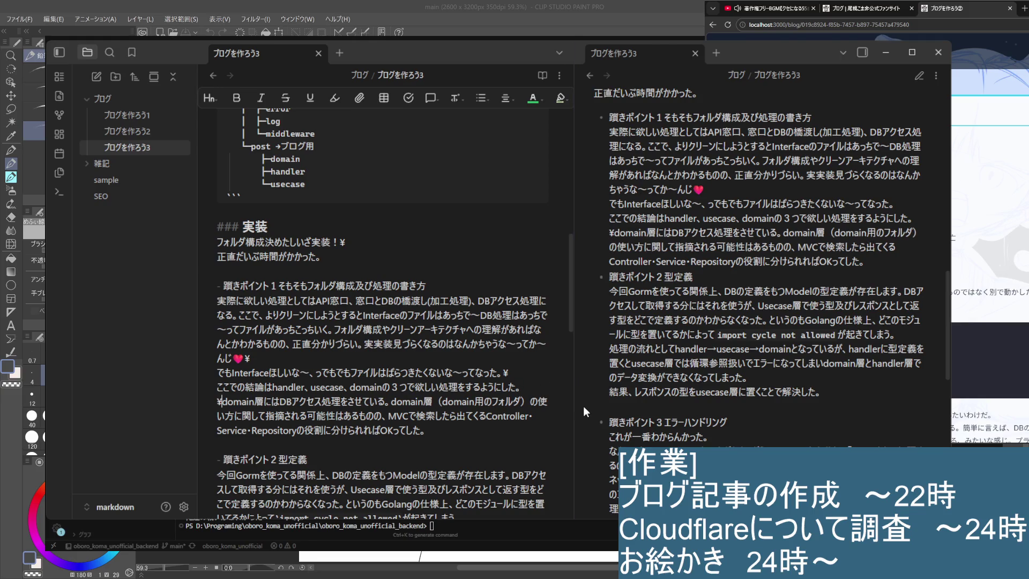
{"action": "key", "text": "BackSpace"}
{"action": "key", "text": "BackSpace"}
{"action": "type", "text": "¥"}
{"action": "key", "text": "Return"}
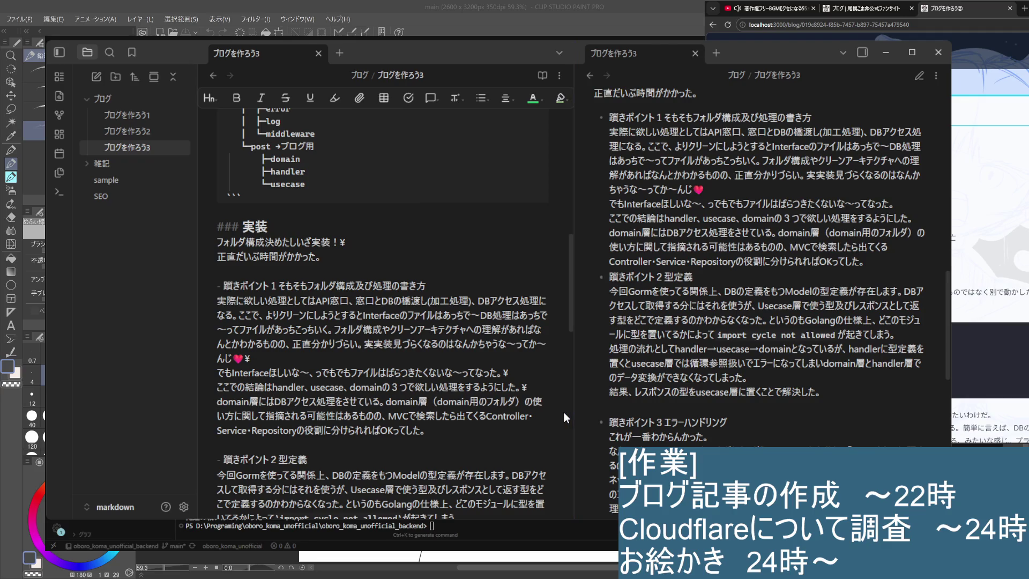
Step: Tidy the OKってた。 line, removing the empty line and stray line-break mark added after it
{"action": "left_click", "coordinate": [468, 432]}
{"action": "scroll", "coordinate": [462, 435], "scroll_direction": "down", "scroll_amount": 3}
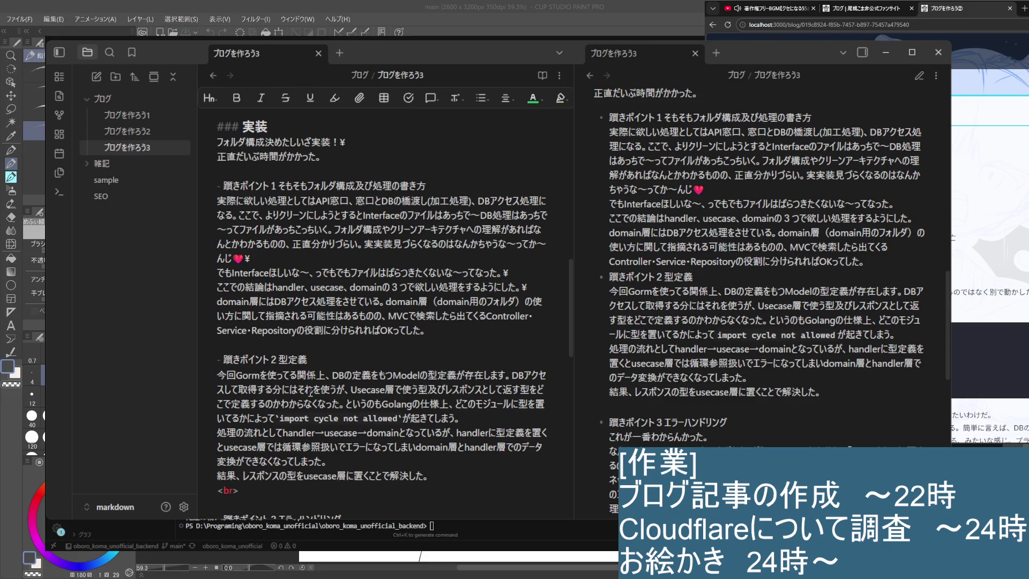
{"action": "scroll", "coordinate": [812, 427], "scroll_direction": "up", "scroll_amount": 2}
{"action": "scroll", "coordinate": [817, 407], "scroll_direction": "down", "scroll_amount": 2}
{"action": "key", "text": "Return"}
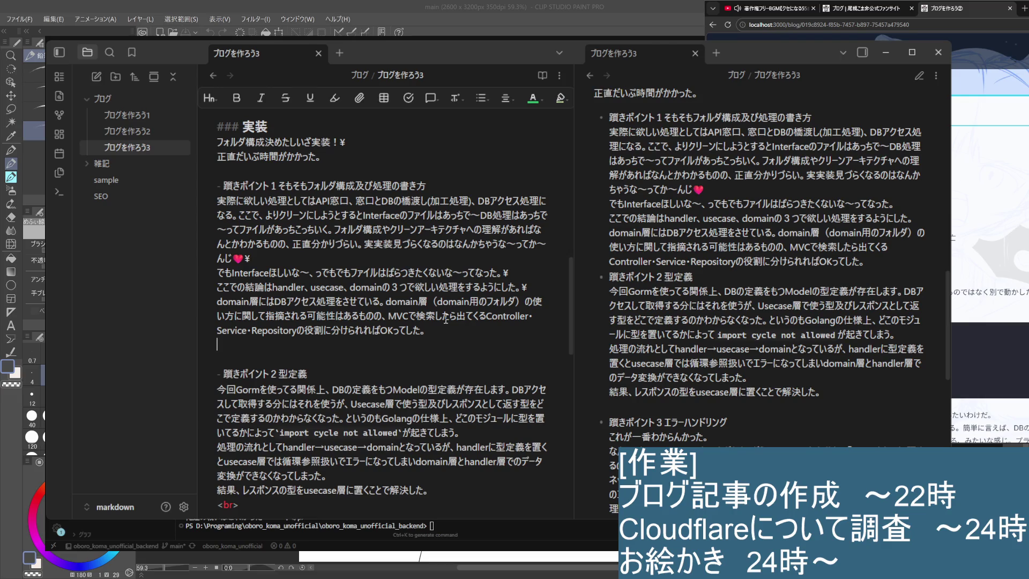
{"action": "key", "text": "BackSpace"}
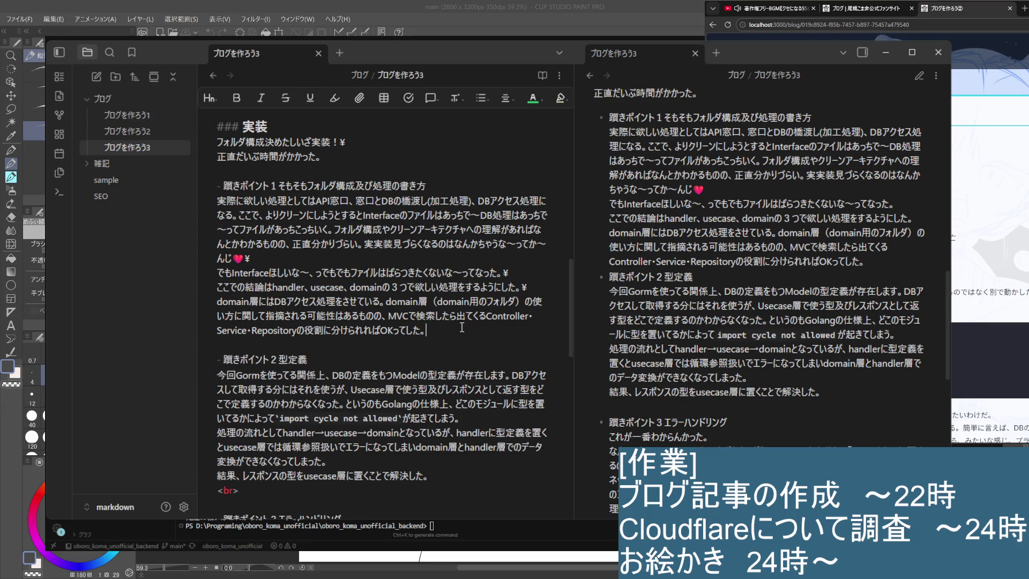
{"action": "type", "text": "\\"}
{"action": "scroll", "coordinate": [622, 314], "scroll_direction": "up", "scroll_amount": 5}
{"action": "scroll", "coordinate": [623, 314], "scroll_direction": "down", "scroll_amount": 3}
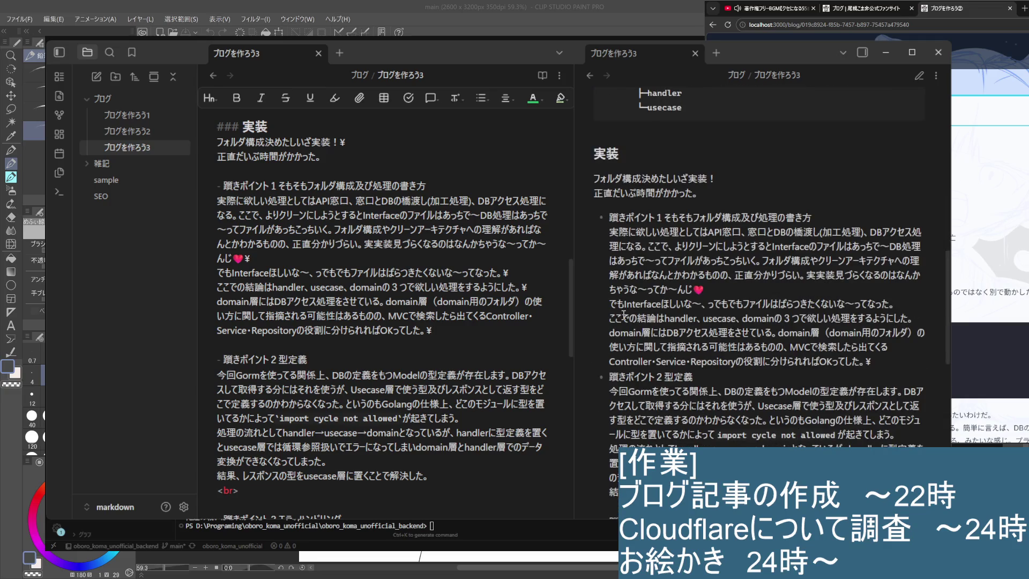
{"action": "left_click", "coordinate": [437, 336]}
{"action": "scroll", "coordinate": [437, 336], "scroll_direction": "down", "scroll_amount": 2}
{"action": "scroll", "coordinate": [476, 368], "scroll_direction": "up", "scroll_amount": 4}
{"action": "key", "text": "BackSpace"}
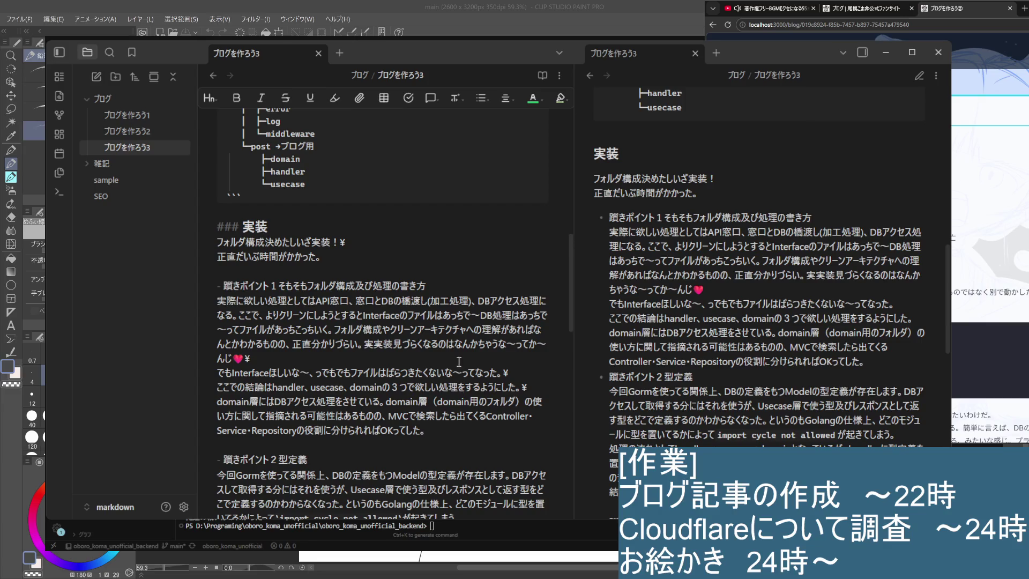
{"action": "scroll", "coordinate": [463, 351], "scroll_direction": "down", "scroll_amount": 5}
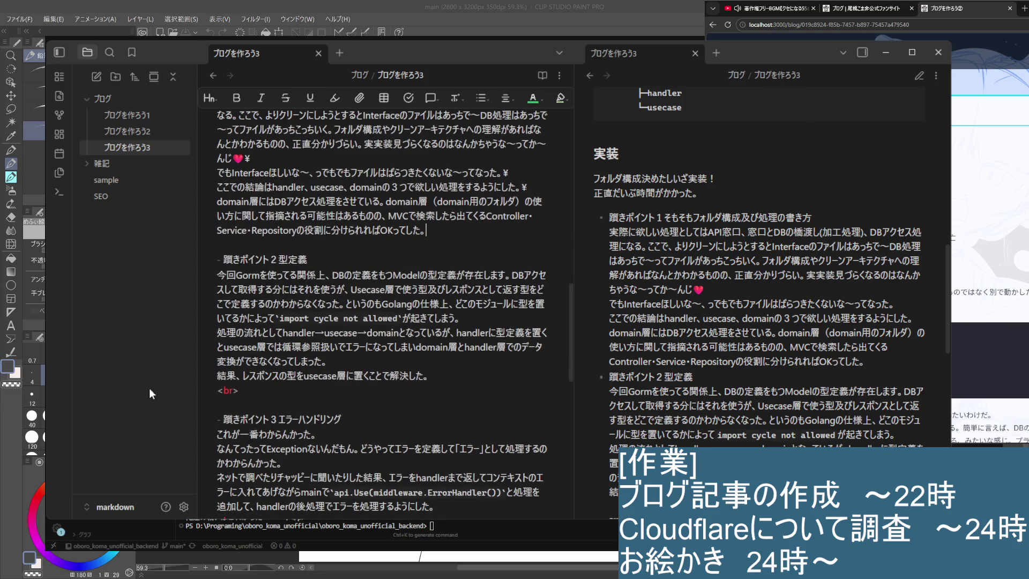
{"action": "scroll", "coordinate": [242, 338], "scroll_direction": "down", "scroll_amount": 2}
{"action": "left_click", "coordinate": [244, 292]}
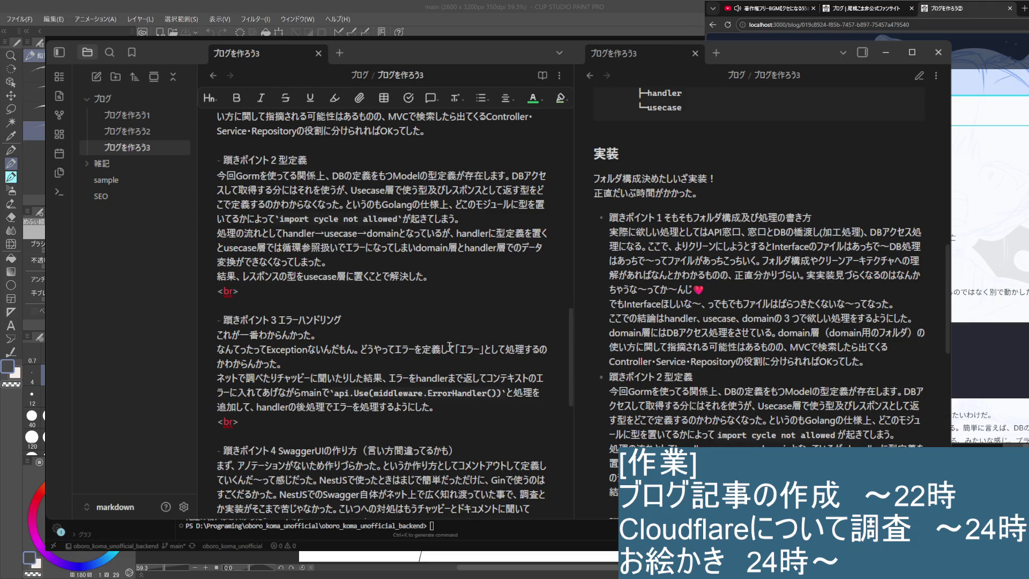
{"action": "scroll", "coordinate": [451, 344], "scroll_direction": "up", "scroll_amount": 1}
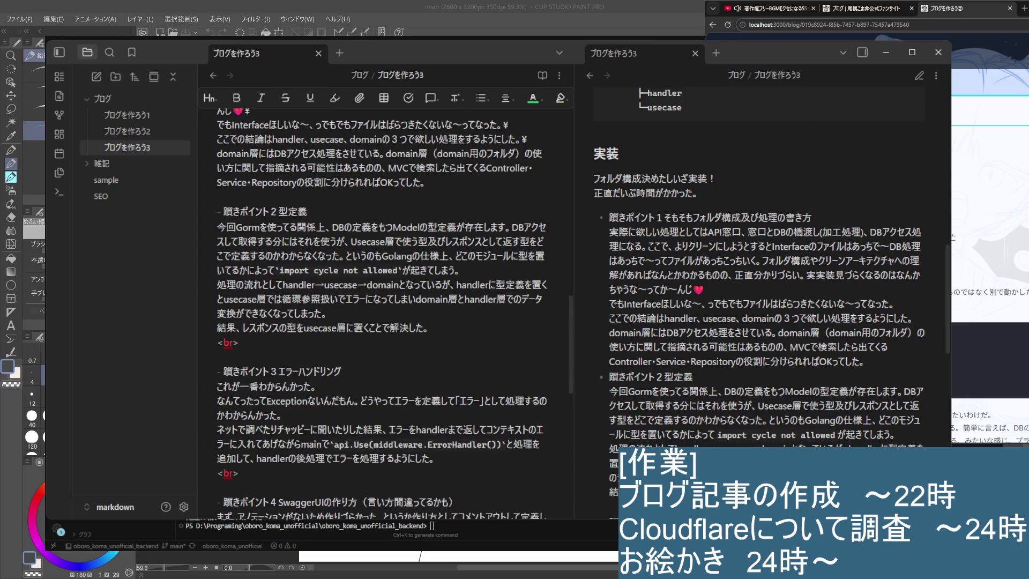
Step: Run 'task create-blog' in the VS Code terminal to rebuild the blog post
{"action": "left_click", "coordinate": [522, 529]}
{"action": "type", "text": "task create-blog"}
{"action": "key", "text": "Return"}
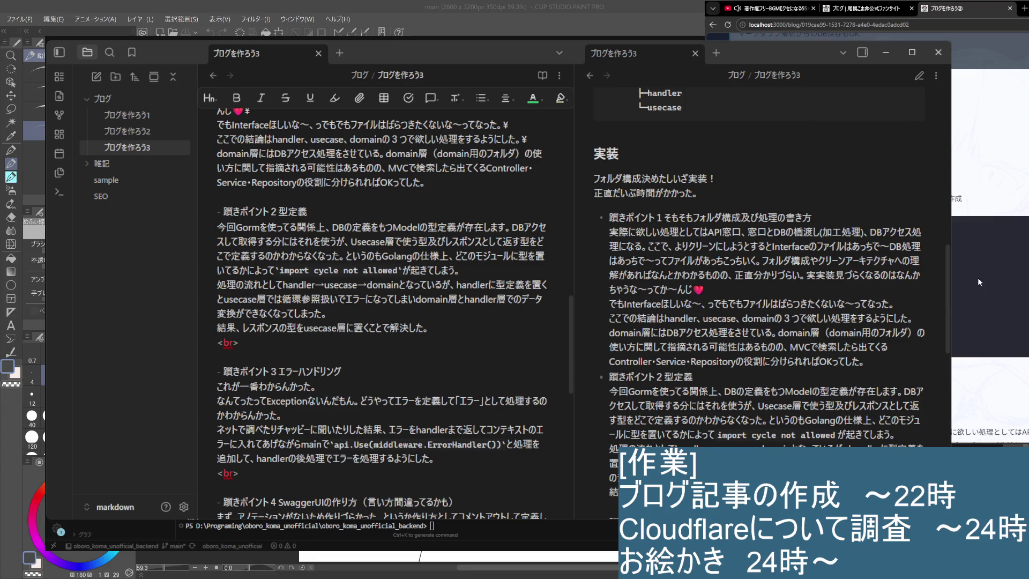
{"action": "scroll", "coordinate": [979, 284], "scroll_direction": "up", "scroll_amount": 3}
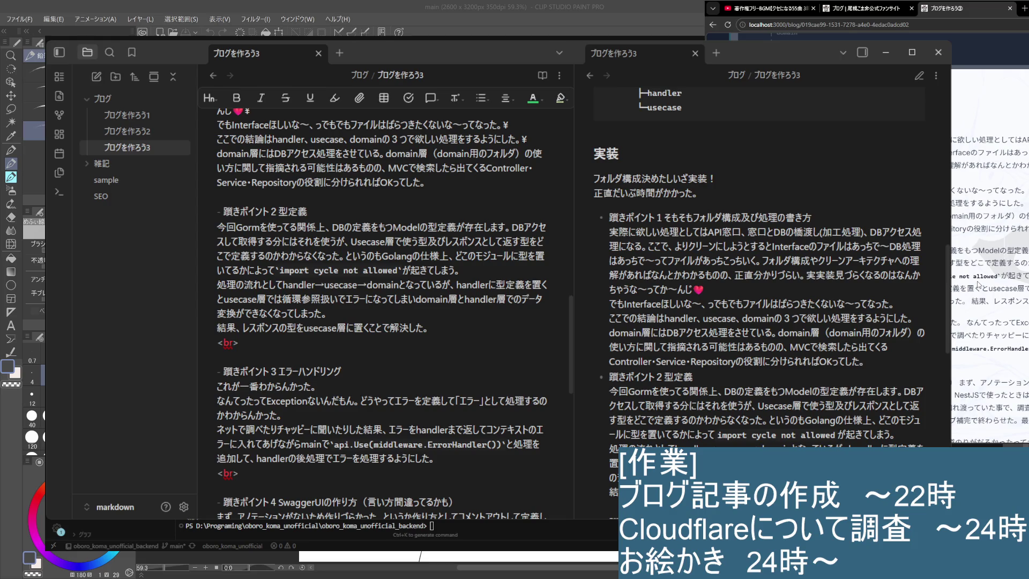
{"action": "scroll", "coordinate": [989, 241], "scroll_direction": "down", "scroll_amount": 3}
{"action": "scroll", "coordinate": [989, 241], "scroll_direction": "up", "scroll_amount": 3}
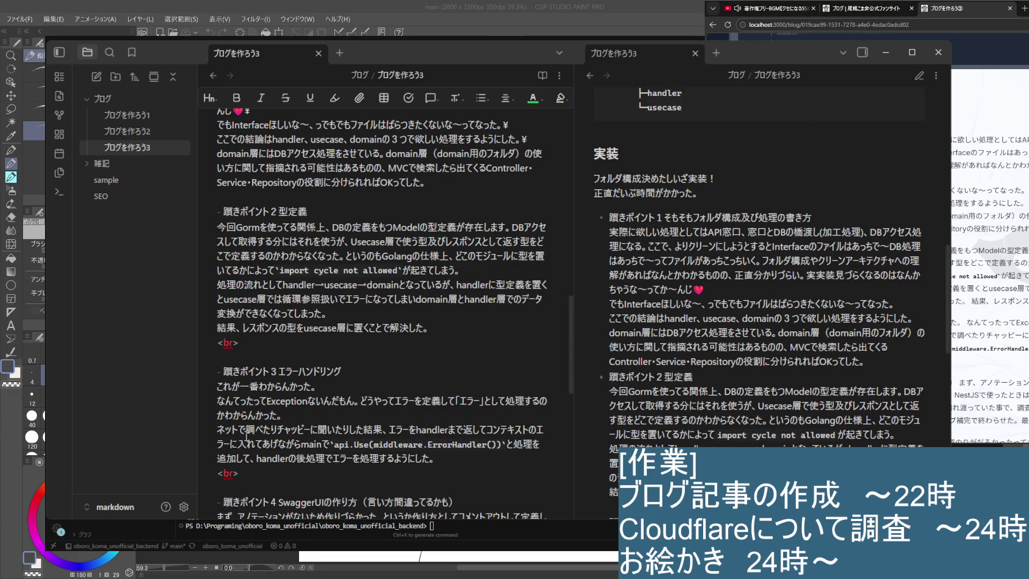
Step: Delete the <br> lines above the エラーハンドリング heading and before the SwaggerUI section
{"action": "left_click", "coordinate": [483, 379]}
{"action": "left_click", "coordinate": [268, 347]}
{"action": "key", "text": "BackSpace"}
{"action": "key", "text": "BackSpace"}
{"action": "key", "text": "BackSpace"}
{"action": "key", "text": "BackSpace"}
{"action": "key", "text": "Down"}
{"action": "key", "text": "Down"}
{"action": "key", "text": "Down"}
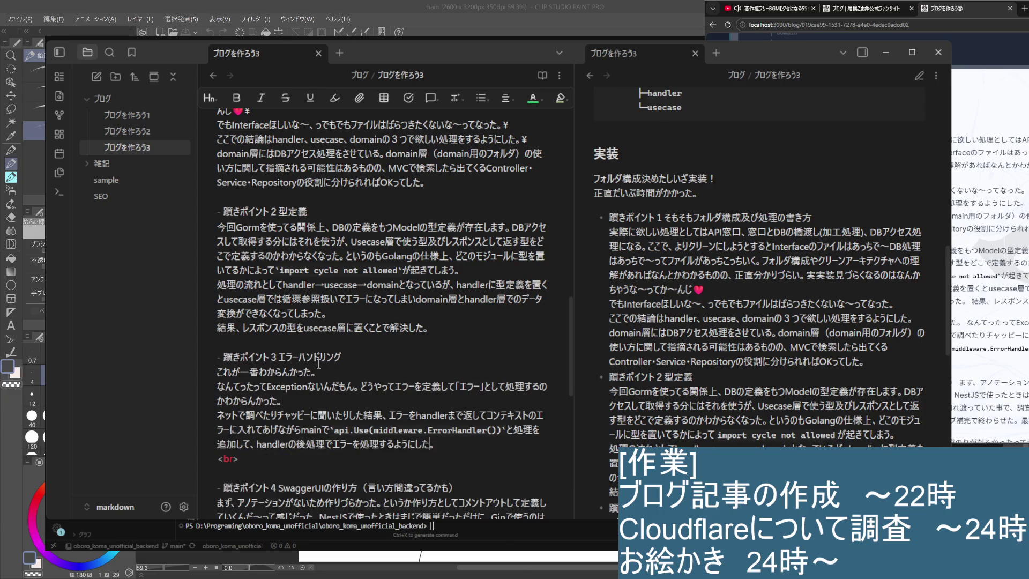
{"action": "key", "text": "BackSpace"}
{"action": "key", "text": "BackSpace"}
{"action": "key", "text": "BackSpace"}
{"action": "key", "text": "BackSpace"}
{"action": "key", "text": "Down"}
{"action": "key", "text": "Down"}
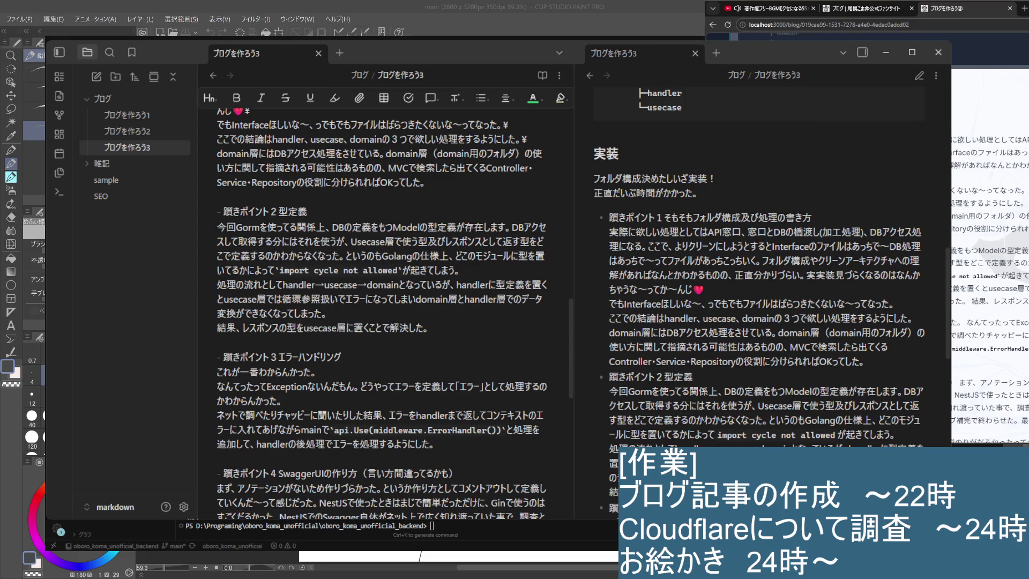
{"action": "scroll", "coordinate": [337, 341], "scroll_direction": "up", "scroll_amount": 5}
{"action": "scroll", "coordinate": [337, 340], "scroll_direction": "down", "scroll_amount": 4}
{"action": "scroll", "coordinate": [338, 280], "scroll_direction": "up", "scroll_amount": 2}
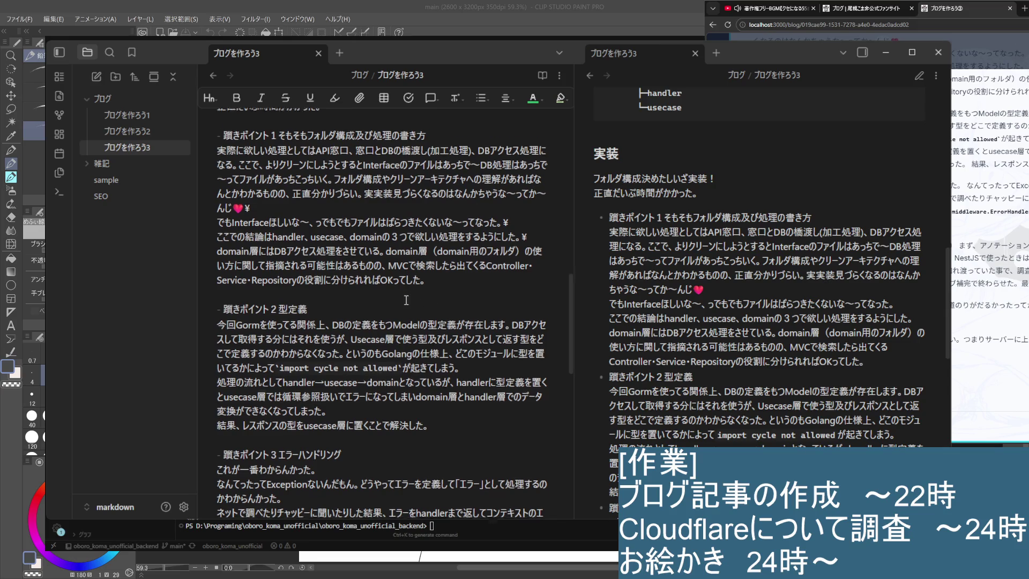
{"action": "scroll", "coordinate": [264, 248], "scroll_direction": "down", "scroll_amount": 3}
Step: Add \ line-break marks to the line ends of the 型定義 and エラーハンドリング sentences
{"action": "left_click", "coordinate": [496, 273]}
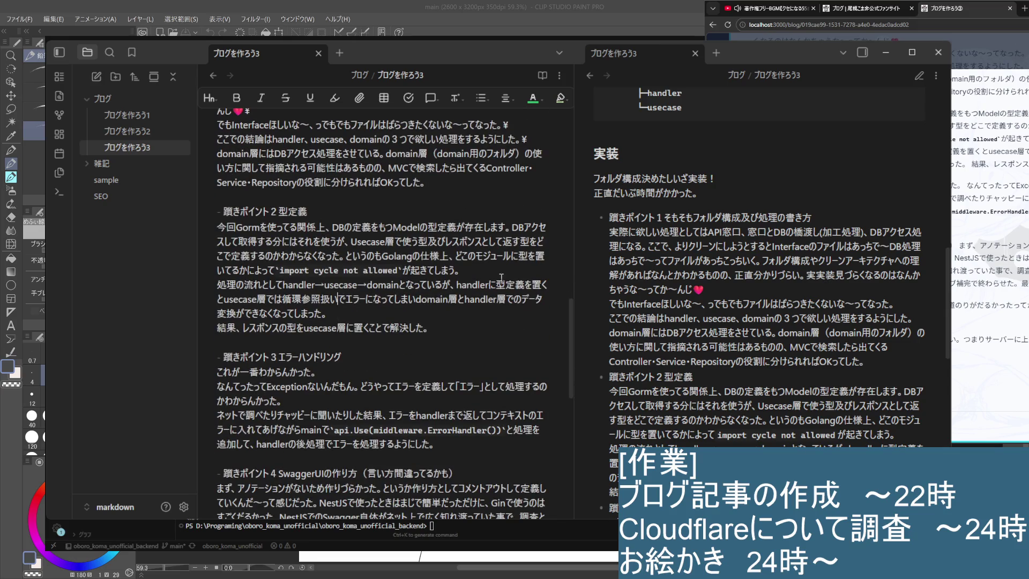
{"action": "type", "text": "\\"}
{"action": "left_click", "coordinate": [385, 315]}
{"action": "type", "text": "\\"}
{"action": "left_click", "coordinate": [442, 329]}
{"action": "key", "text": "Down"}
{"action": "key", "text": "Down"}
{"action": "key", "text": "Down"}
{"action": "left_click", "coordinate": [381, 415]}
{"action": "left_click", "coordinate": [344, 378]}
{"action": "type", "text": "\\"}
{"action": "left_click", "coordinate": [312, 404]}
{"action": "type", "text": "\\"}
{"action": "scroll", "coordinate": [519, 424], "scroll_direction": "down", "scroll_amount": 3}
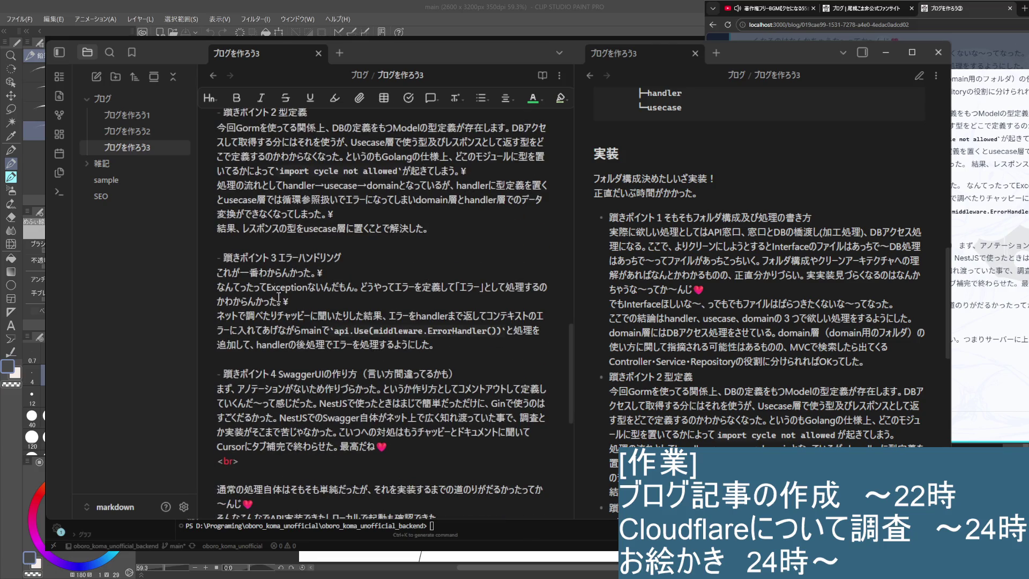
{"action": "left_click", "coordinate": [465, 373]}
Step: Erase the <br> after the SwaggerUI section and move through its paragraph around 感じだった
{"action": "left_click", "coordinate": [299, 463]}
{"action": "key", "text": "BackSpace"}
{"action": "key", "text": "BackSpace"}
{"action": "key", "text": "BackSpace"}
{"action": "key", "text": "BackSpace"}
{"action": "key", "text": "Left"}
{"action": "key", "text": "Up"}
{"action": "key", "text": "Up"}
{"action": "key", "text": "Up"}
{"action": "key", "text": "Up"}
{"action": "key", "text": "Right"}
{"action": "key", "text": "Down"}
{"action": "key", "text": "Left"}
{"action": "key", "text": "Left"}
{"action": "key", "text": "Left"}
{"action": "key", "text": "Down"}
{"action": "key", "text": "Left"}
{"action": "key", "text": "Right"}
{"action": "key", "text": "Right"}
{"action": "key", "text": "Right"}
{"action": "key", "text": "Right"}
{"action": "key", "text": "Right"}
{"action": "key", "text": "Right"}
{"action": "key", "text": "Right"}
{"action": "key", "text": "Right"}
{"action": "key", "text": "Right"}
{"action": "key", "text": "Right"}
{"action": "key", "text": "Right"}
{"action": "key", "text": "Right"}
{"action": "key", "text": "Right"}
{"action": "key", "text": "Right"}
{"action": "key", "text": "Right"}
{"action": "key", "text": "Right"}
{"action": "key", "text": "Right"}
{"action": "key", "text": "Right"}
{"action": "scroll", "coordinate": [286, 303], "scroll_direction": "down", "scroll_amount": 3}
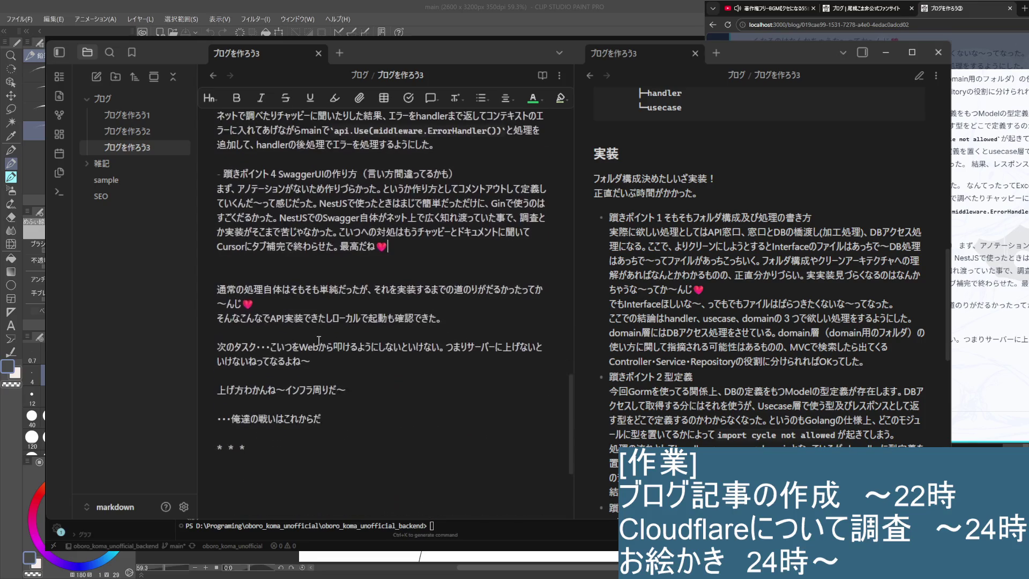
Step: Add a \ line break after the 〜んじ💗 and 確認できた。 lines near the note's end
{"action": "left_click", "coordinate": [286, 301]}
{"action": "type", "text": "\\"}
{"action": "left_click", "coordinate": [479, 324]}
{"action": "left_click", "coordinate": [338, 402]}
{"action": "key", "text": "ctrl+End"}
Step: Minimize the notes window and rerun task create-blog in the VS Code terminal
{"action": "left_click", "coordinate": [550, 523]}
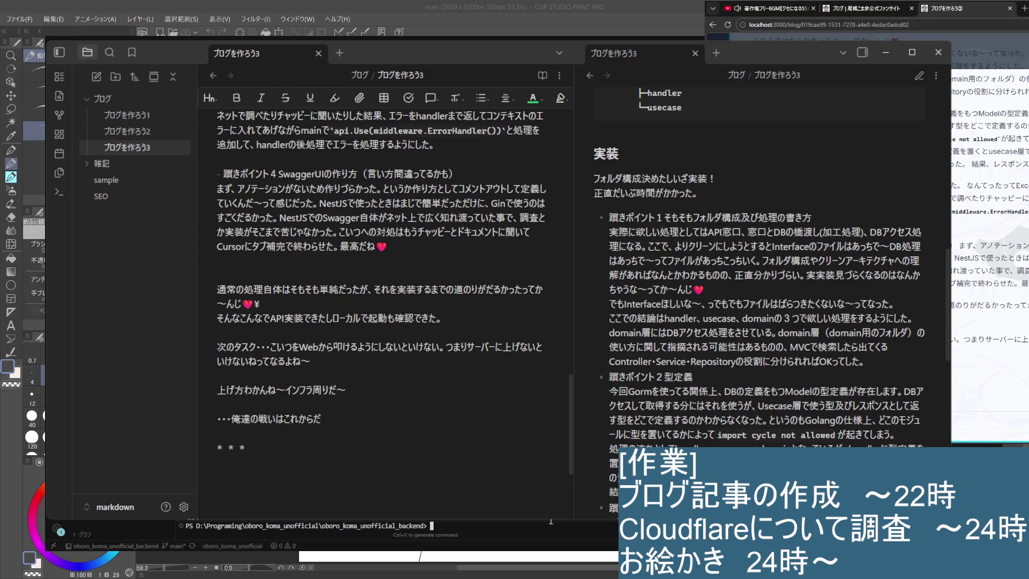
{"action": "left_click", "coordinate": [532, 498]}
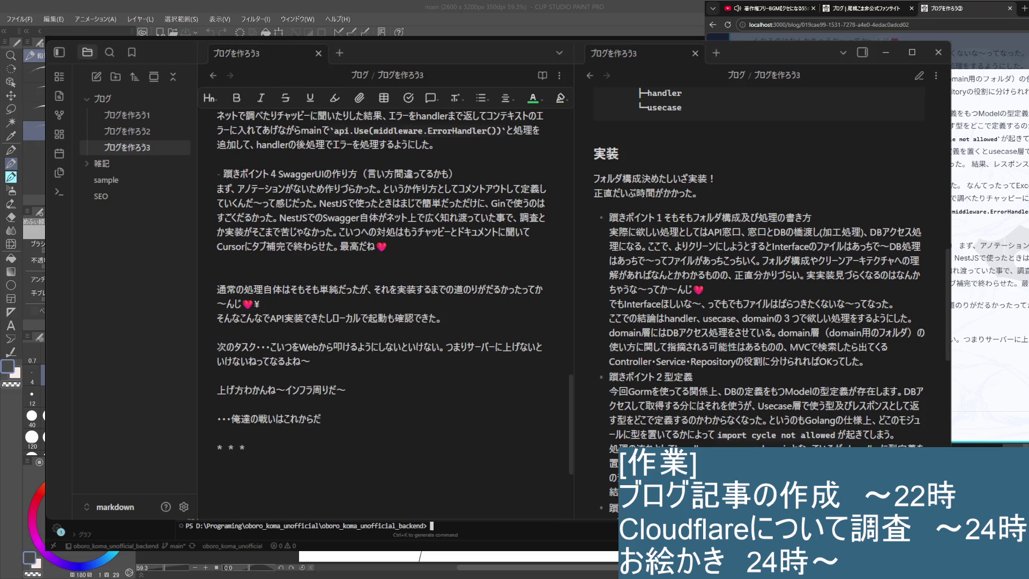
{"action": "left_click", "coordinate": [887, 52]}
{"action": "key", "text": "Up"}
{"action": "key", "text": "Return"}
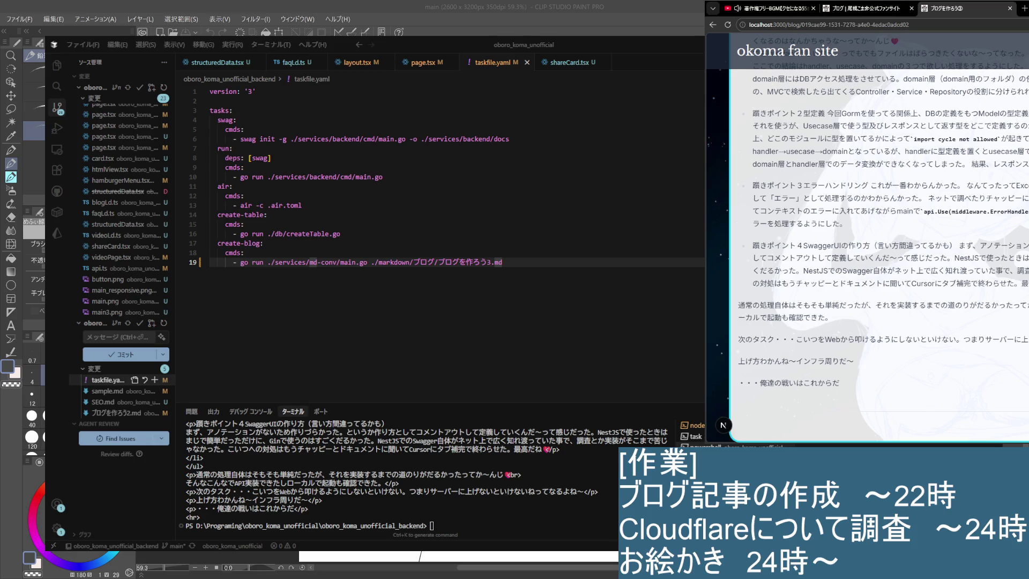
Step: Reload the ブログを作ろう③ post in the browser, review it, then return to taskfile.yaml and the notes
{"action": "left_click", "coordinate": [729, 25]}
{"action": "scroll", "coordinate": [986, 220], "scroll_direction": "down", "scroll_amount": 3}
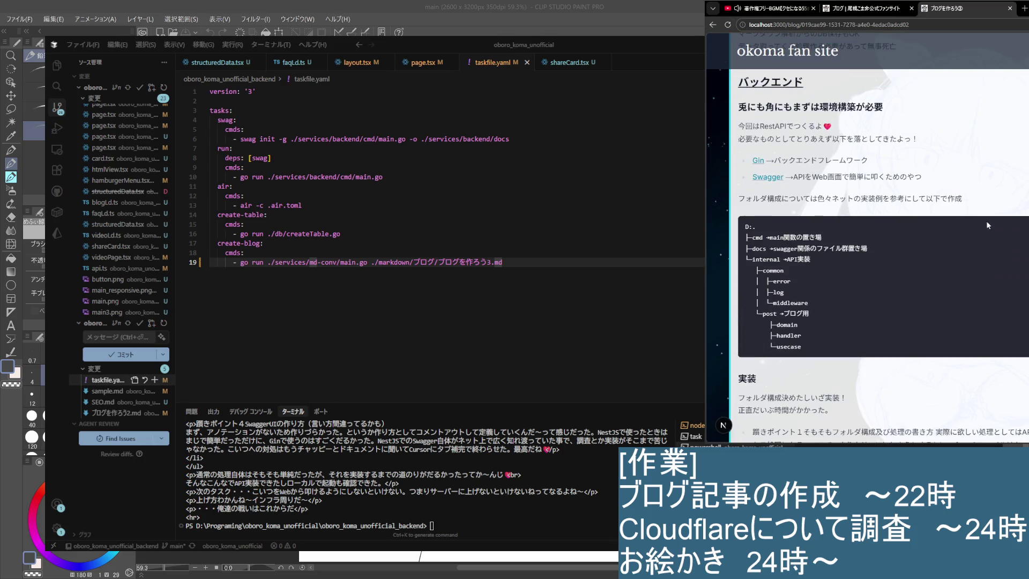
{"action": "scroll", "coordinate": [988, 193], "scroll_direction": "down", "scroll_amount": 1}
{"action": "scroll", "coordinate": [991, 190], "scroll_direction": "down", "scroll_amount": 2}
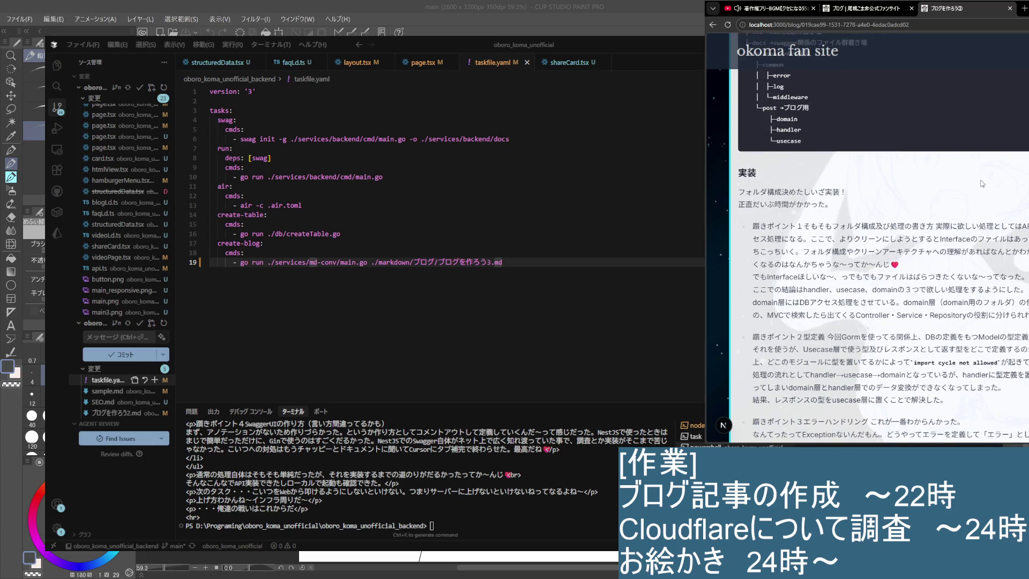
{"action": "scroll", "coordinate": [984, 182], "scroll_direction": "down", "scroll_amount": 1}
{"action": "scroll", "coordinate": [980, 182], "scroll_direction": "down", "scroll_amount": 1}
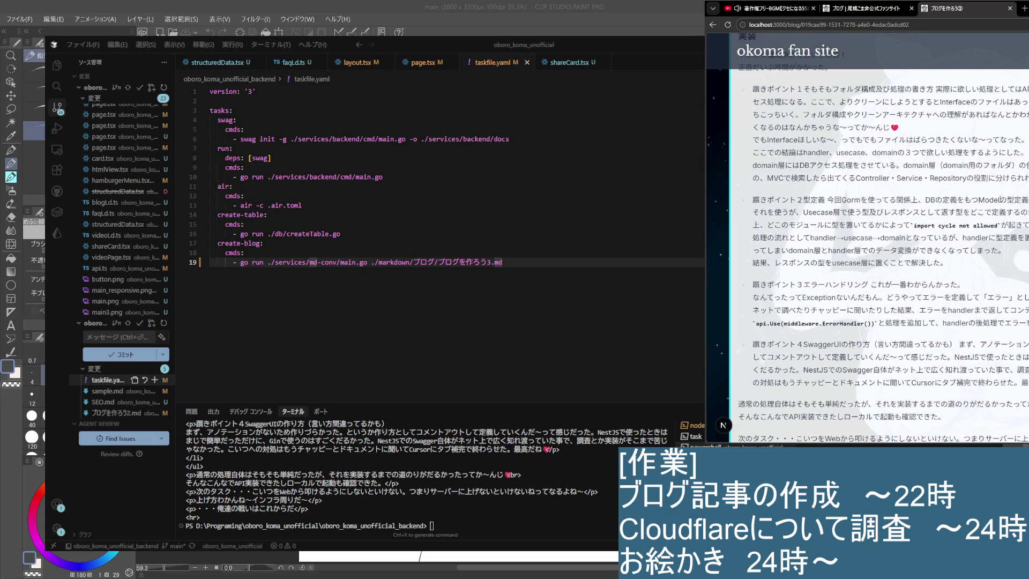
{"action": "scroll", "coordinate": [991, 176], "scroll_direction": "down", "scroll_amount": 1}
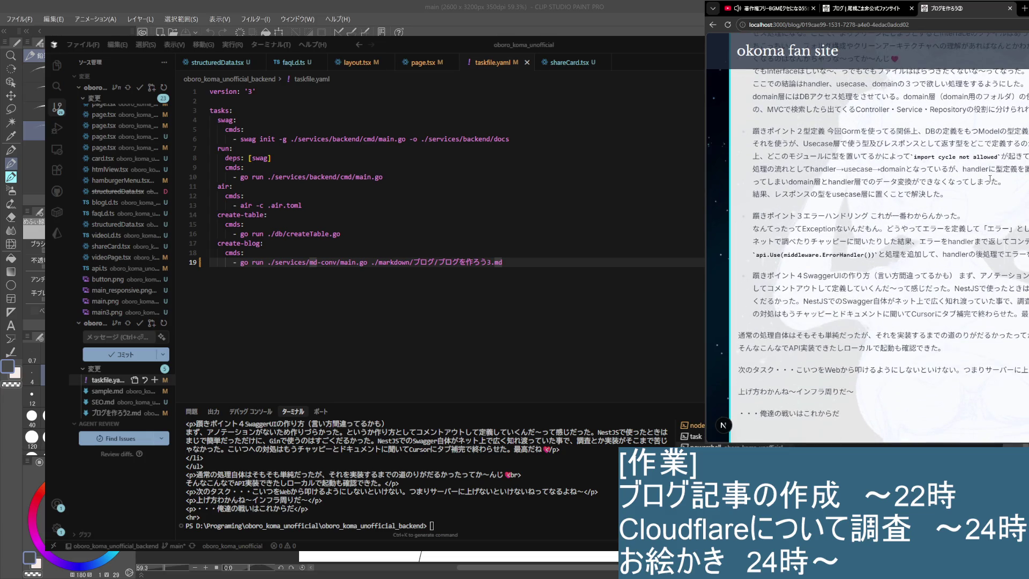
{"action": "scroll", "coordinate": [990, 180], "scroll_direction": "down", "scroll_amount": 1}
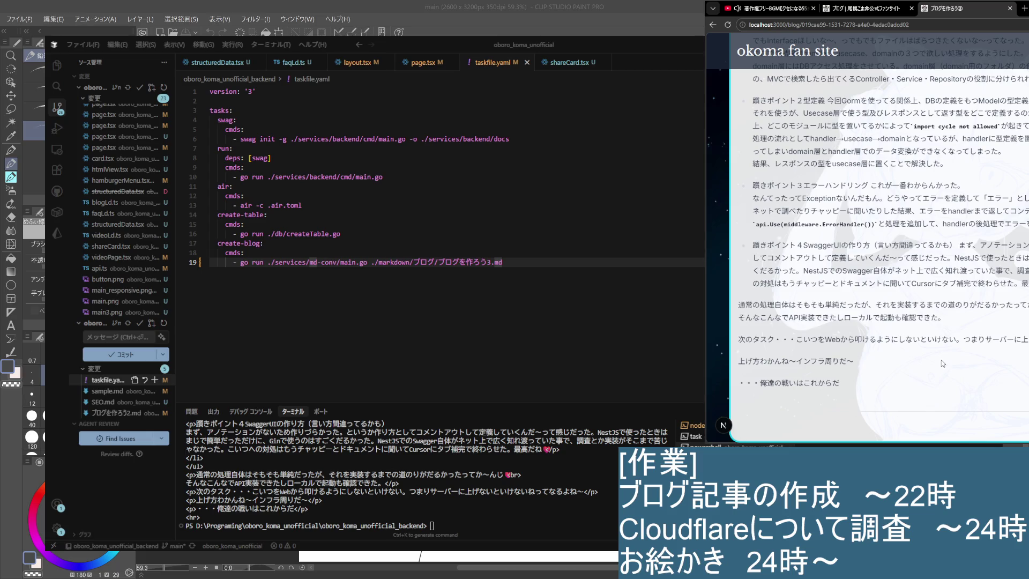
{"action": "scroll", "coordinate": [942, 364], "scroll_direction": "up", "scroll_amount": 15}
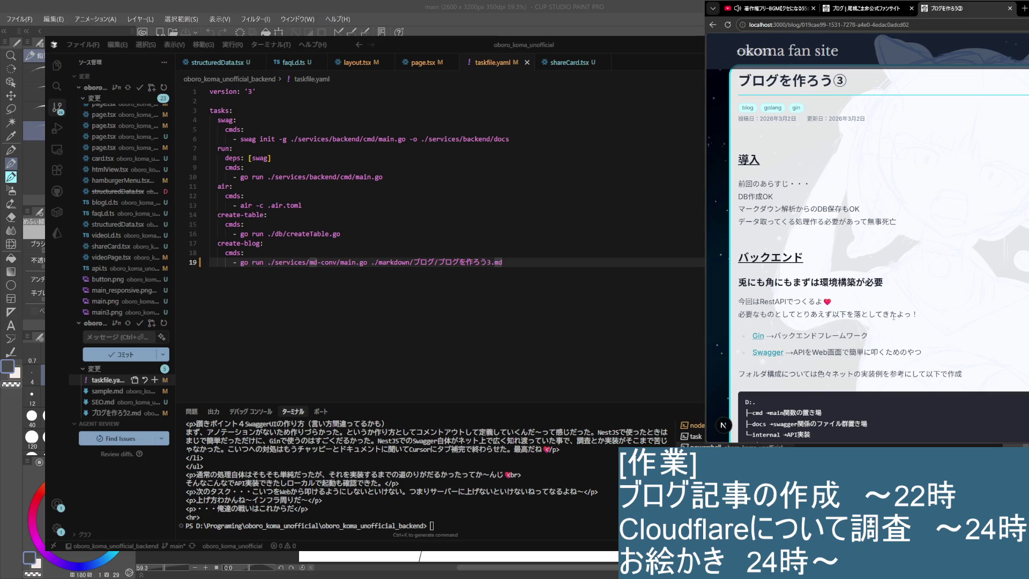
{"action": "scroll", "coordinate": [876, 294], "scroll_direction": "down", "scroll_amount": 2}
{"action": "scroll", "coordinate": [839, 295], "scroll_direction": "up", "scroll_amount": 1}
{"action": "scroll", "coordinate": [845, 291], "scroll_direction": "up", "scroll_amount": 1}
{"action": "scroll", "coordinate": [945, 232], "scroll_direction": "down", "scroll_amount": 3}
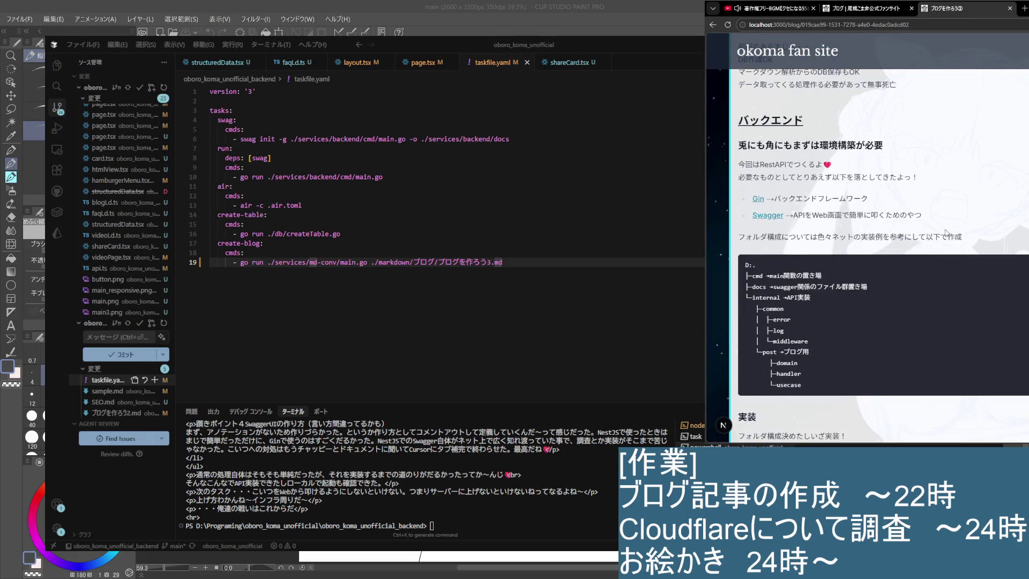
{"action": "scroll", "coordinate": [964, 223], "scroll_direction": "down", "scroll_amount": 2}
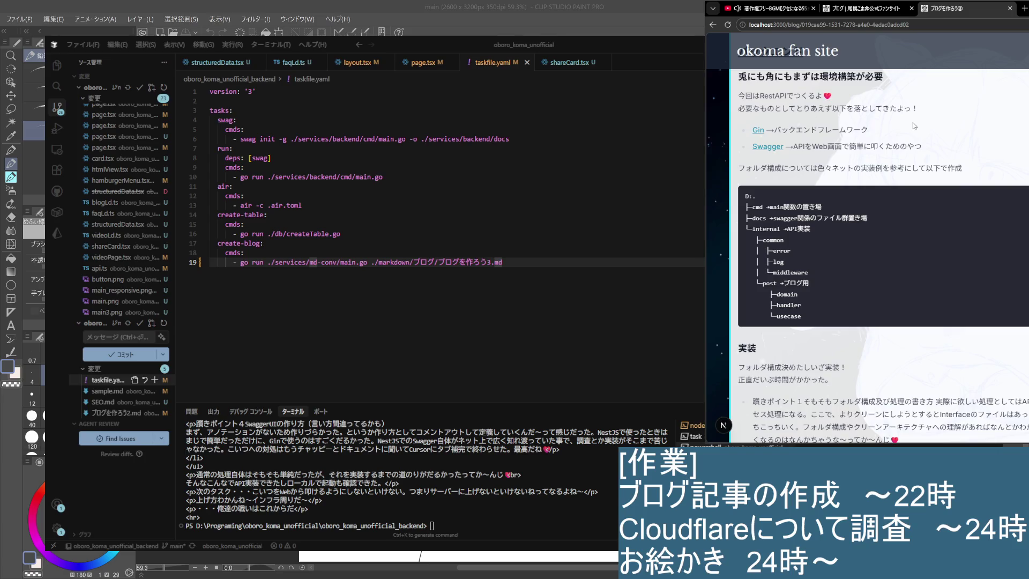
{"action": "scroll", "coordinate": [914, 126], "scroll_direction": "down", "scroll_amount": 5}
{"action": "scroll", "coordinate": [913, 126], "scroll_direction": "down", "scroll_amount": 5}
{"action": "key", "text": "Home"}
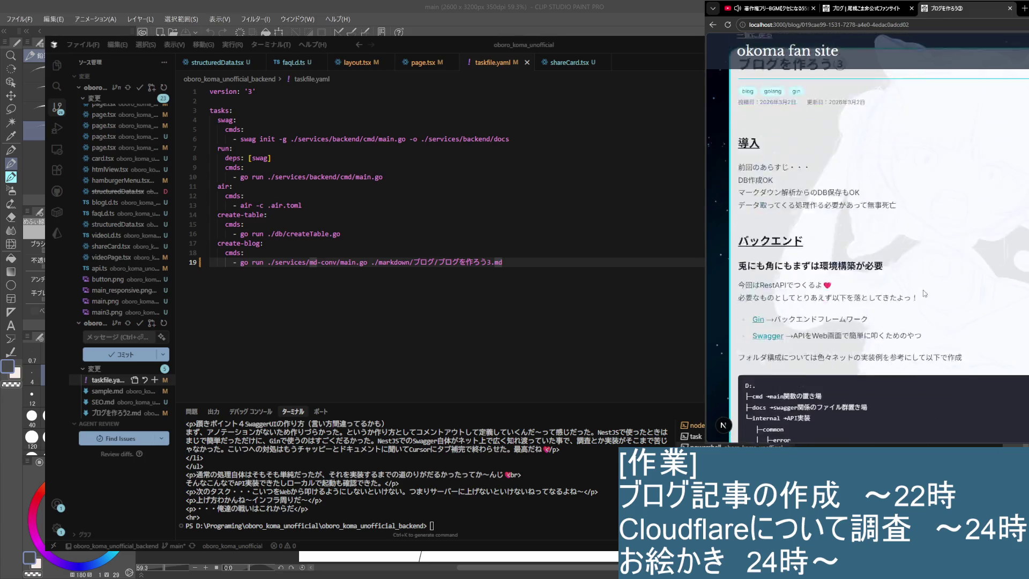
{"action": "left_click", "coordinate": [526, 284]}
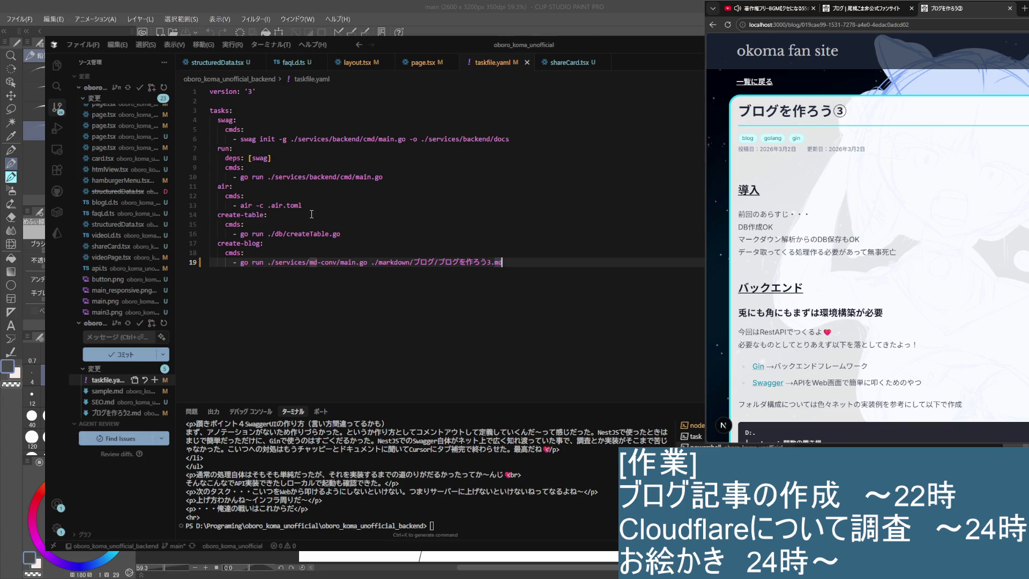
{"action": "left_click", "coordinate": [544, 493]}
{"action": "left_click", "coordinate": [400, 345]}
{"action": "scroll", "coordinate": [418, 242], "scroll_direction": "down", "scroll_amount": 4}
{"action": "scroll", "coordinate": [552, 292], "scroll_direction": "up", "scroll_amount": 4}
{"action": "key", "text": "alt+Tab"}
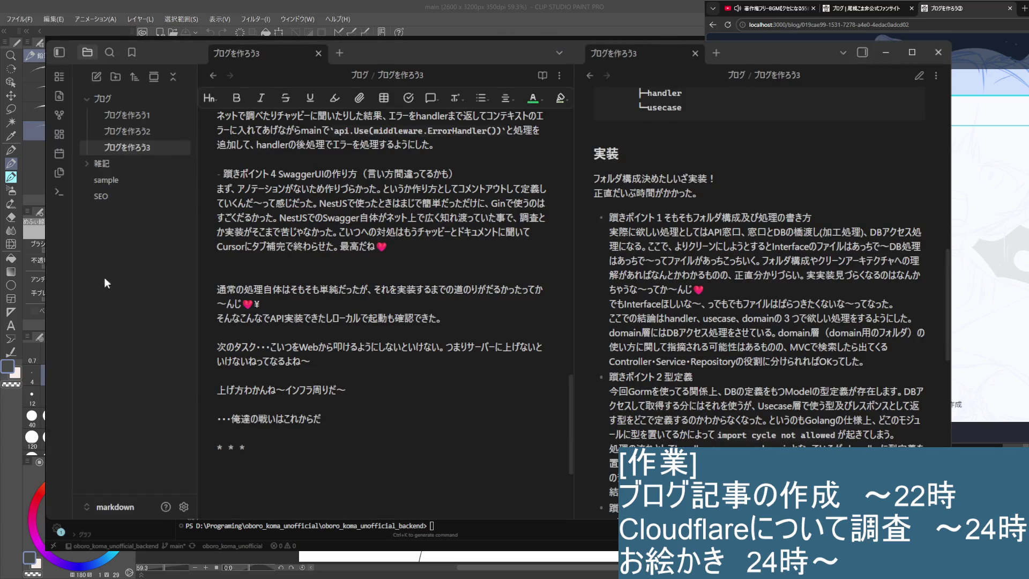
Step: Create a new untitled note in the ブログ folder via 新規ノート
{"action": "left_click", "coordinate": [120, 98]}
{"action": "right_click", "coordinate": [121, 97]}
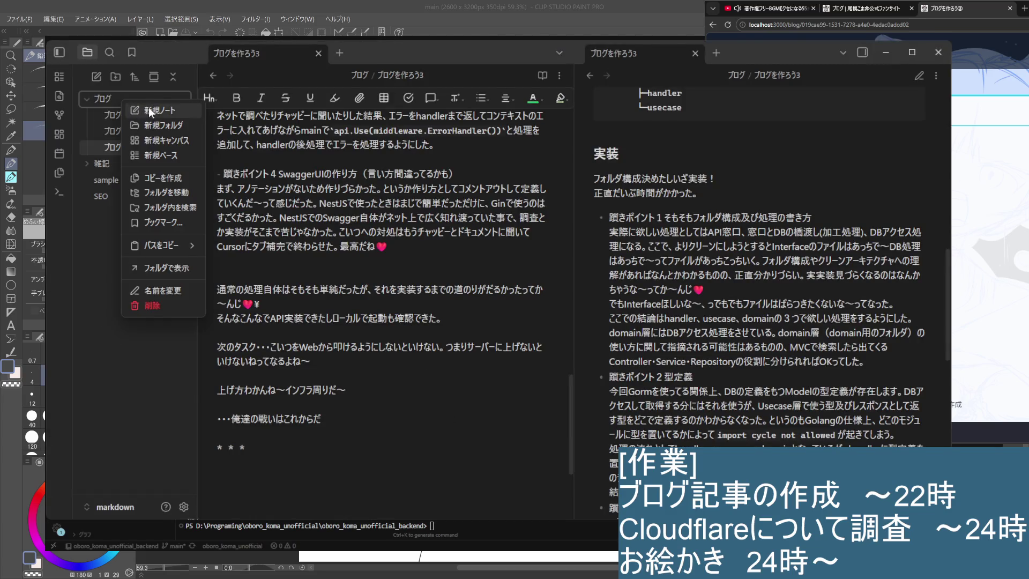
{"action": "left_click", "coordinate": [149, 109]}
Step: Reopen ブログを作ろう3 and select its front matter block
{"action": "left_click", "coordinate": [137, 144]}
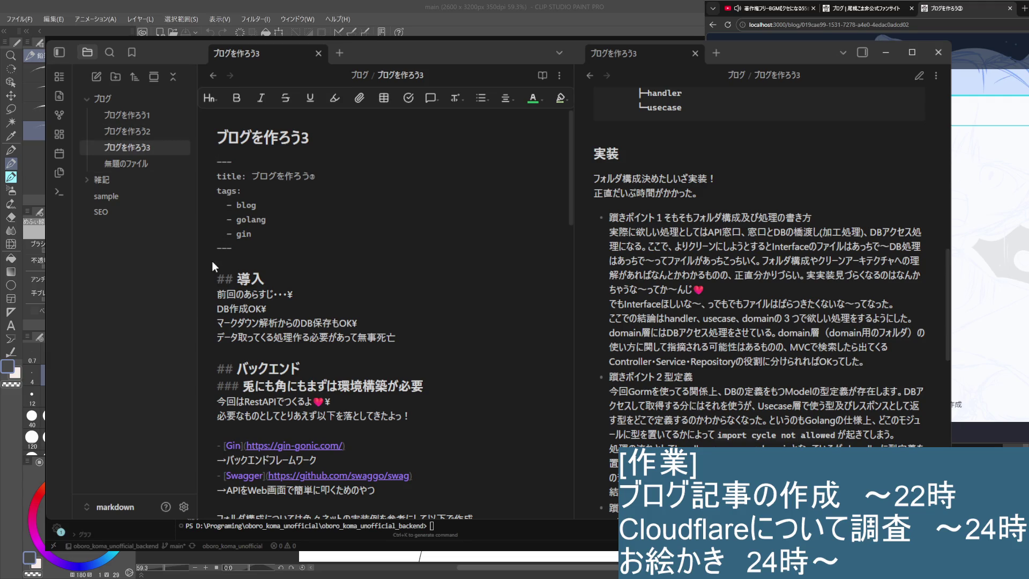
{"action": "scroll", "coordinate": [355, 378], "scroll_direction": "down", "scroll_amount": 3}
{"action": "scroll", "coordinate": [356, 378], "scroll_direction": "down", "scroll_amount": 2}
{"action": "scroll", "coordinate": [356, 378], "scroll_direction": "down", "scroll_amount": 3}
{"action": "scroll", "coordinate": [356, 378], "scroll_direction": "down", "scroll_amount": 1}
{"action": "scroll", "coordinate": [355, 378], "scroll_direction": "up", "scroll_amount": 3}
{"action": "scroll", "coordinate": [356, 378], "scroll_direction": "up", "scroll_amount": 3}
{"action": "scroll", "coordinate": [347, 338], "scroll_direction": "up", "scroll_amount": 3}
{"action": "scroll", "coordinate": [333, 254], "scroll_direction": "down", "scroll_amount": 3}
{"action": "scroll", "coordinate": [337, 262], "scroll_direction": "down", "scroll_amount": 10}
{"action": "scroll", "coordinate": [362, 296], "scroll_direction": "down", "scroll_amount": 10}
{"action": "scroll", "coordinate": [360, 297], "scroll_direction": "down", "scroll_amount": 9}
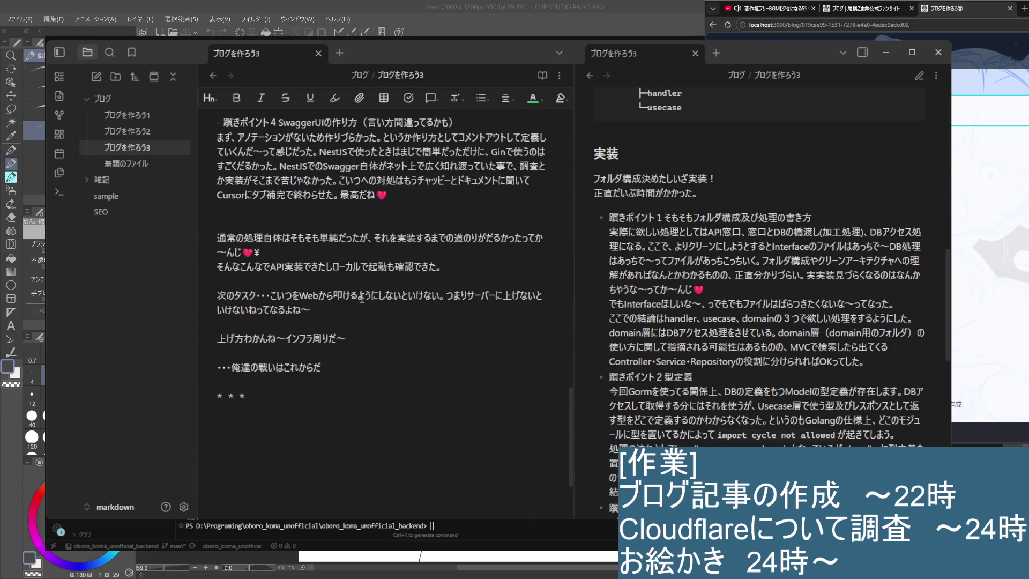
{"action": "scroll", "coordinate": [358, 299], "scroll_direction": "up", "scroll_amount": 3}
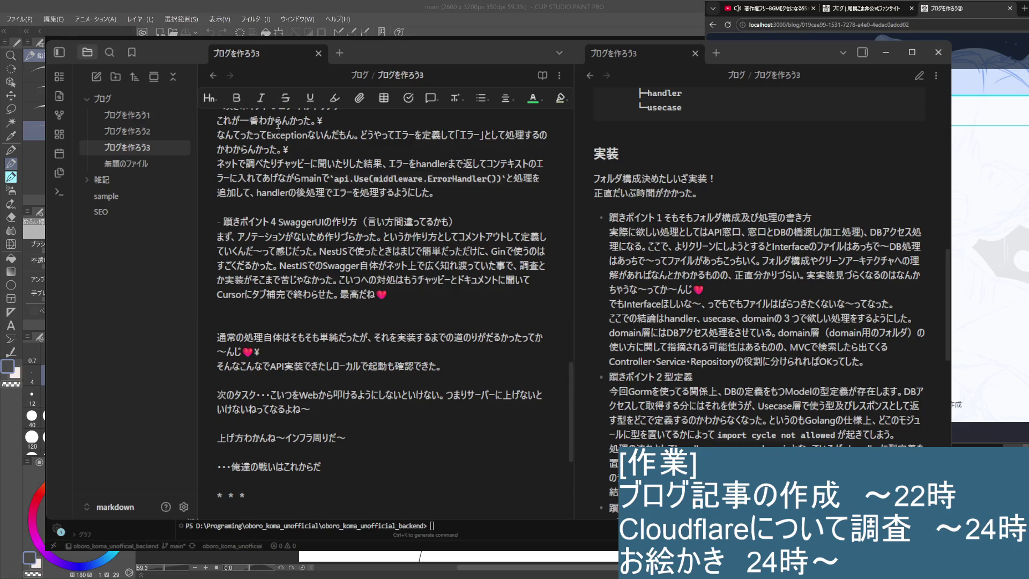
{"action": "left_click", "coordinate": [137, 152]}
{"action": "scroll", "coordinate": [319, 231], "scroll_direction": "up", "scroll_amount": 15}
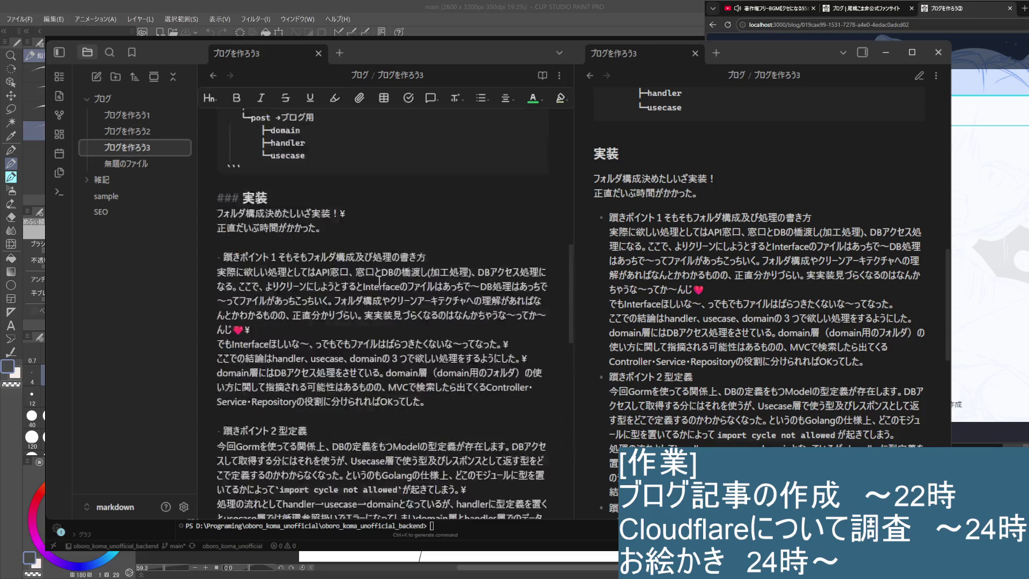
{"action": "left_click_drag", "start_coordinate": [217, 160], "coordinate": [351, 246]}
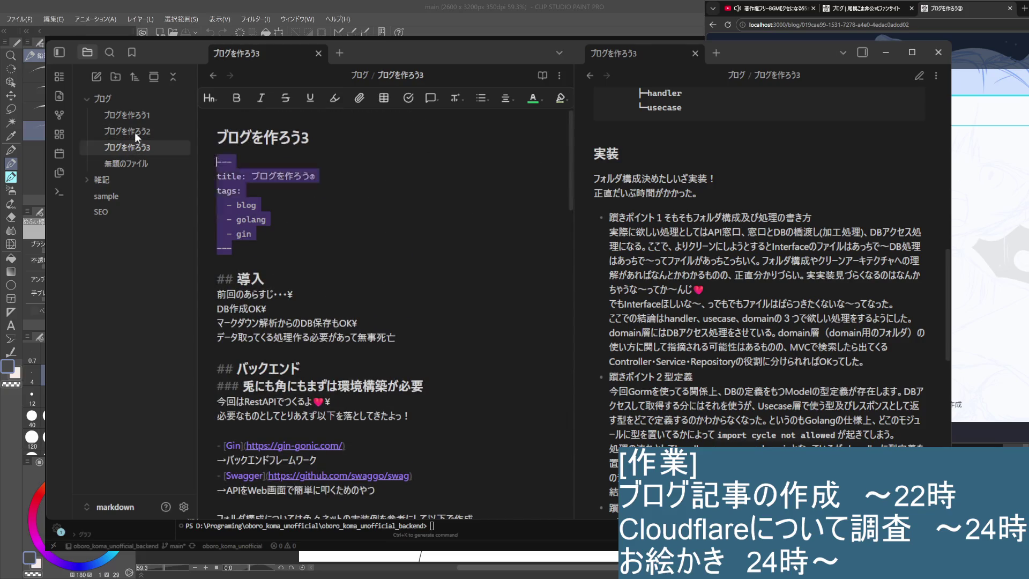
Step: Rename the untitled note to ブログを作ろう4 by pasting note 3's title and changing 3 to 4
{"action": "left_click", "coordinate": [319, 251]}
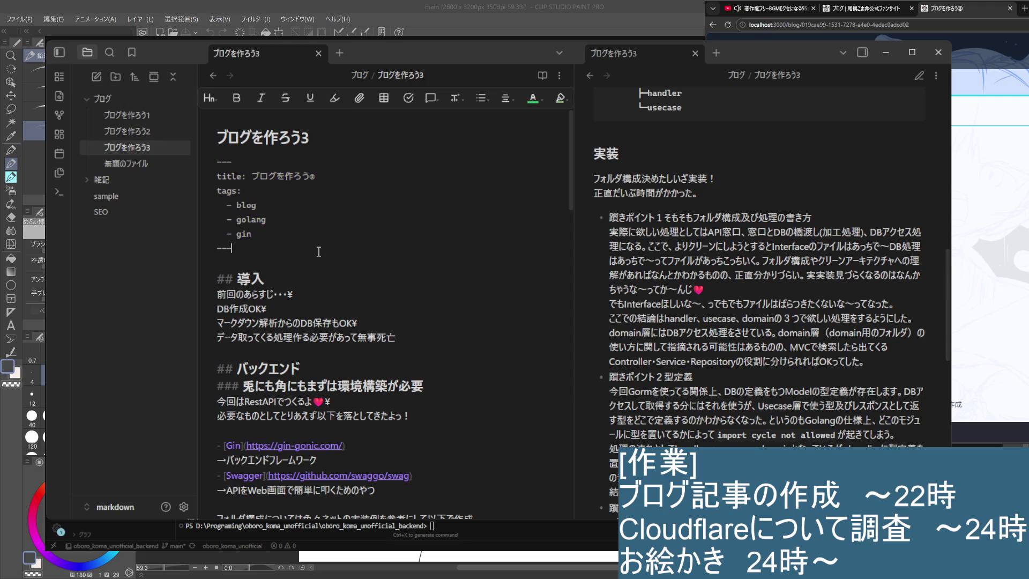
{"action": "double_click", "coordinate": [317, 141]}
{"action": "key", "text": "ctrl+c"}
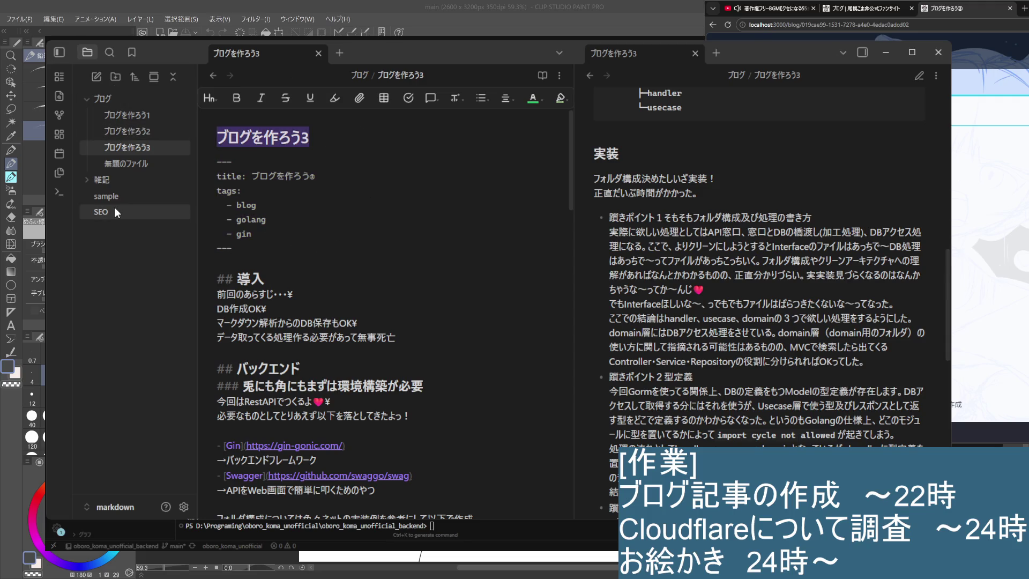
{"action": "left_click", "coordinate": [125, 164]}
{"action": "key", "text": "ctrl+v"}
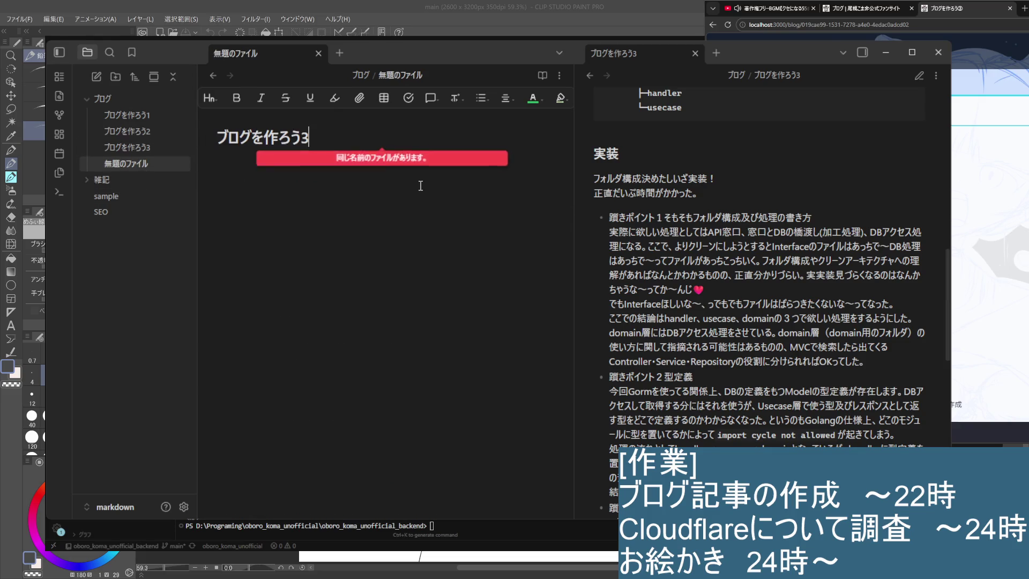
{"action": "key", "text": "BackSpace"}
{"action": "type", "text": "4"}
{"action": "key", "text": "Return"}
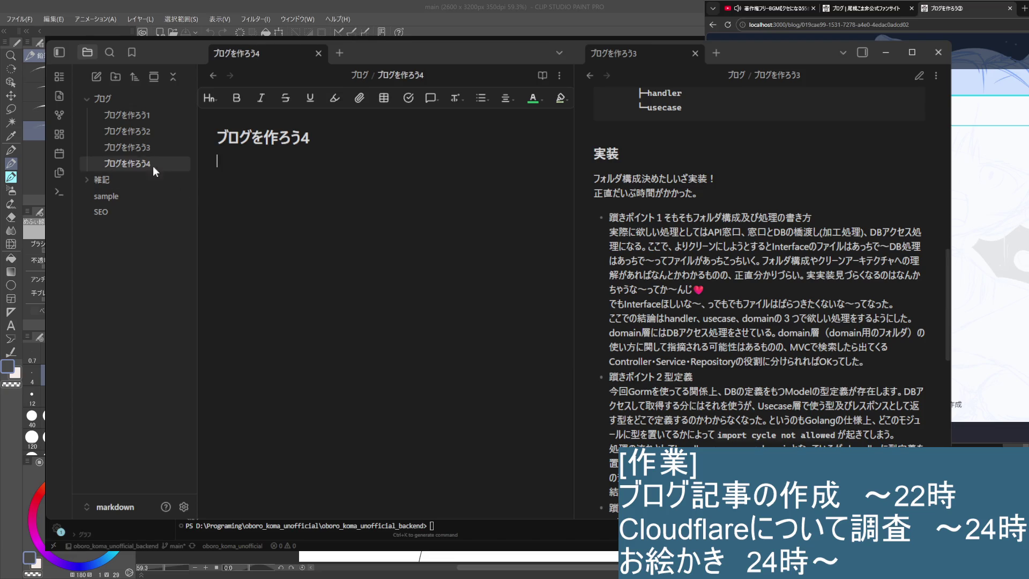
Step: Copy ブログを作ろう3's front matter with blog/golang/gin tags into note 4 and fix its title number to 4
{"action": "left_click", "coordinate": [113, 149]}
{"action": "left_click_drag", "start_coordinate": [232, 249], "coordinate": [185, 151]}
{"action": "key", "text": "ctrl+c"}
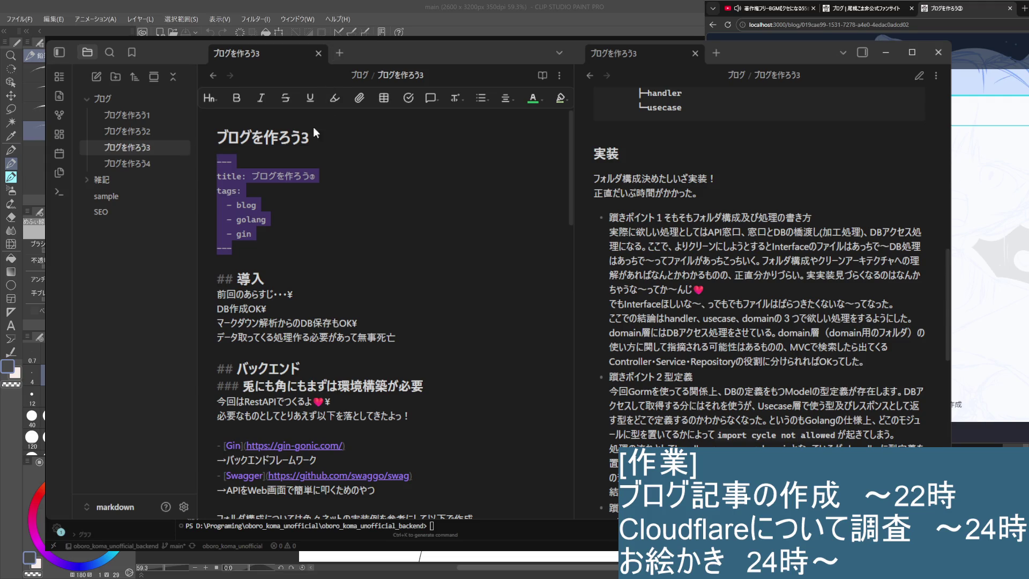
{"action": "left_click", "coordinate": [124, 163]}
{"action": "key", "text": "ctrl+v"}
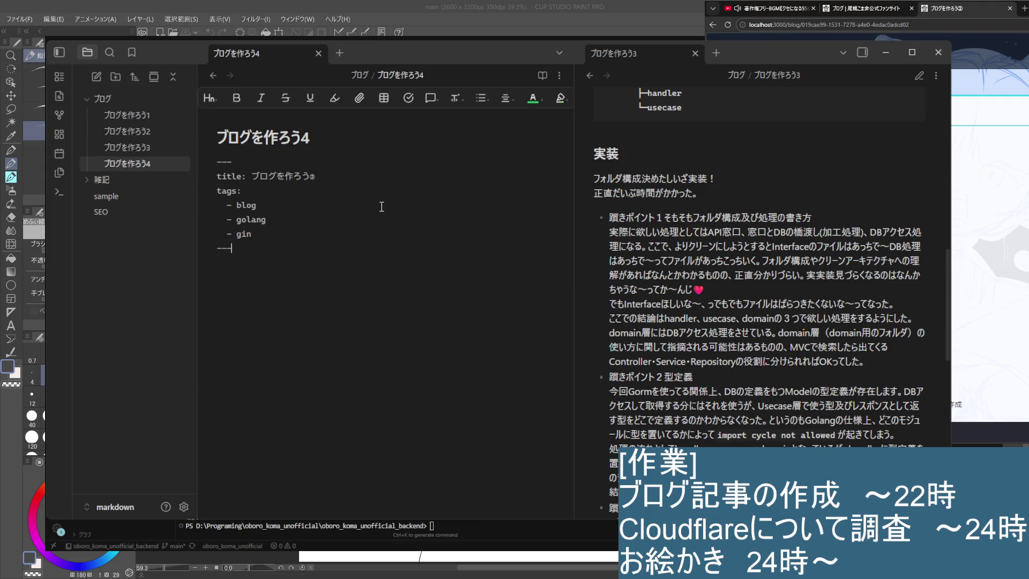
{"action": "left_click_drag", "start_coordinate": [312, 175], "coordinate": [362, 187]}
{"action": "key", "text": "shift+Left"}
{"action": "key", "text": "shift+Left"}
{"action": "key", "text": "shift+Left"}
{"action": "key", "text": "shift+Left"}
{"action": "key", "text": "shift+Left"}
{"action": "key", "text": "shift+Left"}
{"action": "type", "text": "4"}
{"action": "type", "text": "4"}
{"action": "key", "text": "Return"}
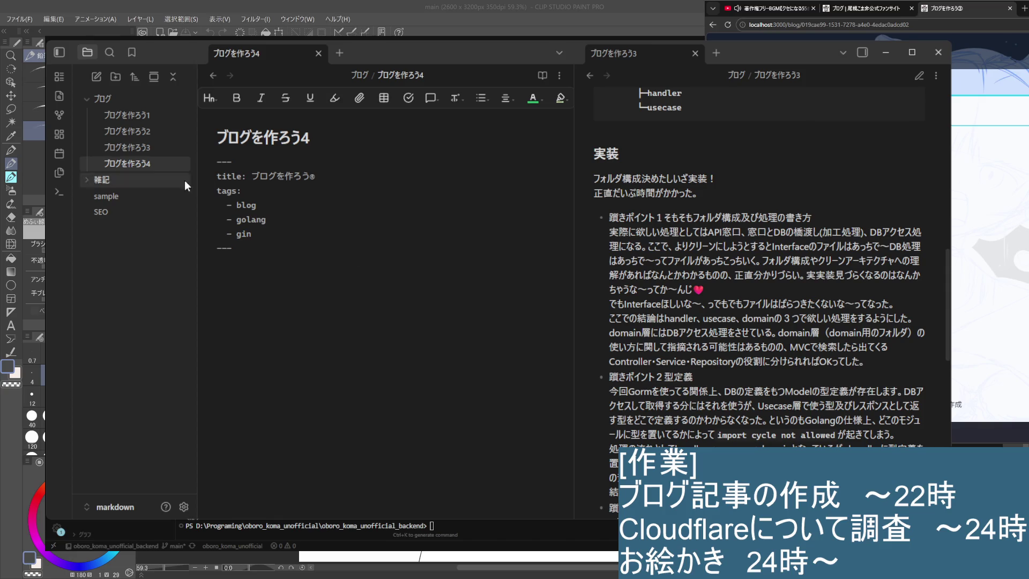
{"action": "left_click", "coordinate": [134, 155]}
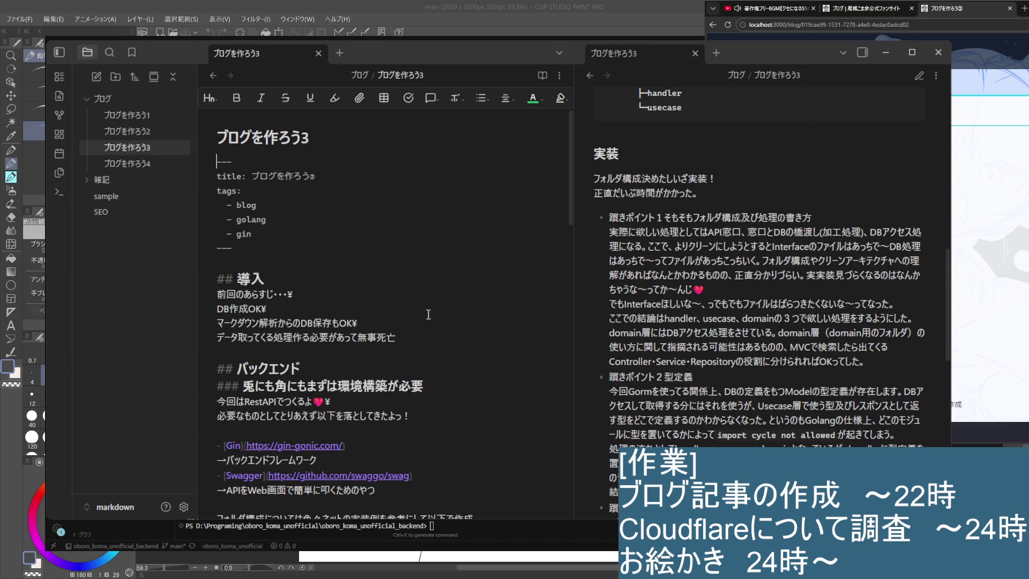
{"action": "scroll", "coordinate": [351, 378], "scroll_direction": "down", "scroll_amount": 2}
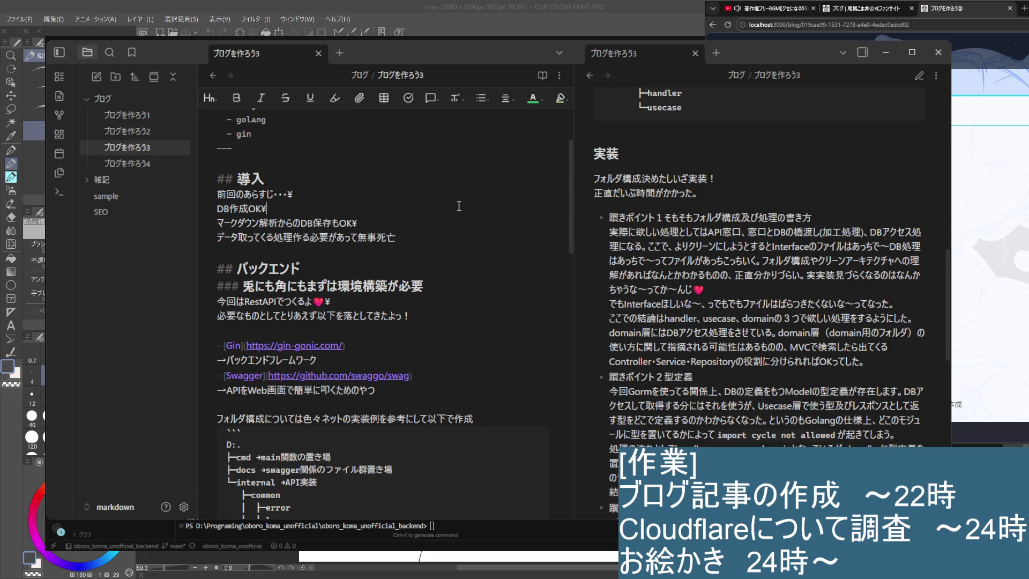
Step: Copy the 導入 heading and 前回のあらすじ・・・ recap line from note 3 into ブログを作ろう4
{"action": "triple_click", "coordinate": [277, 176]}
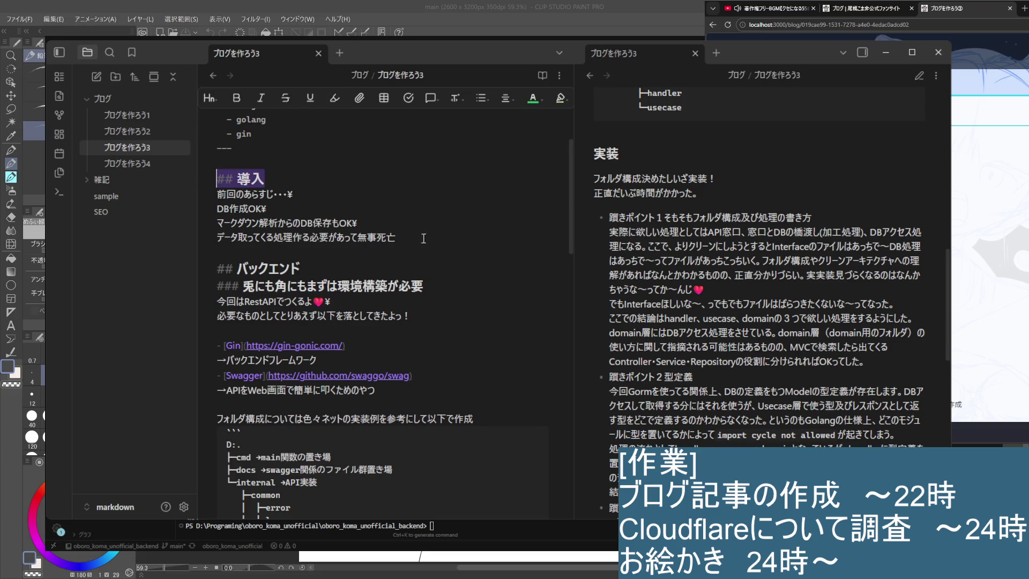
{"action": "left_click_drag", "start_coordinate": [337, 200], "coordinate": [196, 179]}
{"action": "key", "text": "ctrl+c"}
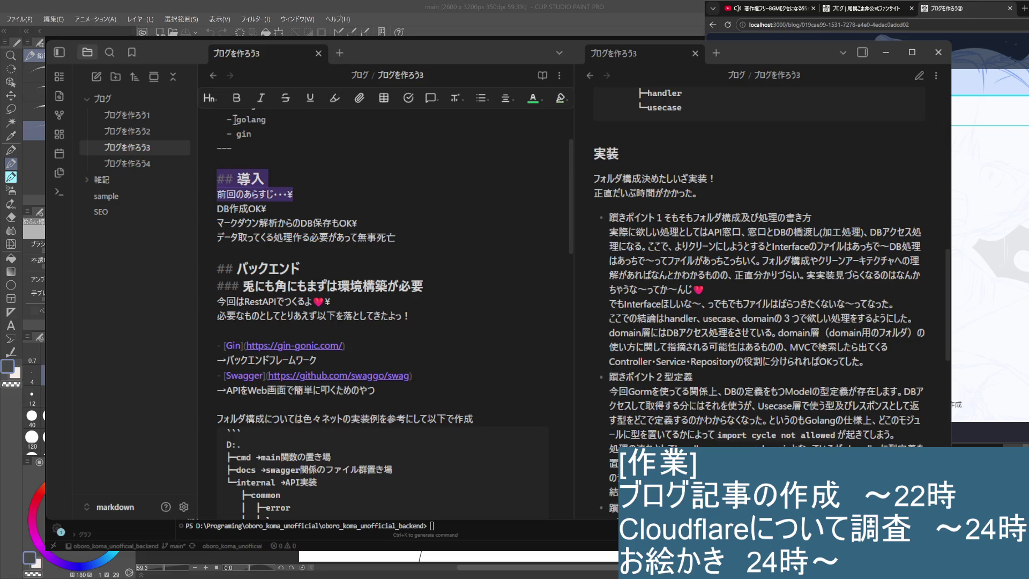
{"action": "left_click", "coordinate": [128, 163]}
{"action": "left_click", "coordinate": [296, 302]}
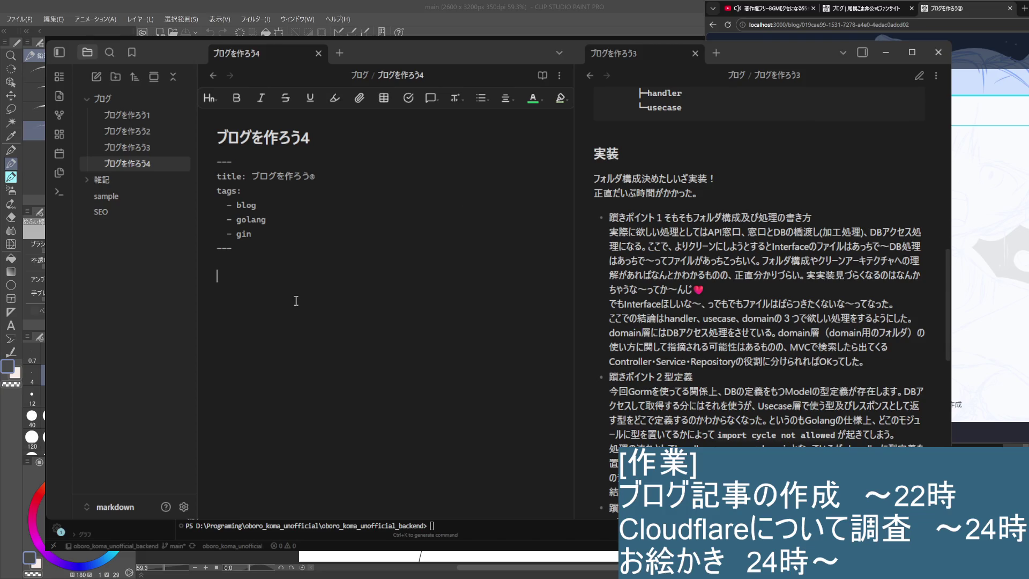
{"action": "key", "text": "ctrl+v"}
{"action": "left_click_drag", "start_coordinate": [296, 268], "coordinate": [266, 279]}
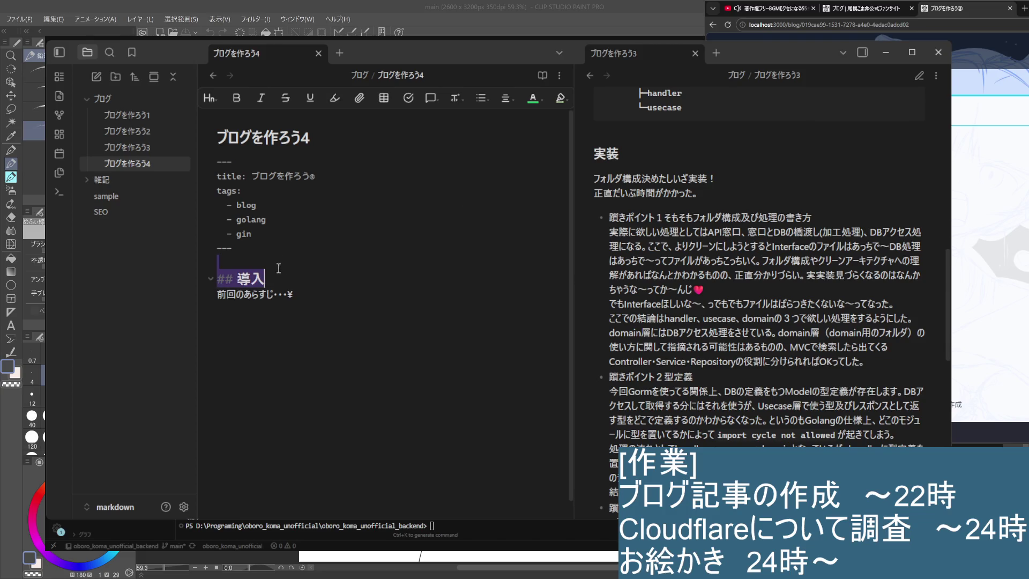
Step: Split ブログを作ろう4 to the right with 右に分割 and show the right pane in reading view
{"action": "left_click", "coordinate": [695, 53]}
{"action": "left_click", "coordinate": [936, 75]}
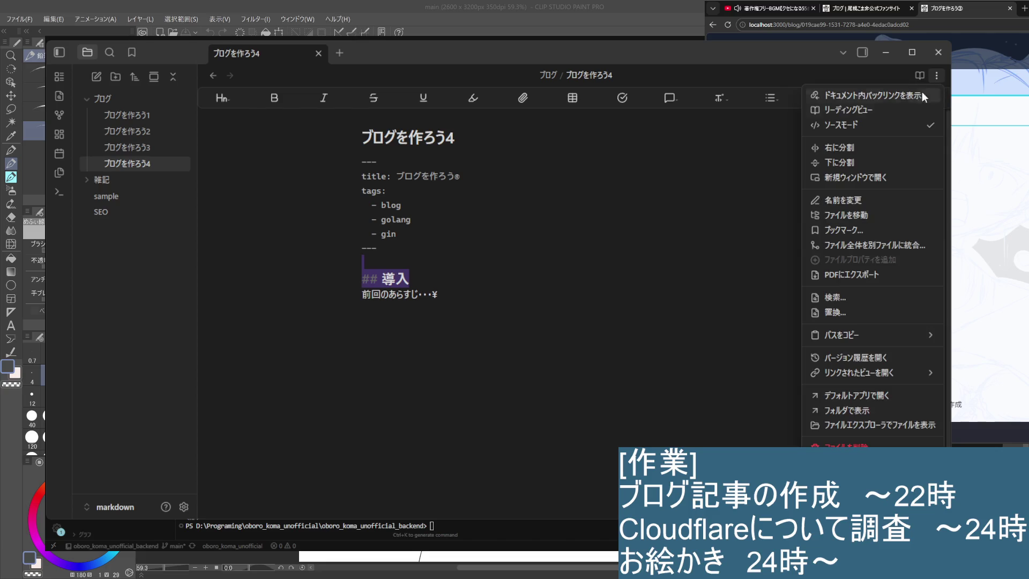
{"action": "left_click", "coordinate": [868, 146]}
{"action": "left_click", "coordinate": [636, 372]}
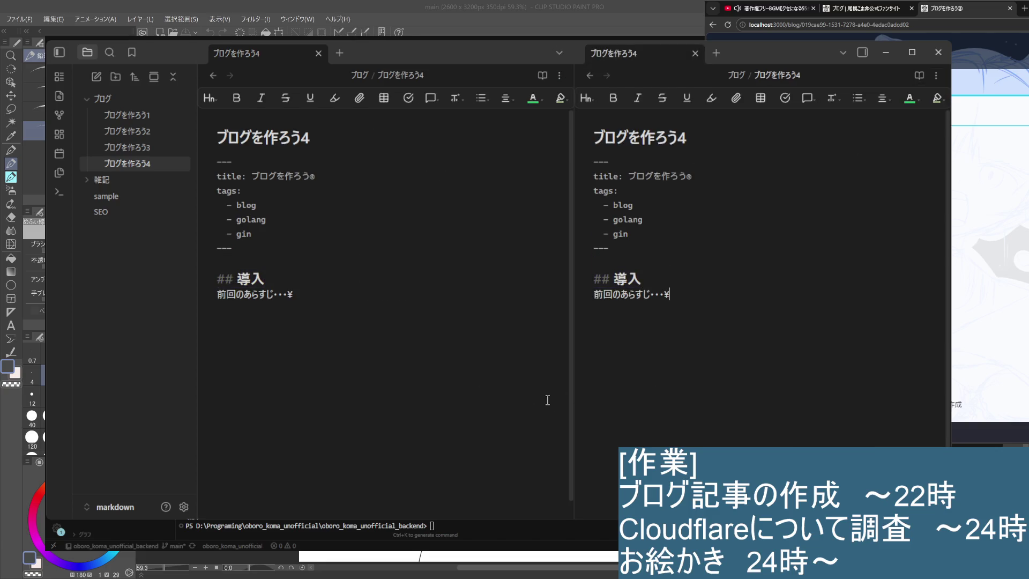
{"action": "left_click", "coordinate": [392, 372]}
{"action": "left_click", "coordinate": [708, 297]}
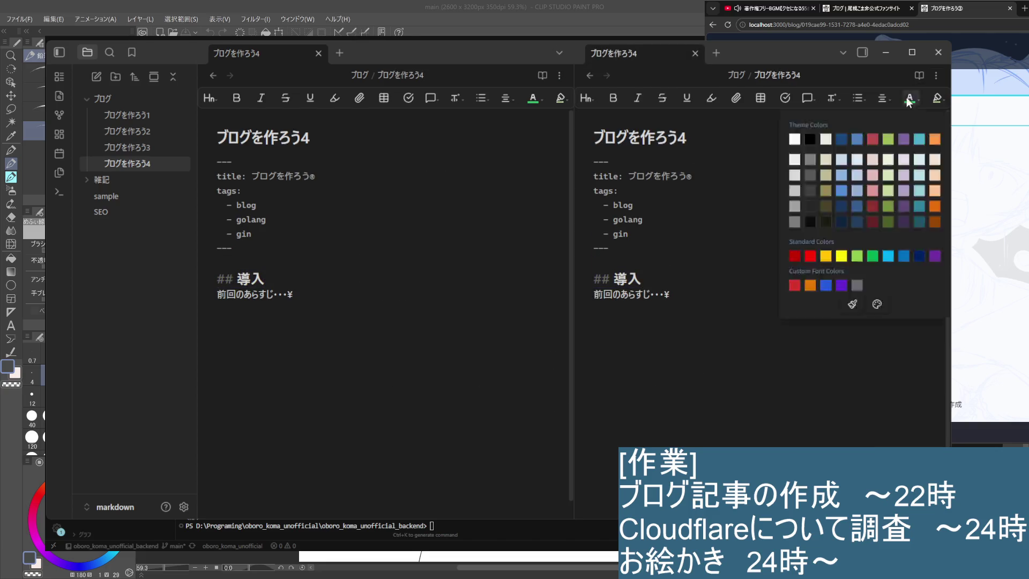
{"action": "left_click", "coordinate": [919, 75]}
{"action": "left_click", "coordinate": [477, 366]}
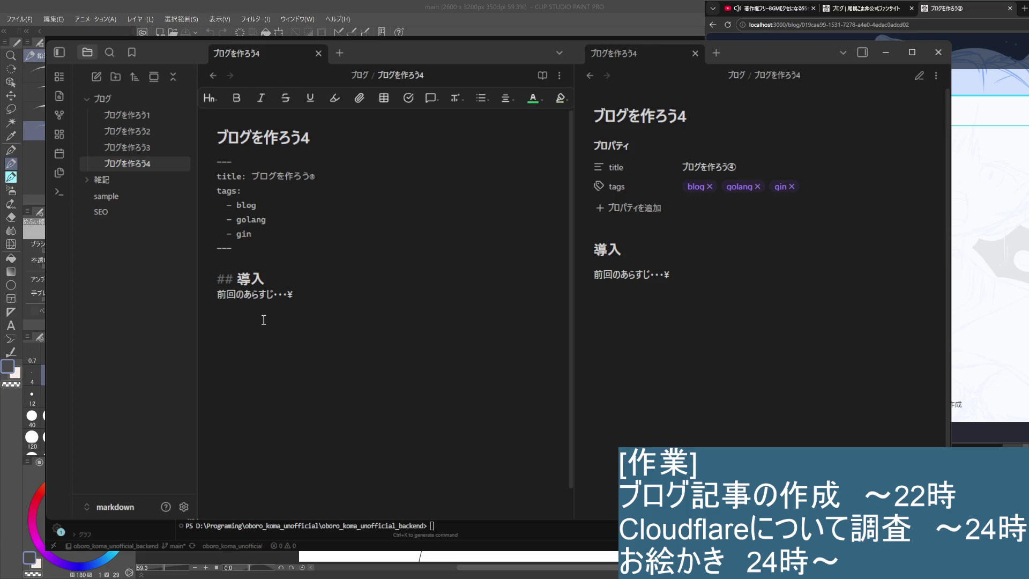
{"action": "left_click", "coordinate": [123, 149]}
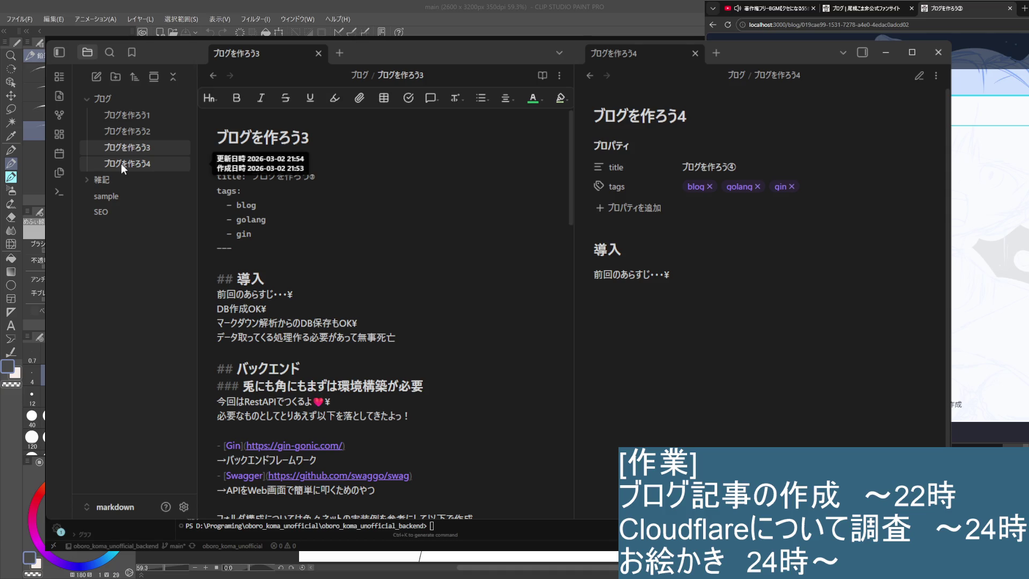
Step: Add a gcp tag below gin in ブログを作ろう4's tag list
{"action": "left_click", "coordinate": [121, 163]}
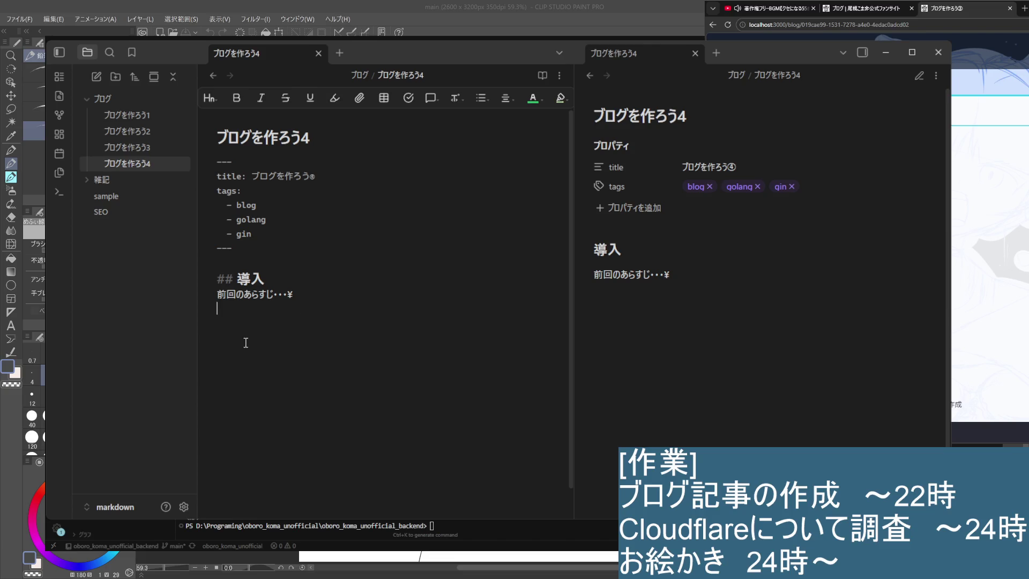
{"action": "left_click", "coordinate": [125, 148]}
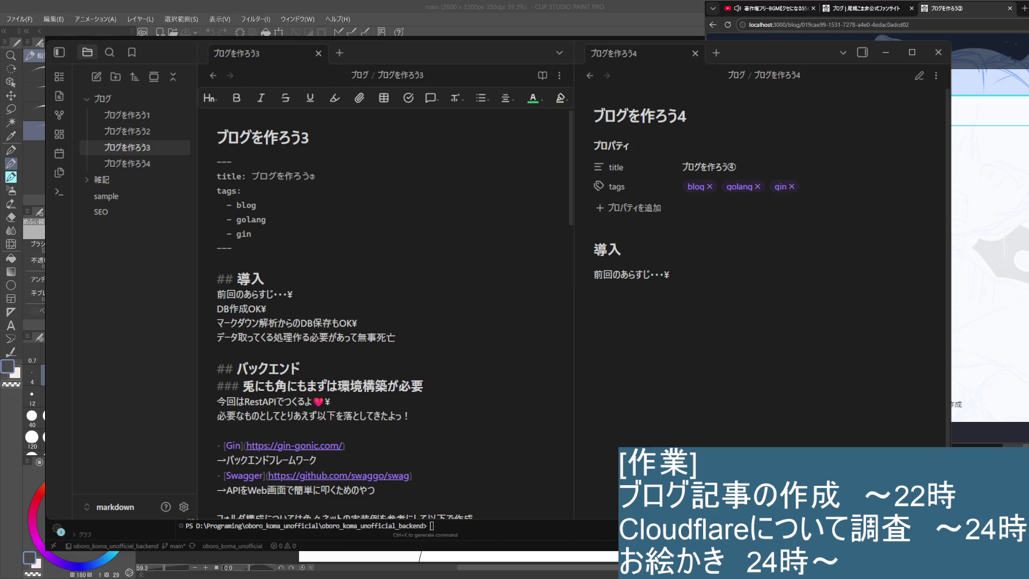
{"action": "left_click", "coordinate": [402, 338]}
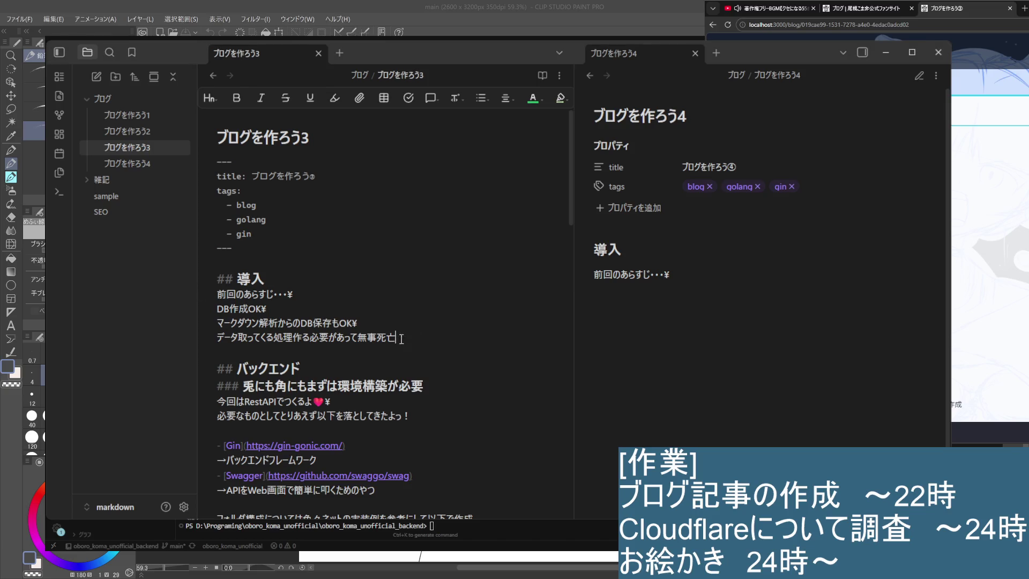
{"action": "scroll", "coordinate": [338, 389], "scroll_direction": "down", "scroll_amount": 3}
{"action": "scroll", "coordinate": [338, 388], "scroll_direction": "down", "scroll_amount": 6}
{"action": "scroll", "coordinate": [338, 389], "scroll_direction": "down", "scroll_amount": 5}
{"action": "scroll", "coordinate": [338, 388], "scroll_direction": "down", "scroll_amount": 4}
{"action": "scroll", "coordinate": [338, 388], "scroll_direction": "up", "scroll_amount": 13}
{"action": "scroll", "coordinate": [338, 390], "scroll_direction": "up", "scroll_amount": 5}
{"action": "scroll", "coordinate": [337, 390], "scroll_direction": "down", "scroll_amount": 4}
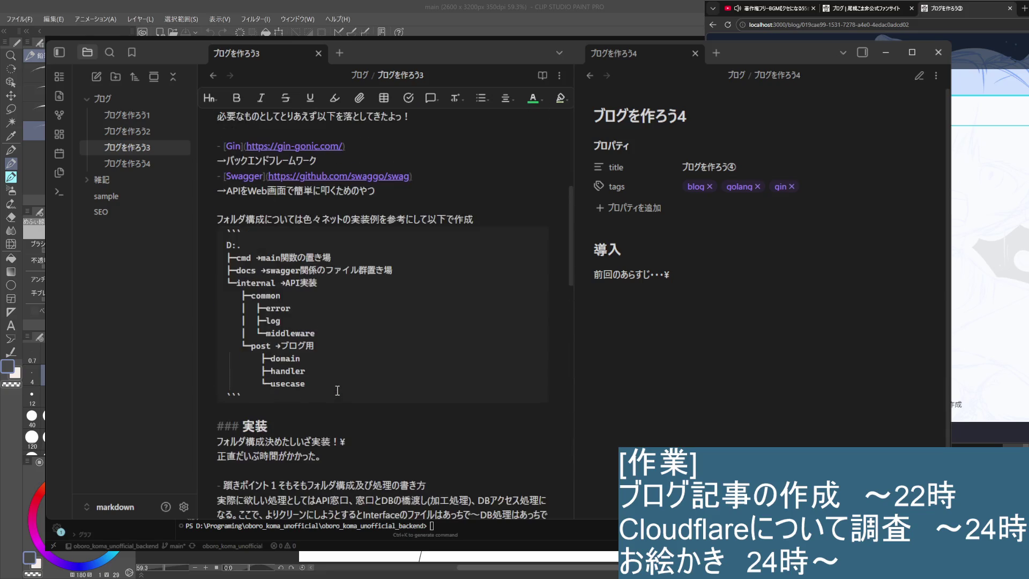
{"action": "scroll", "coordinate": [337, 390], "scroll_direction": "down", "scroll_amount": 5}
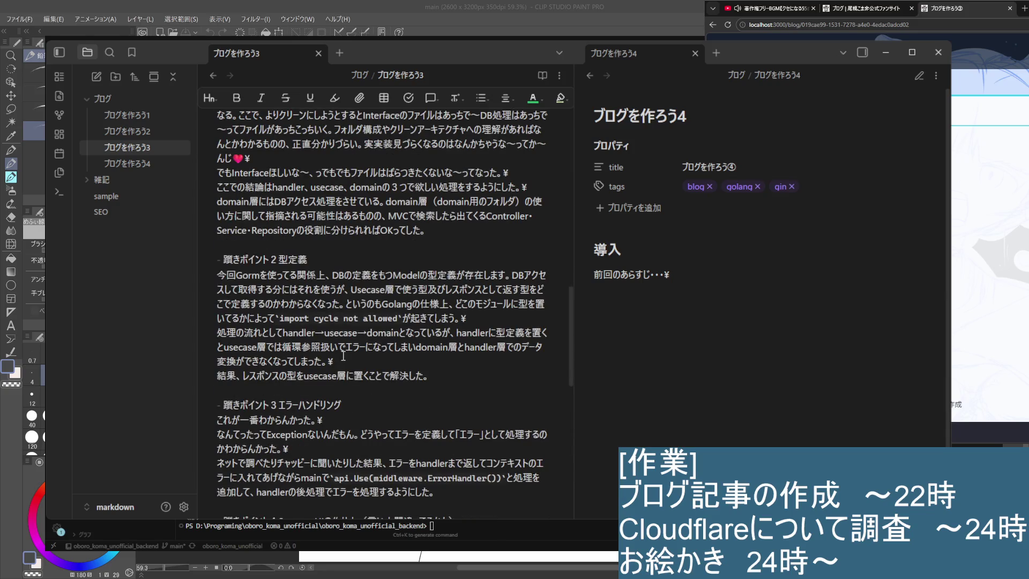
{"action": "scroll", "coordinate": [344, 354], "scroll_direction": "down", "scroll_amount": 4}
{"action": "scroll", "coordinate": [349, 344], "scroll_direction": "down", "scroll_amount": 4}
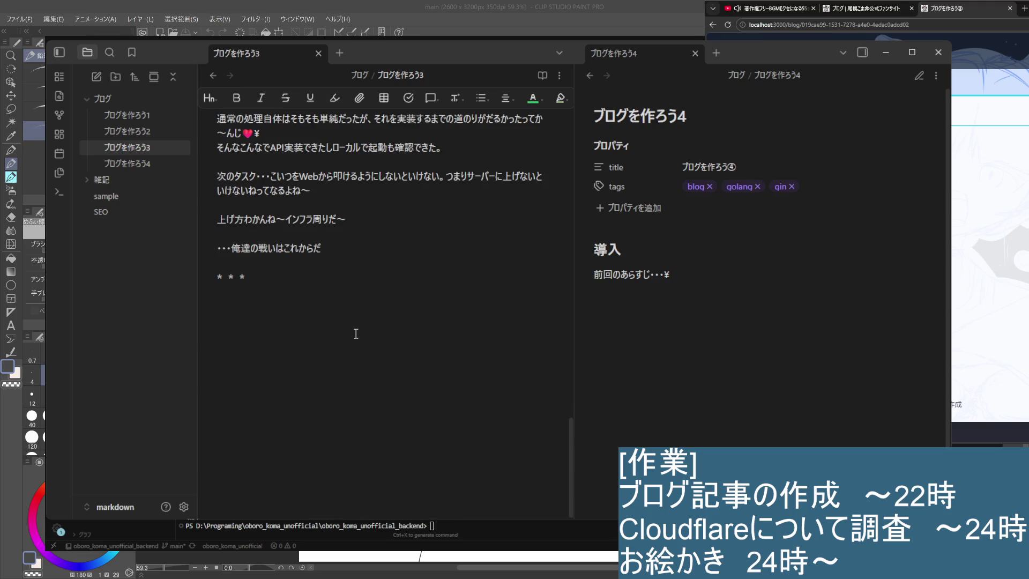
{"action": "scroll", "coordinate": [355, 333], "scroll_direction": "up", "scroll_amount": 15}
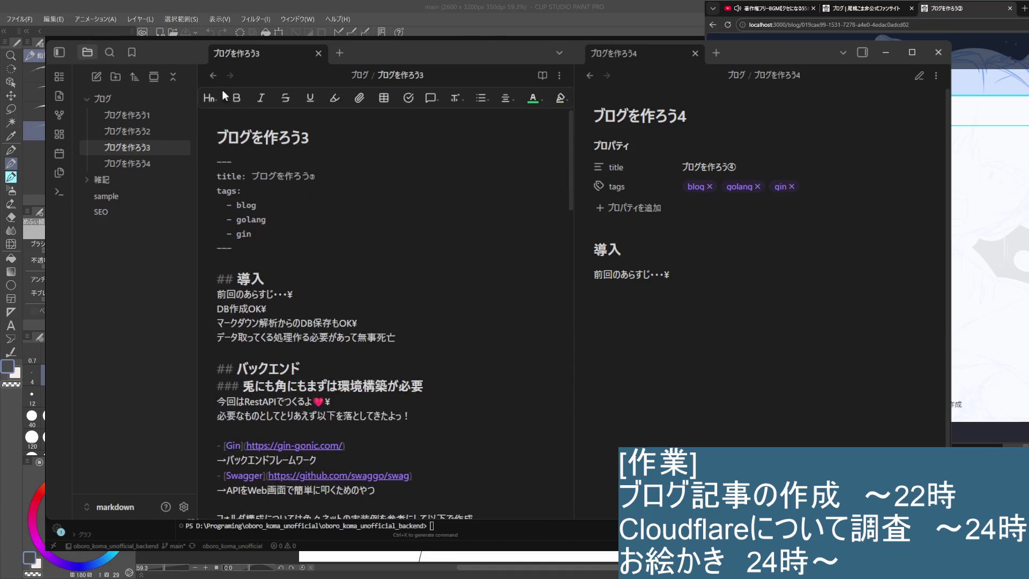
{"action": "left_click", "coordinate": [123, 163]}
{"action": "left_click", "coordinate": [322, 226]}
{"action": "key", "text": "Return"}
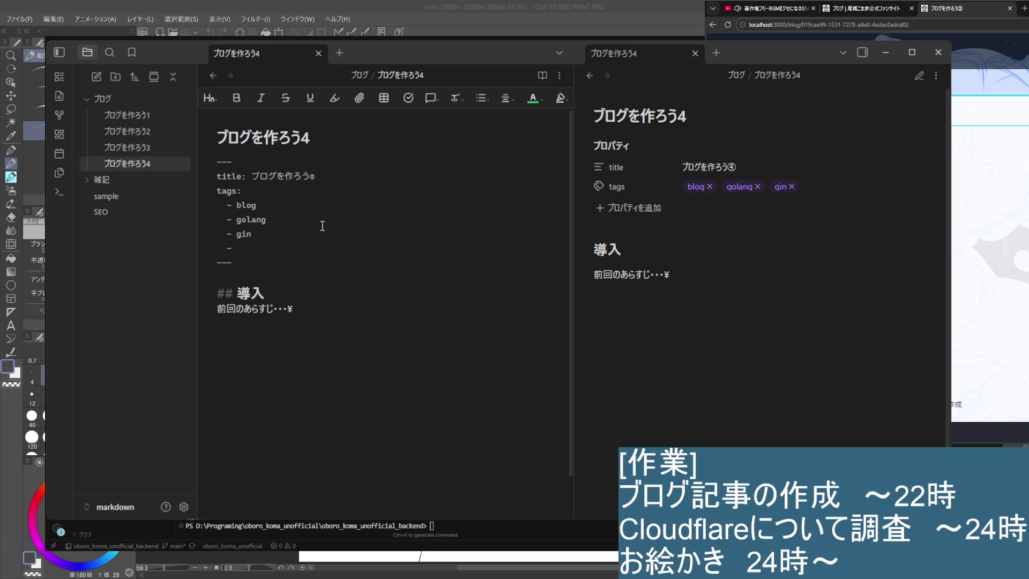
{"action": "type", "text": "gi"}
{"action": "key", "text": "BackSpace"}
{"action": "key", "text": "BackSpace"}
{"action": "type", "text": "gcp"}
{"action": "left_click", "coordinate": [336, 332]}
{"action": "left_click", "coordinate": [116, 146]}
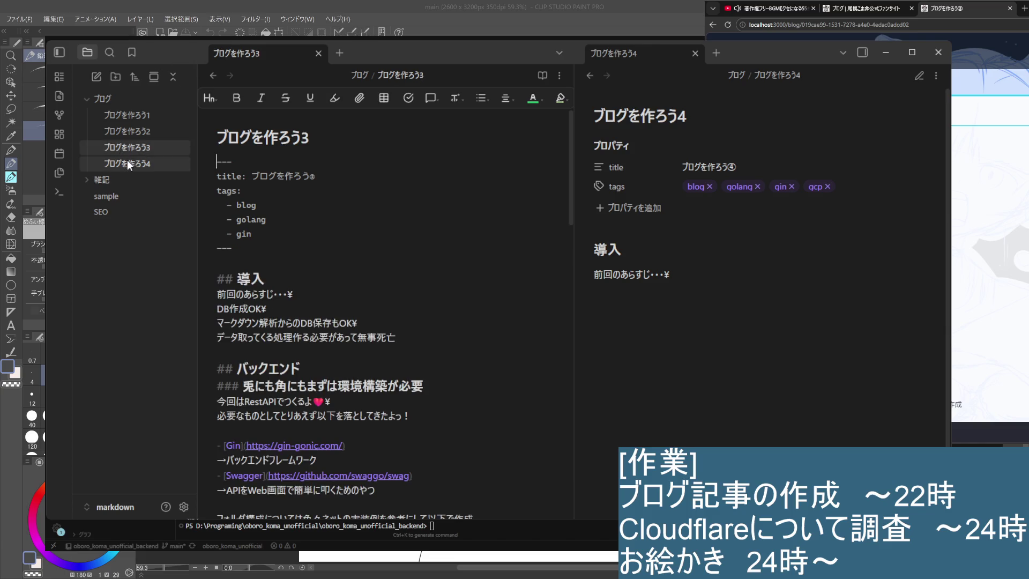
{"action": "scroll", "coordinate": [305, 322], "scroll_direction": "down", "scroll_amount": 4}
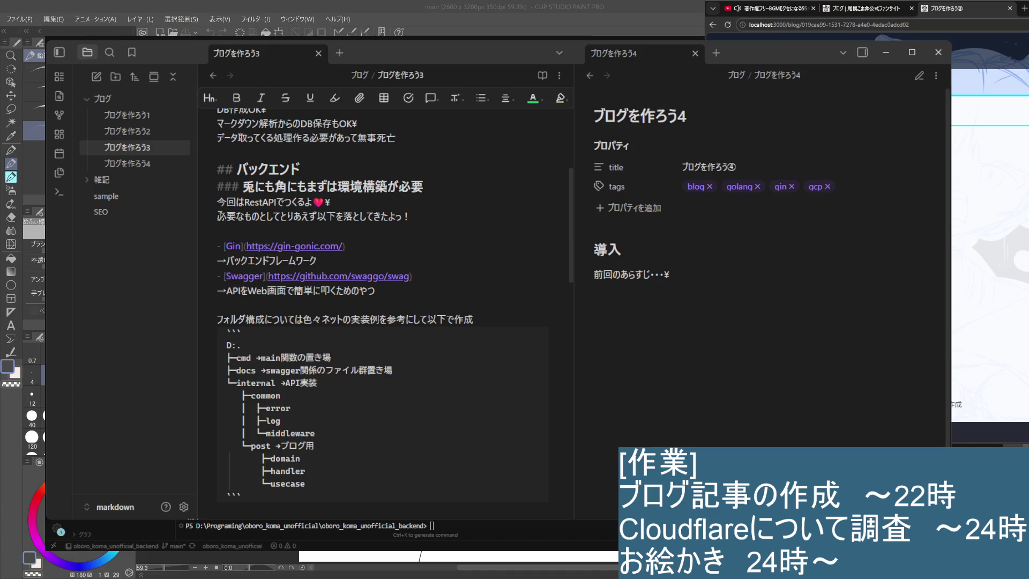
{"action": "scroll", "coordinate": [231, 265], "scroll_direction": "down", "scroll_amount": 5}
{"action": "scroll", "coordinate": [229, 290], "scroll_direction": "down", "scroll_amount": 2}
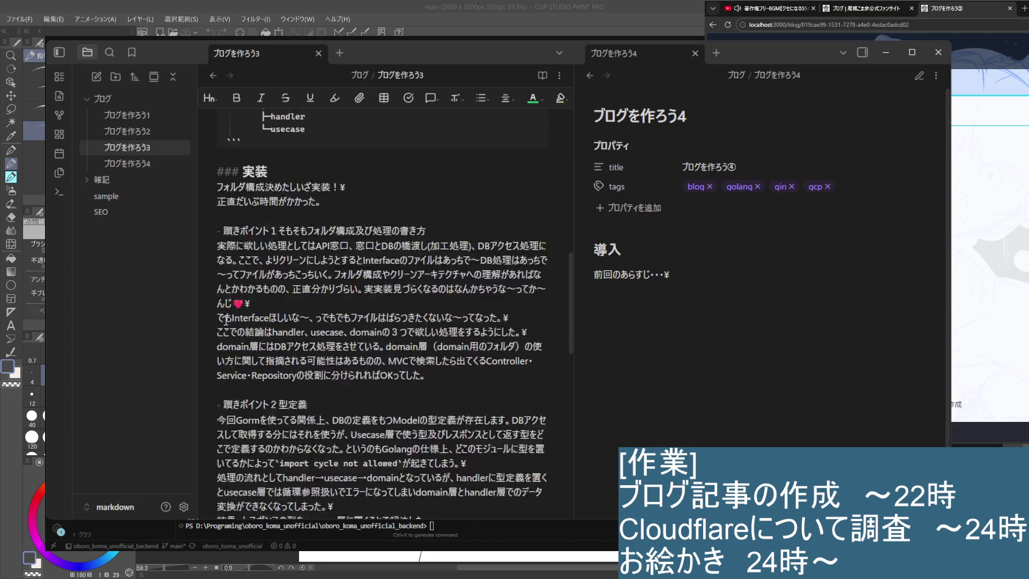
{"action": "scroll", "coordinate": [226, 320], "scroll_direction": "down", "scroll_amount": 5}
{"action": "scroll", "coordinate": [227, 319], "scroll_direction": "up", "scroll_amount": 5}
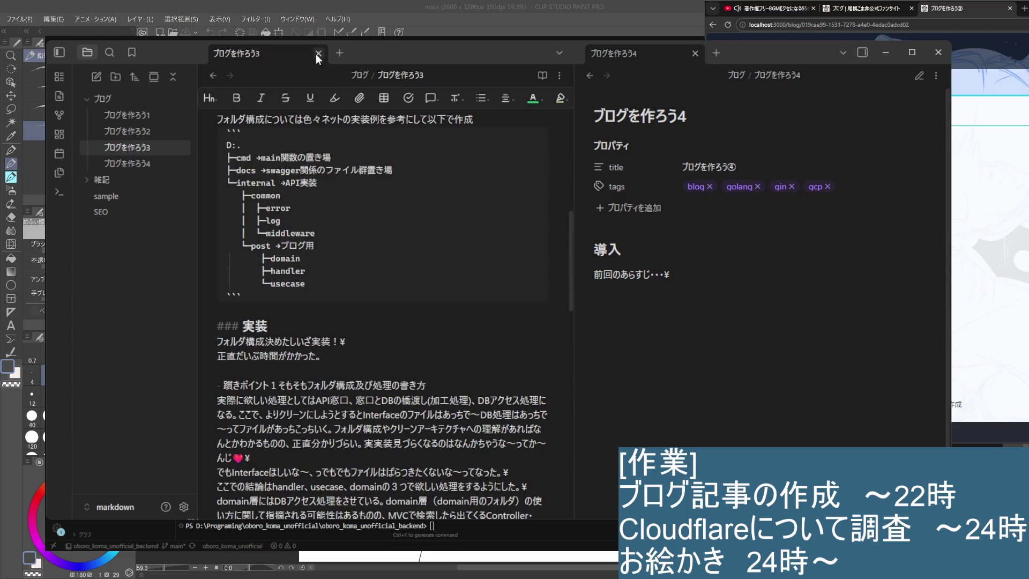
Step: Add the intro line ローカルでAPIサーバー建てたぞ！¥ below 前回のあらすじ in ブログを作ろう4
{"action": "left_click", "coordinate": [139, 164]}
{"action": "left_click", "coordinate": [349, 327]}
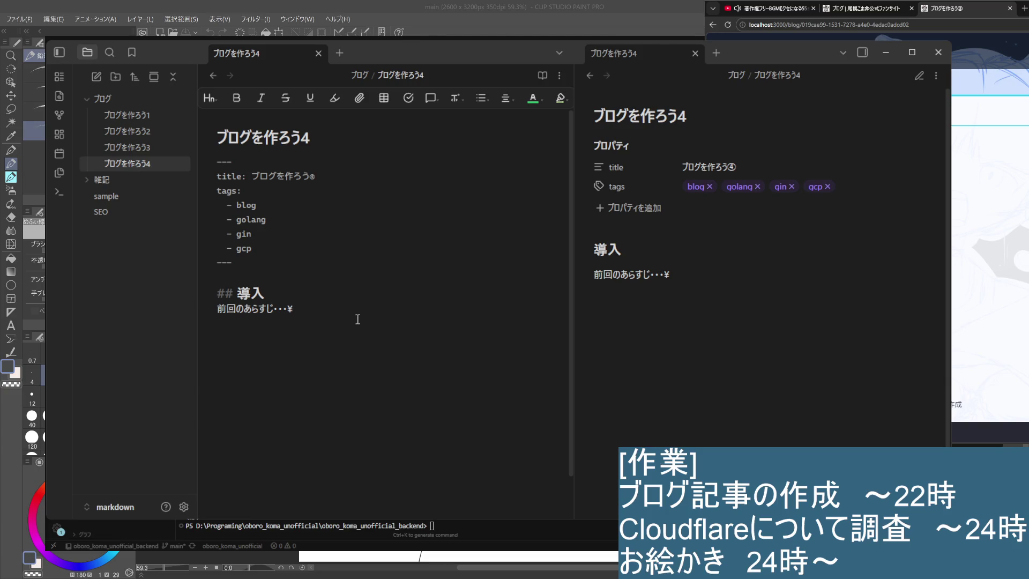
{"action": "type", "text": "Ginでap"}
{"action": "key", "text": "BackSpace"}
{"action": "key", "text": "BackSpace"}
{"action": "type", "text": "ローカルで"}
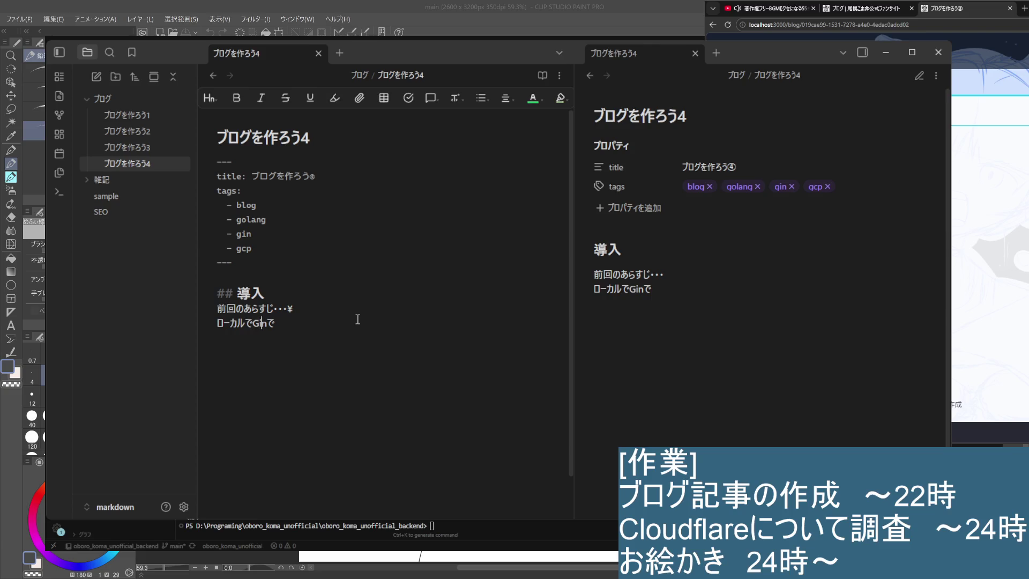
{"action": "key", "text": "BackSpace"}
{"action": "key", "text": "BackSpace"}
{"action": "key", "text": "BackSpace"}
{"action": "key", "text": "BackSpace"}
{"action": "type", "text": "API"}
{"action": "type", "text": "サーバー"}
{"action": "type", "text": "たて"}
{"action": "type", "text": "たぞ"}
{"action": "key", "text": "space"}
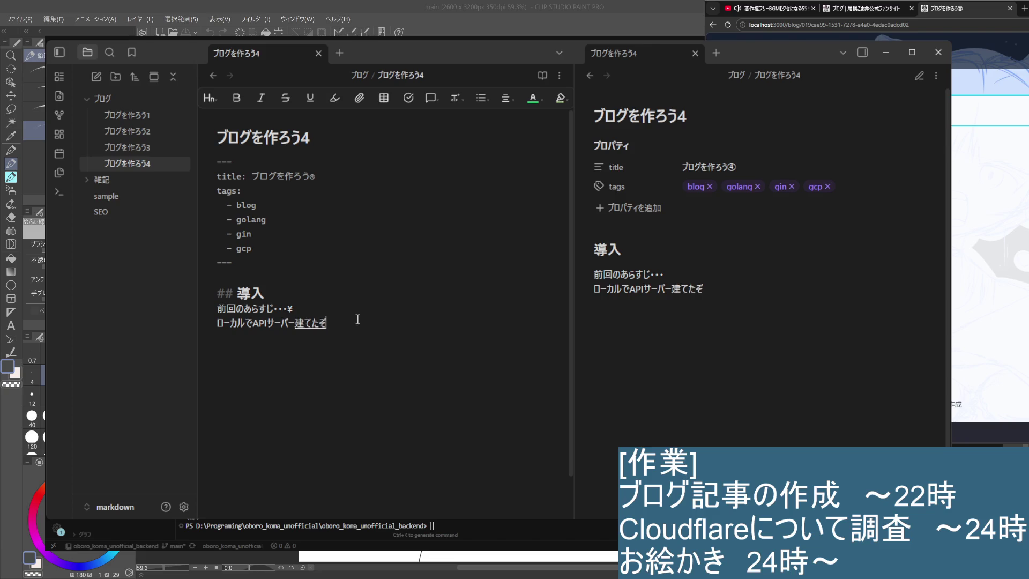
{"action": "key", "text": "space"}
{"action": "key", "text": "Return"}
{"action": "type", "text": "！"}
{"action": "key", "text": "Return"}
{"action": "key", "text": "Return"}
{"action": "type", "text": "¥"}
{"action": "left_click", "coordinate": [127, 147]}
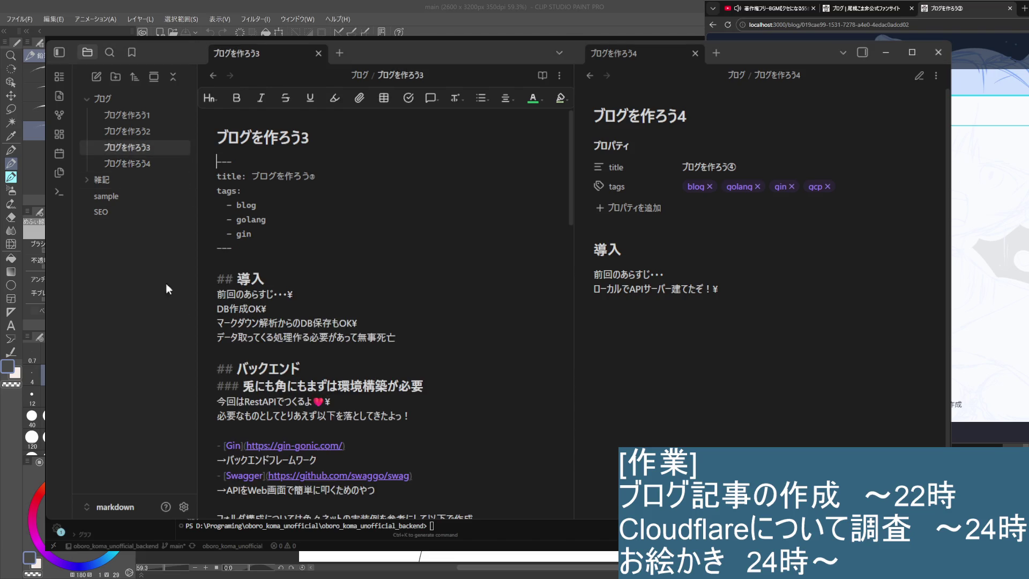
{"action": "scroll", "coordinate": [198, 207], "scroll_direction": "down", "scroll_amount": 3}
Step: Add a third intro line い～っぱい躓いたぞっ！¥ to ブログを作ろう4's 導入
{"action": "left_click", "coordinate": [425, 285]}
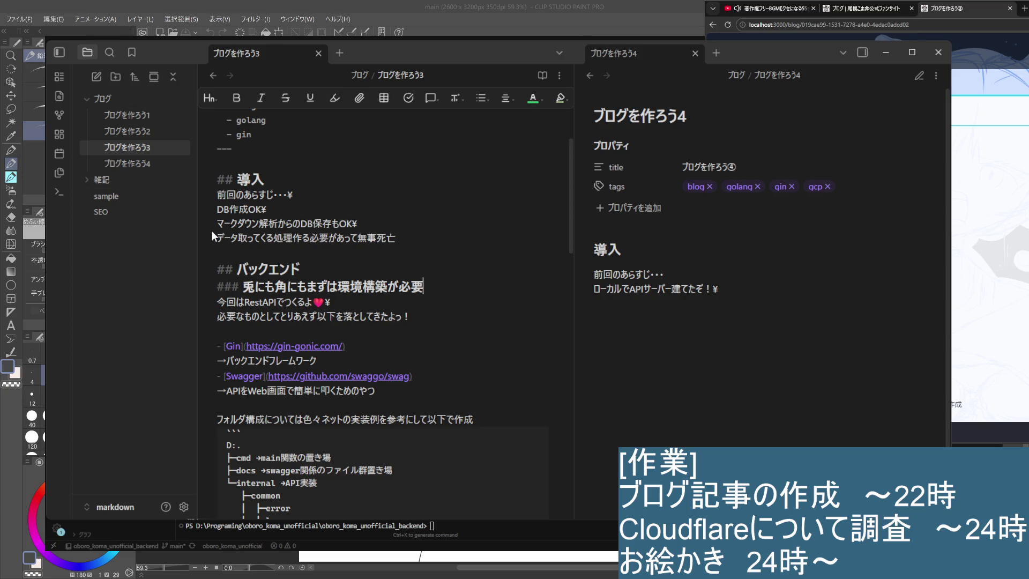
{"action": "scroll", "coordinate": [438, 354], "scroll_direction": "down", "scroll_amount": 2}
{"action": "scroll", "coordinate": [353, 396], "scroll_direction": "down", "scroll_amount": 10}
{"action": "scroll", "coordinate": [353, 396], "scroll_direction": "down", "scroll_amount": 2}
{"action": "scroll", "coordinate": [354, 396], "scroll_direction": "down", "scroll_amount": 3}
{"action": "scroll", "coordinate": [352, 392], "scroll_direction": "down", "scroll_amount": 4}
{"action": "scroll", "coordinate": [352, 390], "scroll_direction": "up", "scroll_amount": 3}
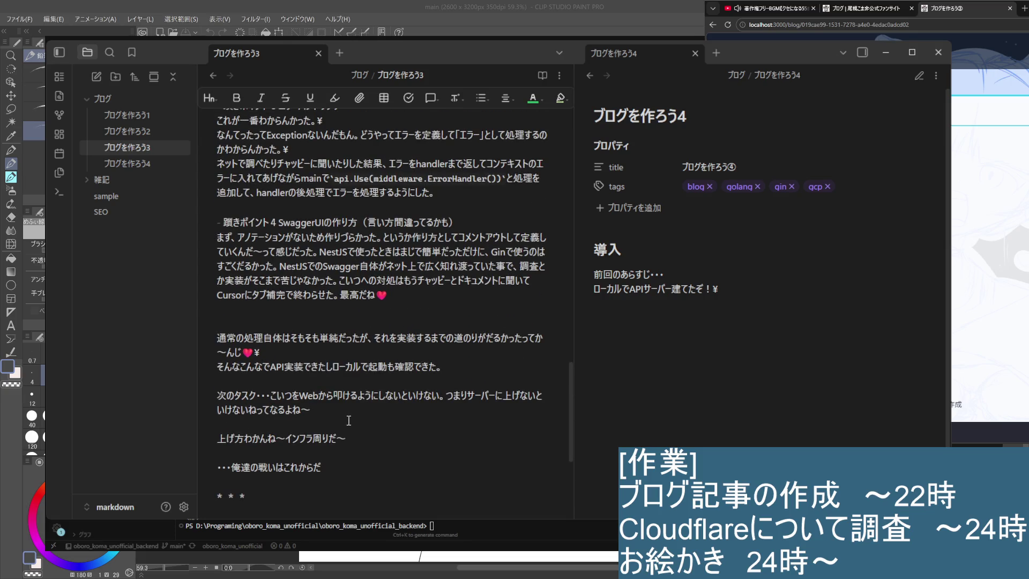
{"action": "scroll", "coordinate": [354, 426], "scroll_direction": "up", "scroll_amount": 3}
{"action": "scroll", "coordinate": [366, 438], "scroll_direction": "up", "scroll_amount": 3}
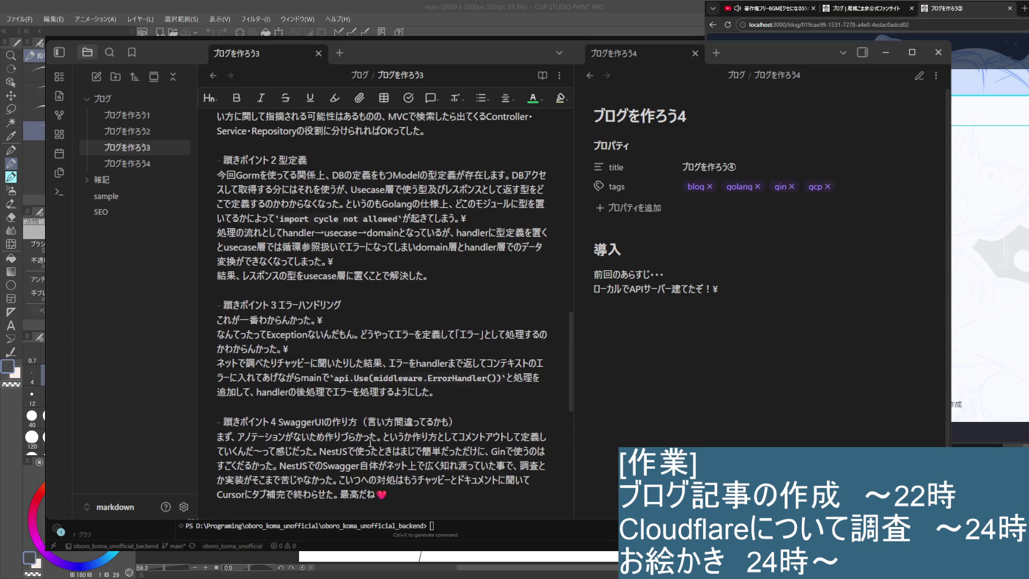
{"action": "scroll", "coordinate": [369, 443], "scroll_direction": "up", "scroll_amount": 3}
{"action": "scroll", "coordinate": [370, 445], "scroll_direction": "up", "scroll_amount": 5}
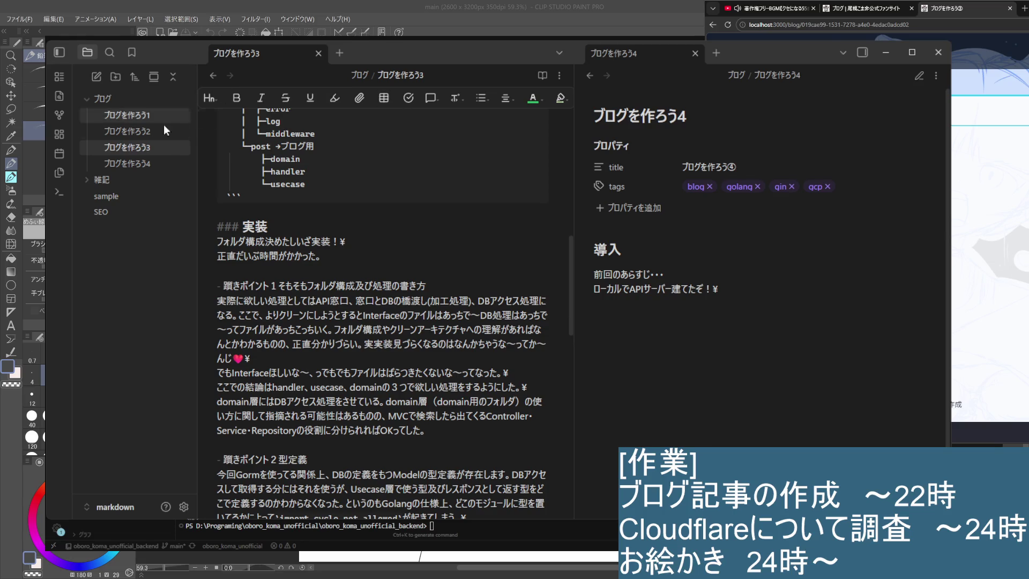
{"action": "left_click", "coordinate": [128, 163]}
{"action": "left_click", "coordinate": [383, 333]}
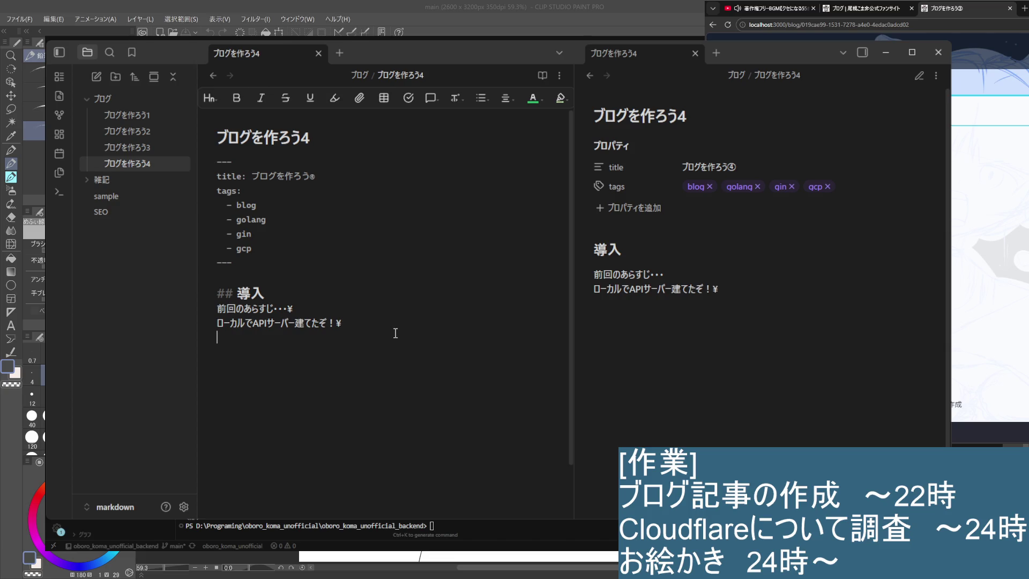
{"action": "type", "text": "い～！"}
{"action": "key", "text": "BackSpace"}
{"action": "type", "text": "っぱい"}
{"action": "key", "text": "Return"}
{"action": "type", "text": "つまり"}
{"action": "key", "text": "BackSpace"}
{"action": "key", "text": "BackSpace"}
{"action": "type", "text": "まずいたぞっ"}
{"action": "key", "text": "space"}
{"action": "key", "text": "Return"}
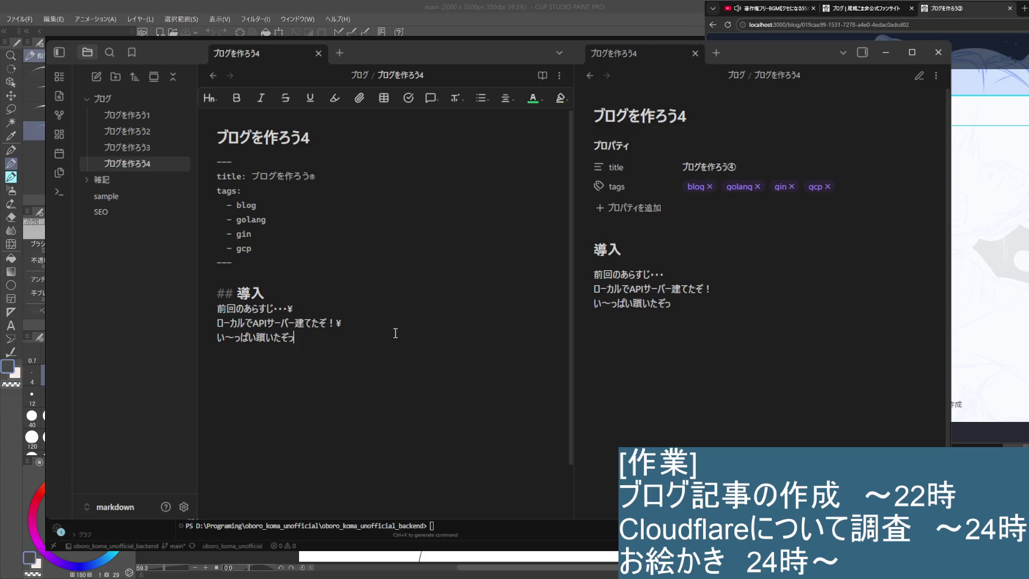
{"action": "type", "text": "！"}
{"action": "type", "text": "¥"}
{"action": "key", "text": "Return"}
{"action": "left_click", "coordinate": [123, 150]}
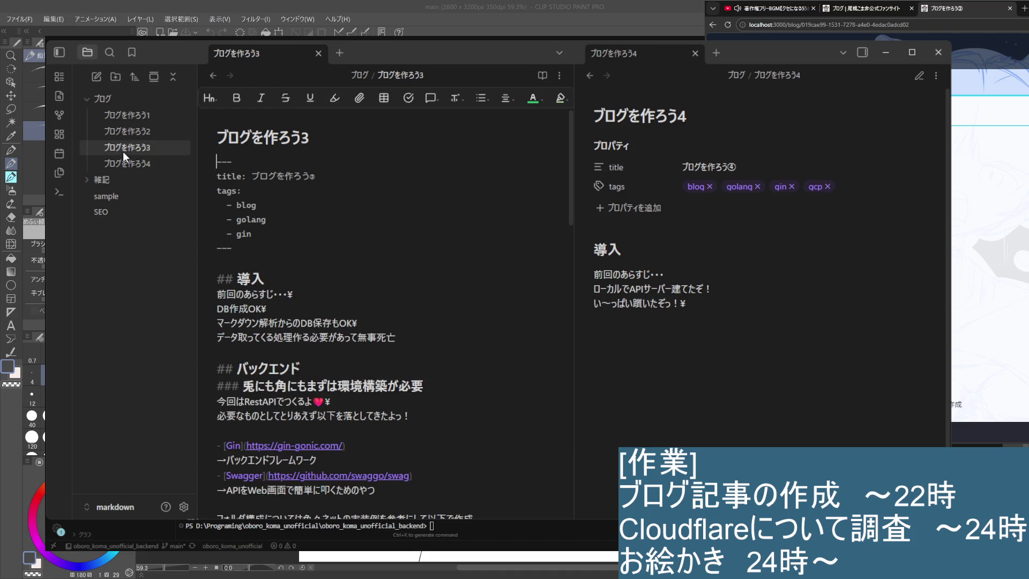
Step: Clear the stray やべ text from the empty last line of ブログを作ろう4's intro
{"action": "left_click", "coordinate": [137, 166]}
{"action": "left_click", "coordinate": [318, 348]}
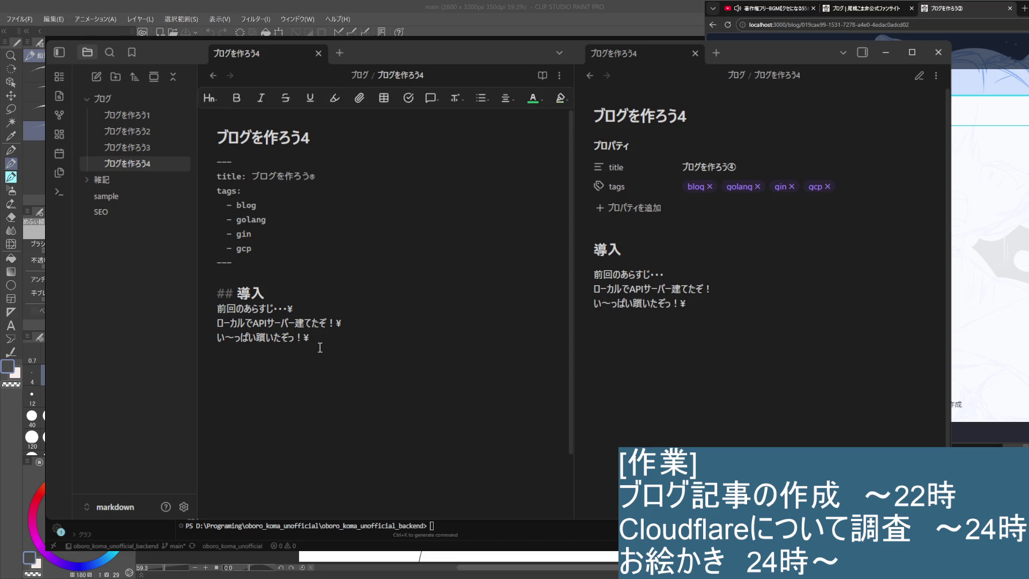
{"action": "type", "text": "やべ"}
{"action": "type", "text": "え"}
{"action": "key", "text": "BackSpace"}
{"action": "key", "text": "BackSpace"}
{"action": "key", "text": "BackSpace"}
{"action": "key", "text": "BackSpace"}
{"action": "type", "text": "さば"}
{"action": "key", "text": "BackSpace"}
{"action": "key", "text": "BackSpace"}
{"action": "type", "text": "ねっとあgげよう"}
Step: Add the fourth intro line ネット上げよう・・・インフラで無事死亡, converted with the IME
{"action": "key", "text": "space"}
{"action": "key", "text": "Return"}
{"action": "type", "text": "mぎい"}
{"action": "key", "text": "BackSpace"}
{"action": "key", "text": "BackSpace"}
{"action": "key", "text": "BackSpace"}
{"action": "type", "text": "ー"}
{"action": "key", "text": "space"}
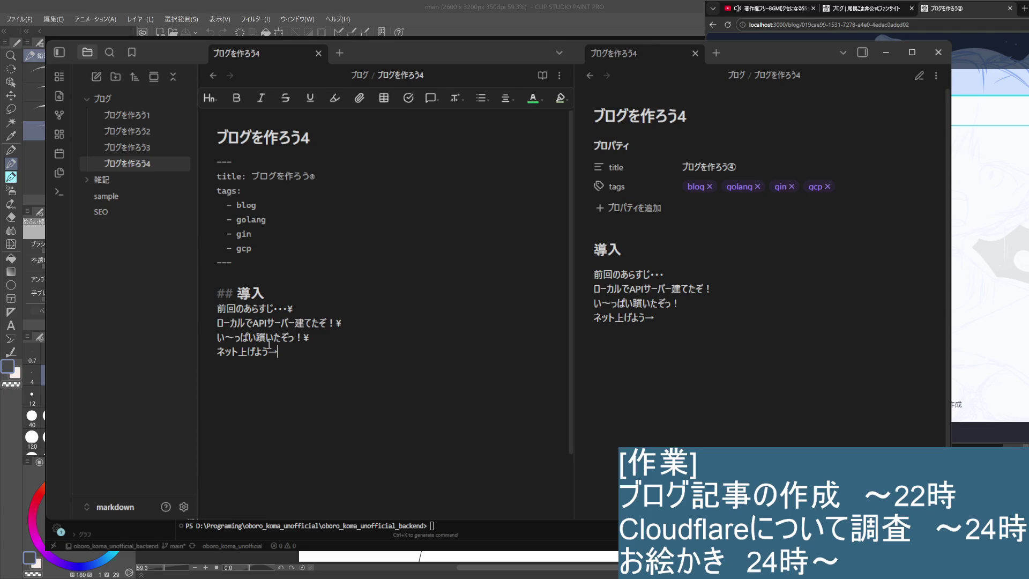
{"action": "type", "text": "さばs"}
{"action": "key", "text": "BackSpace"}
{"action": "key", "text": "BackSpace"}
{"action": "key", "text": "BackSpace"}
{"action": "key", "text": "BackSpace"}
{"action": "type", "text": "・・・"}
{"action": "type", "text": "いんふら"}
{"action": "key", "text": "space"}
{"action": "key", "text": "Return"}
{"action": "type", "text": "で"}
{"action": "type", "text": "ぶじしぼう"}
{"action": "key", "text": "space"}
{"action": "key", "text": "Return"}
{"action": "key", "text": "Return"}
{"action": "key", "text": "Return"}
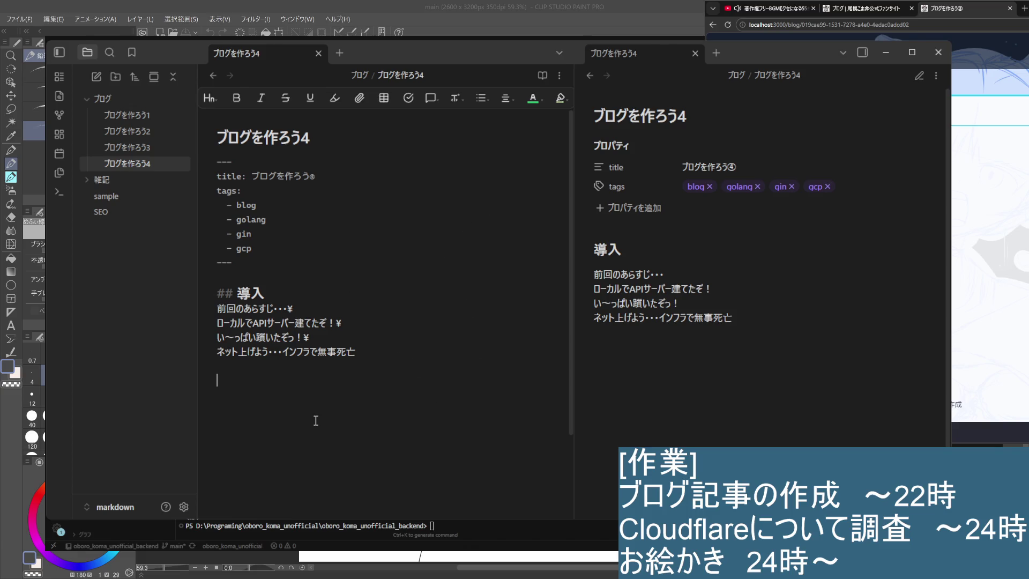
Step: Glance at ブログを作ろう3 for reference and return to ブログを作ろう4
{"action": "left_click", "coordinate": [125, 146]}
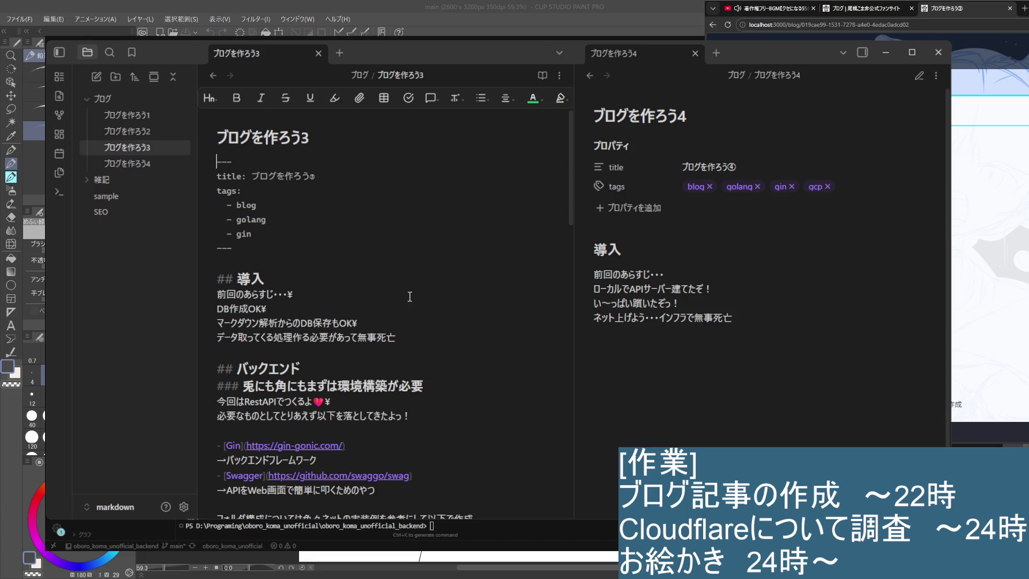
{"action": "left_click", "coordinate": [123, 157]}
Step: Start a new level-two heading line below the intro, keeping only the ## marker
{"action": "left_click", "coordinate": [400, 372]}
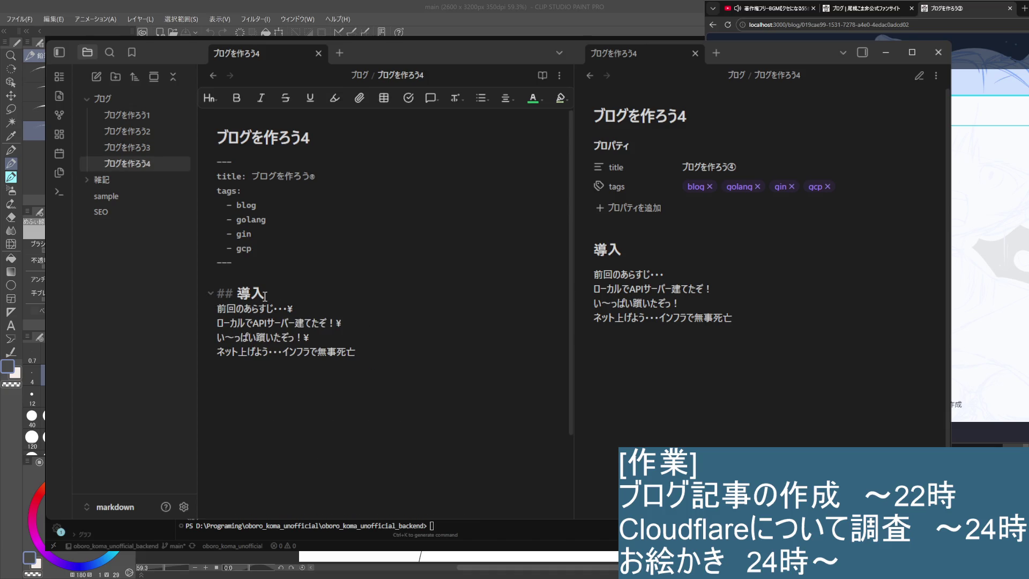
{"action": "key", "text": "Return"}
{"action": "type", "text": "## 導入"}
{"action": "key", "text": "BackSpace"}
{"action": "key", "text": "BackSpace"}
{"action": "type", "text": "infura"}
Step: Name the heading インフラ構築 and clear stray ¥ and k characters on the next line
{"action": "key", "text": "space"}
{"action": "key", "text": "Return"}
{"action": "type", "text": "kouchiku"}
{"action": "key", "text": "space"}
{"action": "key", "text": "Return"}
{"action": "type", "text": "¥"}
{"action": "key", "text": "BackSpace"}
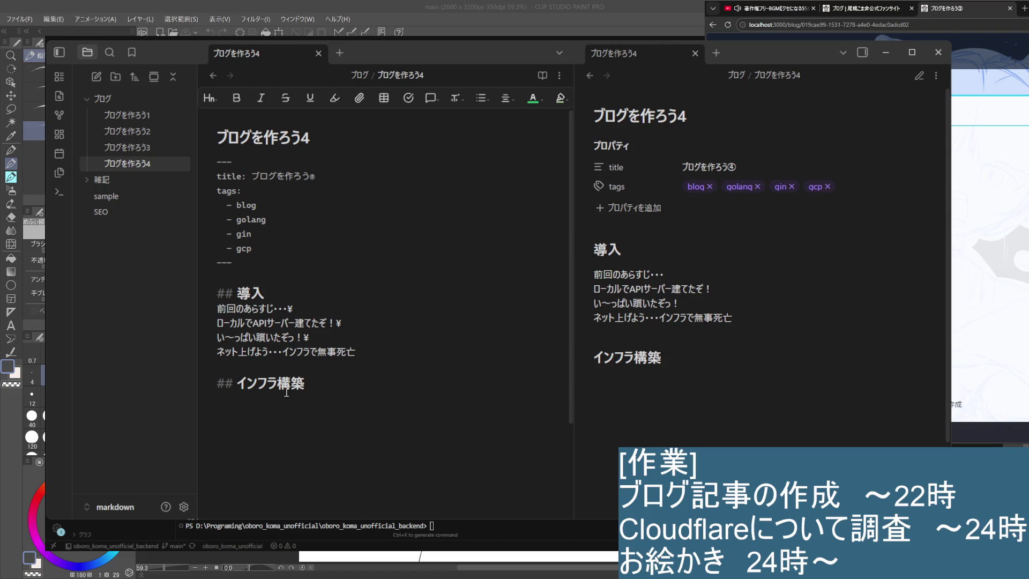
{"action": "type", "text": "k"}
{"action": "key", "text": "BackSpace"}
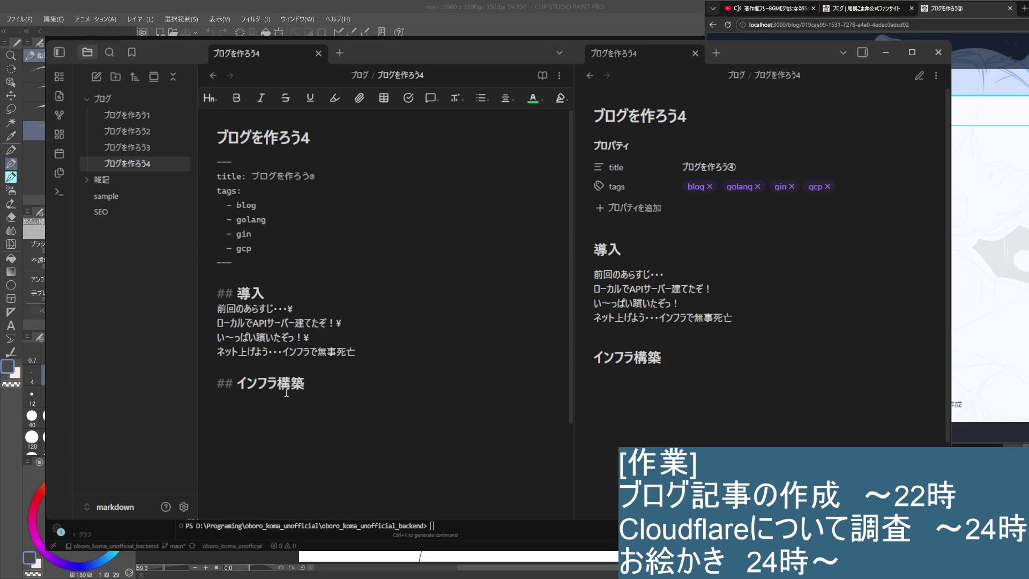
{"action": "type", "text": "ローカルの"}
Step: Fix the heading wording and write the 必要・欲しい機能/環境 line under インフラ構築
{"action": "key", "text": "Return"}
{"action": "type", "text": "環境"}
{"action": "key", "text": "BackSpace"}
{"action": "key", "text": "BackSpace"}
{"action": "key", "text": "BackSpace"}
{"action": "key", "text": "BackSpace"}
{"action": "key", "text": "BackSpace"}
{"action": "key", "text": "BackSpace"}
{"action": "key", "text": "Return"}
{"action": "type", "text": "hituyou"}
{"action": "key", "text": "space"}
{"action": "key", "text": "BackSpace"}
{"action": "key", "text": "BackSpace"}
{"action": "key", "text": "BackSpace"}
{"action": "key", "text": "BackSpace"}
{"action": "type", "text": "mazuha"}
{"action": "type", "text": "hosii"}
{"action": "key", "text": "space"}
{"action": "type", "text": "kin"}
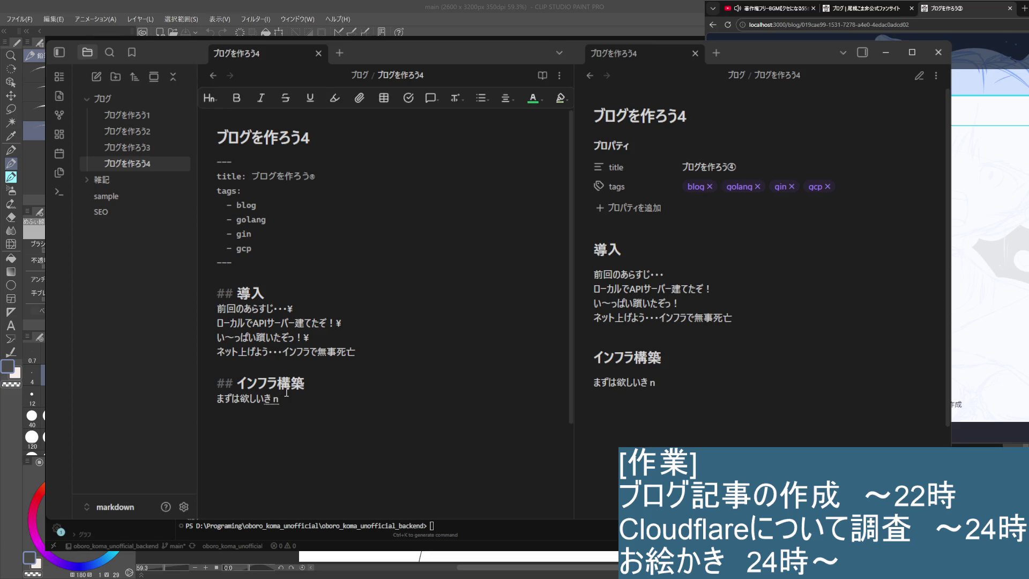
{"action": "type", "text": "ou"}
{"action": "key", "text": "space"}
{"action": "key", "text": "Return"}
{"action": "type", "text": "()toiukankyou"}
{"action": "key", "text": "space"}
{"action": "key", "text": "Return"}
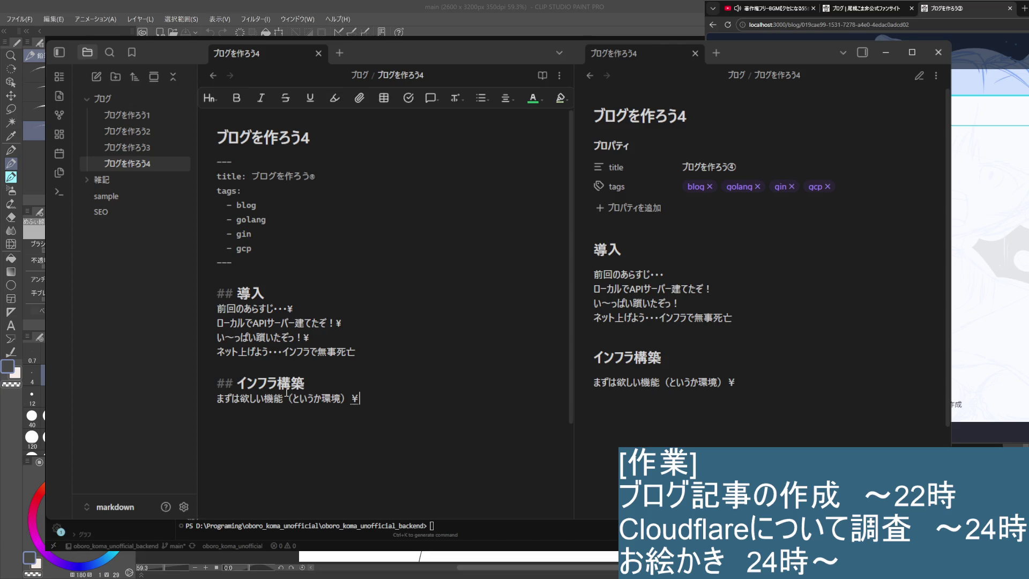
{"action": "type", "text": "¥"}
Step: List APIサーバー and マークダウン登録処理 as the wanted features on separate lines
{"action": "key", "text": "Return"}
{"action": "type", "text": "ま"}
{"action": "key", "text": "BackSpace"}
{"action": "type", "text": "API"}
{"action": "type", "text": "さー"}
{"action": "type", "text": "ばー"}
{"action": "key", "text": "space"}
{"action": "key", "text": "Return"}
{"action": "key", "text": "Return"}
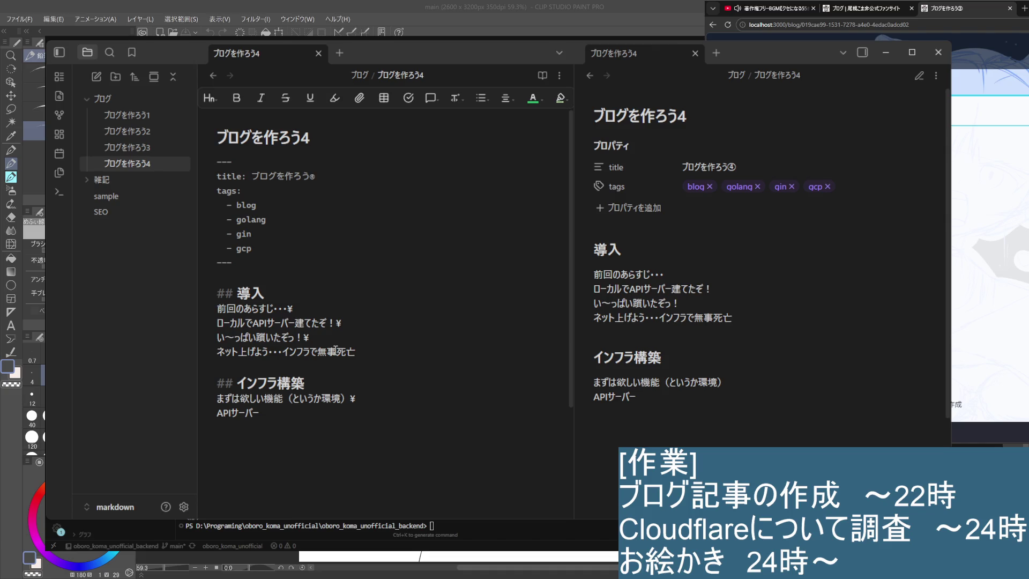
{"action": "type", "text": "まーくだうん"}
{"action": "key", "text": "space"}
{"action": "key", "text": "Return"}
{"action": "type", "text": "あげた"}
{"action": "key", "text": "space"}
{"action": "key", "text": "Return"}
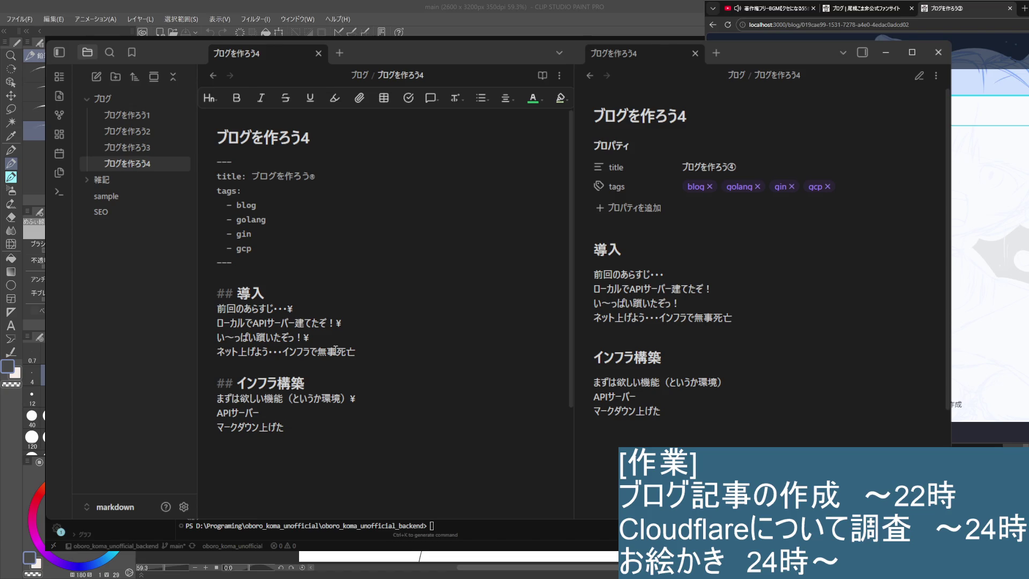
{"action": "key", "text": "BackSpace"}
{"action": "key", "text": "BackSpace"}
{"action": "key", "text": "BackSpace"}
{"action": "type", "text": "か"}
{"action": "key", "text": "BackSpace"}
{"action": "key", "text": "BackSpace"}
{"action": "key", "text": "BackSpace"}
{"action": "type", "text": "とうろく"}
{"action": "key", "text": "space"}
{"action": "key", "text": "Return"}
{"action": "type", "text": "しょり"}
{"action": "key", "text": "space"}
{"action": "key", "text": "Return"}
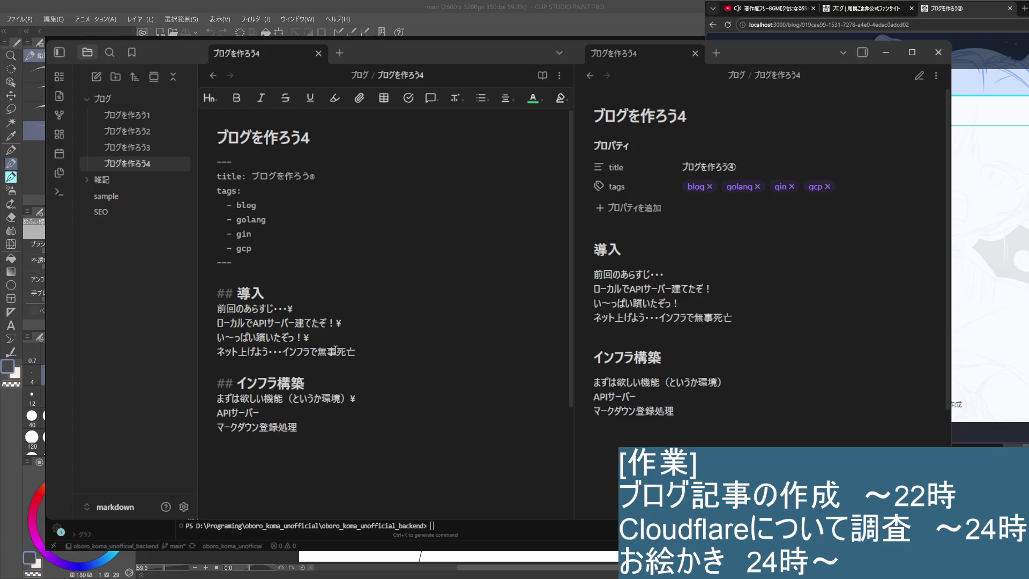
{"action": "type", "text": "no"}
{"action": "key", "text": "BackSpace"}
{"action": "key", "text": "Return"}
Step: Create a new vault folder from the file explorer and name it Cloudflare
{"action": "left_click", "coordinate": [386, 425]}
{"action": "left_click", "coordinate": [474, 293]}
{"action": "key", "text": "Up"}
{"action": "key", "text": "Up"}
{"action": "key", "text": "Up"}
{"action": "left_click", "coordinate": [82, 251]}
{"action": "right_click", "coordinate": [82, 251]}
{"action": "left_click", "coordinate": [121, 281]}
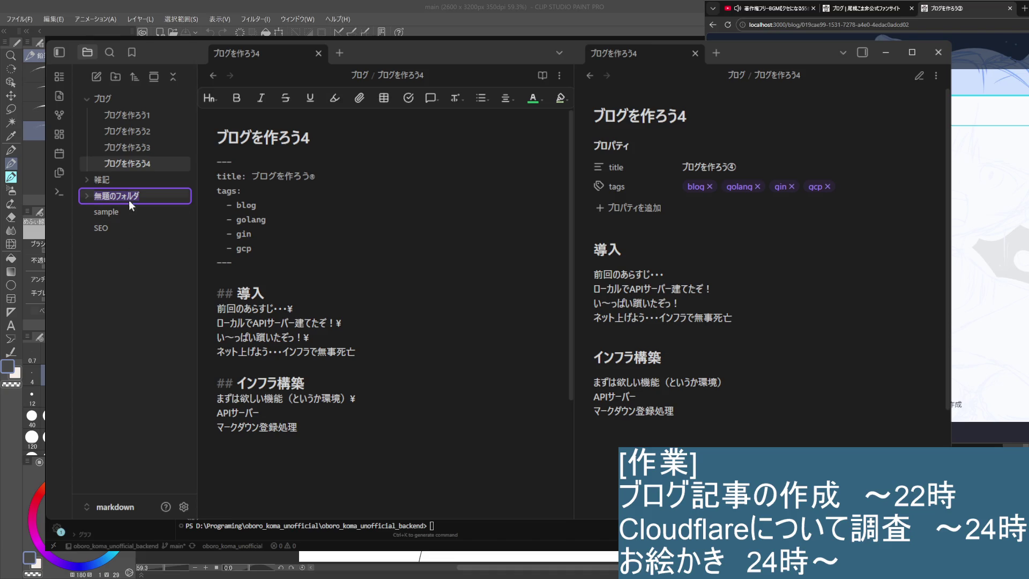
{"action": "left_click", "coordinate": [145, 192]}
{"action": "key", "text": "BackSpace"}
{"action": "key", "text": "BackSpace"}
{"action": "key", "text": "BackSpace"}
{"action": "key", "text": "BackSpace"}
{"action": "key", "text": "BackSpace"}
{"action": "key", "text": "BackSpace"}
{"action": "type", "text": "c"}
{"action": "key", "text": "BackSpace"}
{"action": "type", "text": "Cloudfl"}
{"action": "type", "text": "are"}
{"action": "key", "text": "Return"}
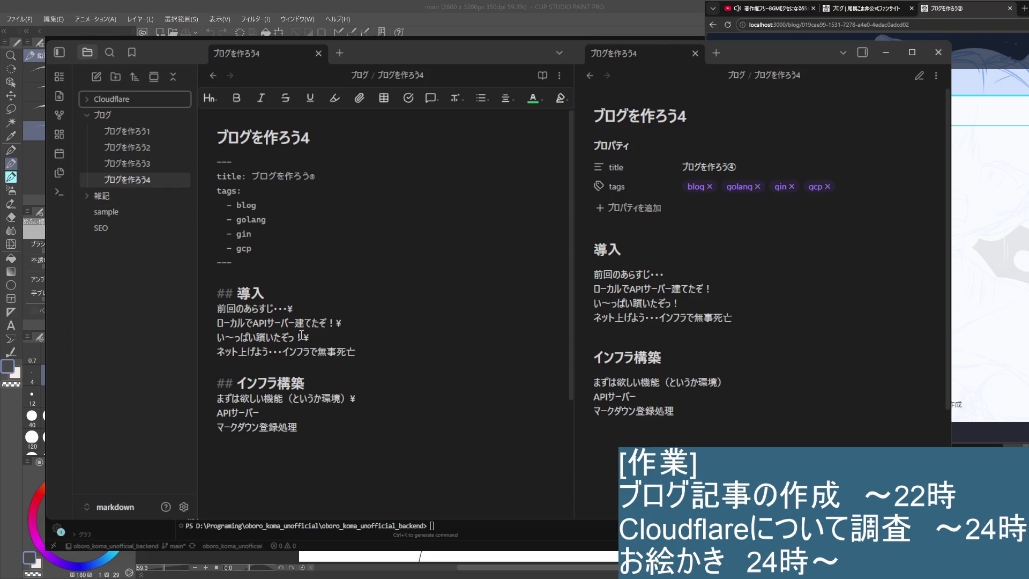
Step: Close the side pane and open note, then create a note Cloudflare① in the Cloudflare folder
{"action": "left_click", "coordinate": [139, 339]}
{"action": "left_click", "coordinate": [694, 53]}
{"action": "left_click", "coordinate": [319, 53]}
{"action": "right_click", "coordinate": [113, 102]}
{"action": "left_click", "coordinate": [154, 107]}
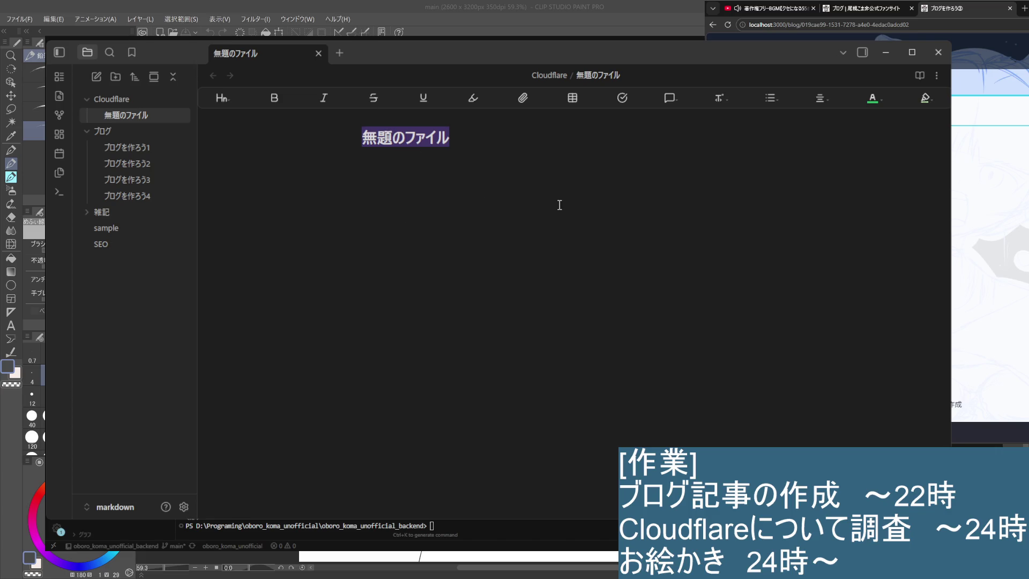
{"action": "type", "text": "c"}
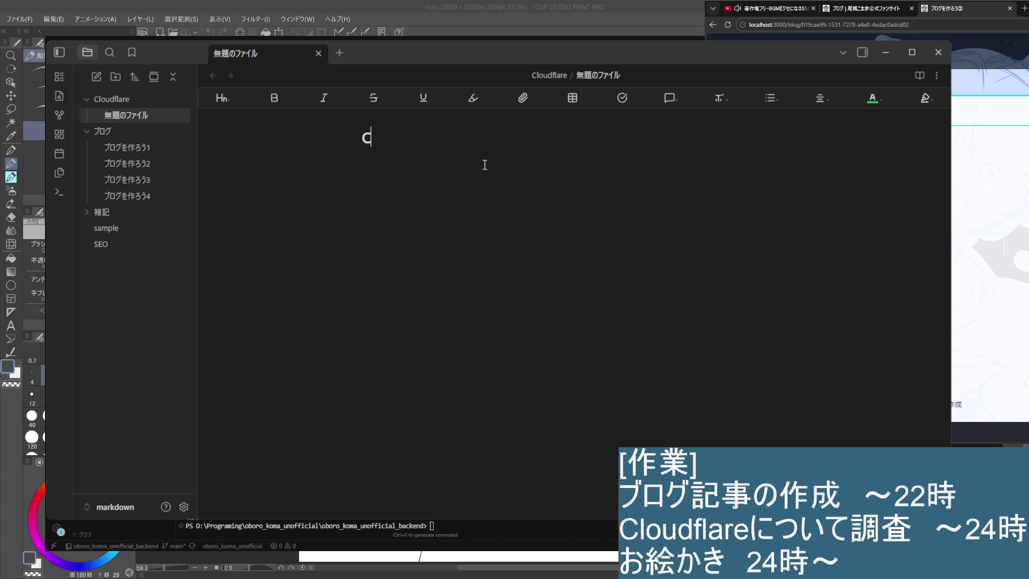
{"action": "type", "text": "loud"}
{"action": "type", "text": "flare 1"}
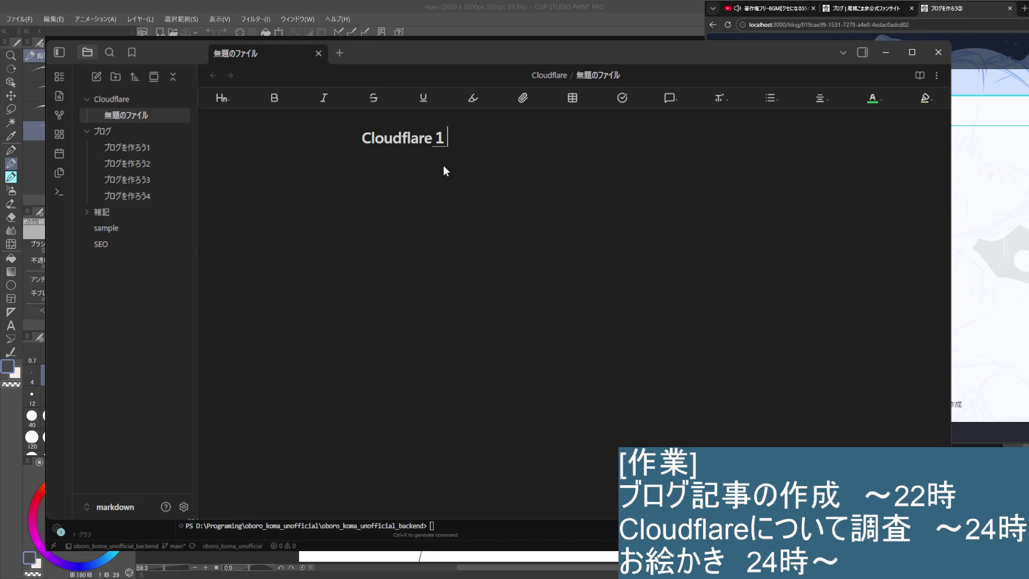
{"action": "key", "text": "space"}
{"action": "key", "text": "Return"}
{"action": "key", "text": "Return"}
Step: Open ブログを作ろう1, return to the new note and remove the ① from its title
{"action": "left_click", "coordinate": [146, 153]}
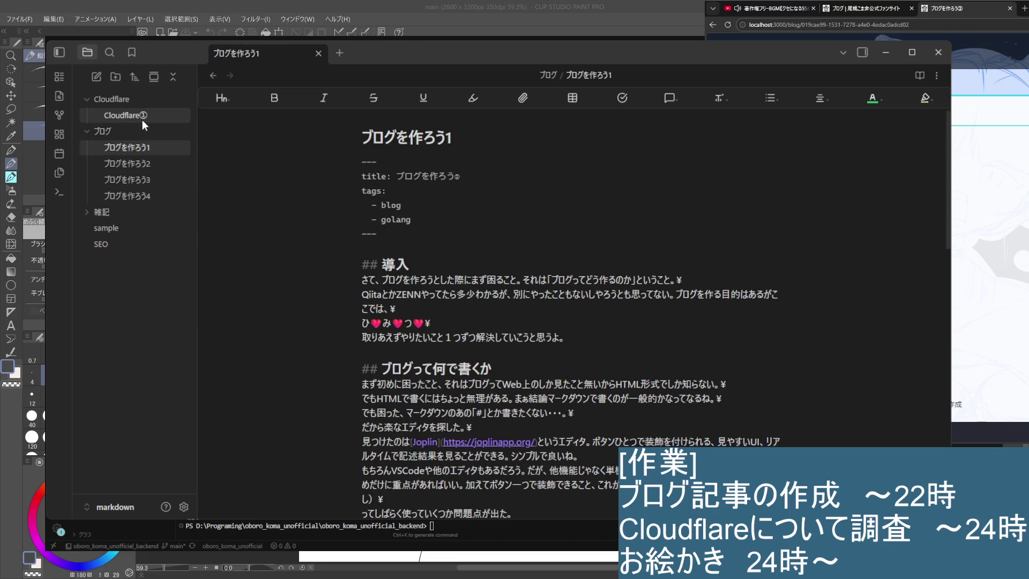
{"action": "left_click", "coordinate": [142, 117]}
{"action": "left_click", "coordinate": [426, 139]}
{"action": "key", "text": "shift+Right"}
{"action": "key", "text": "BackSpace"}
{"action": "type", "text": "1"}
Step: Copy the front-matter block from ブログを作ろう1 into the Cloudflare1 note and trim its title
{"action": "left_click", "coordinate": [129, 147]}
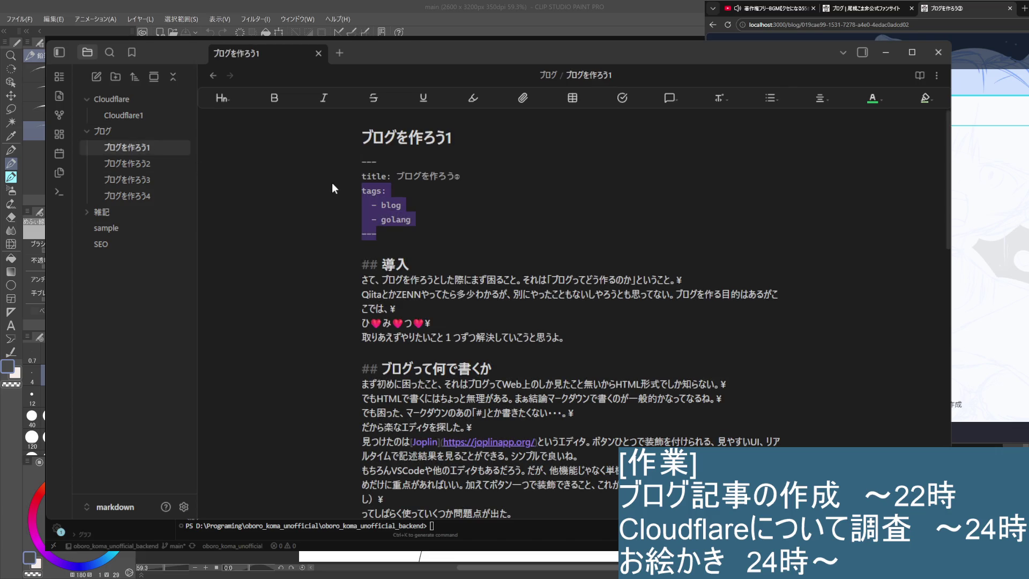
{"action": "left_click_drag", "start_coordinate": [402, 235], "coordinate": [358, 160]}
{"action": "left_click", "coordinate": [125, 118]}
{"action": "key", "text": "ctrl+v"}
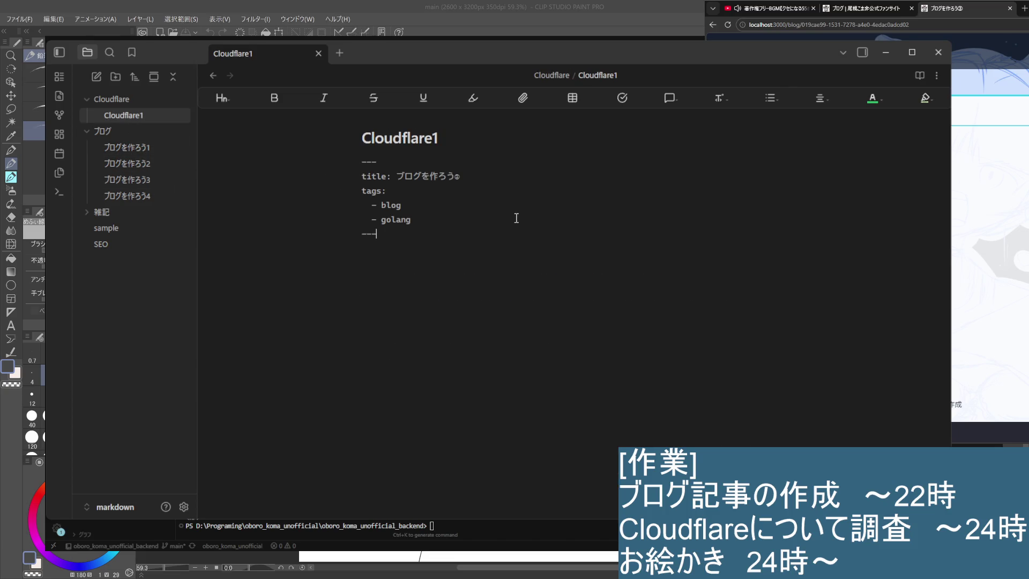
{"action": "left_click", "coordinate": [487, 175]}
{"action": "key", "text": "BackSpace"}
{"action": "type", "text": "2"}
{"action": "key", "text": "BackSpace"}
{"action": "type", "text": "1"}
{"action": "key", "text": "BackSpace"}
Step: Replace the front-matter title value ブログを作ろう with Cloudflare copied from the heading
{"action": "left_click", "coordinate": [127, 147]}
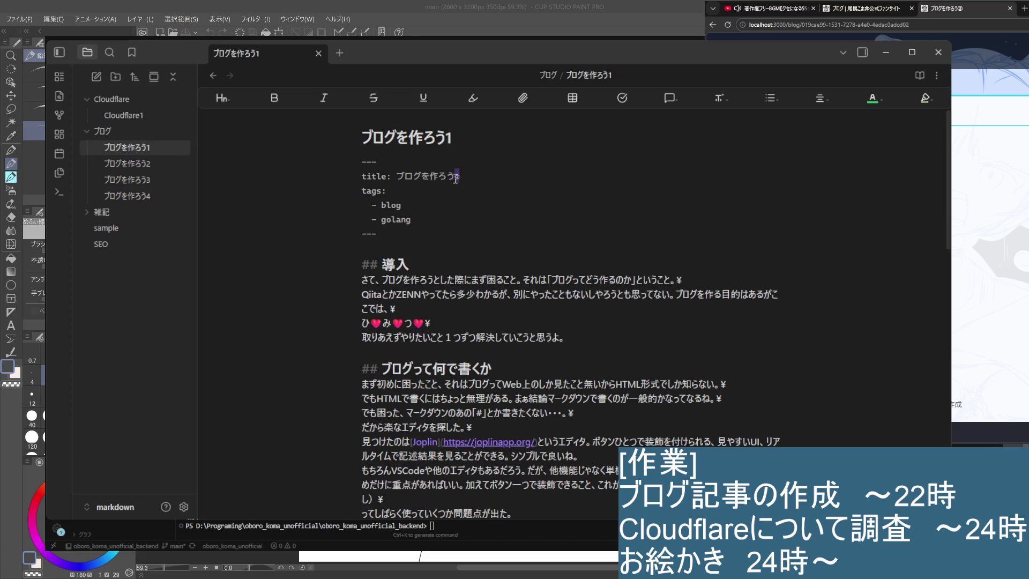
{"action": "left_click", "coordinate": [129, 115]}
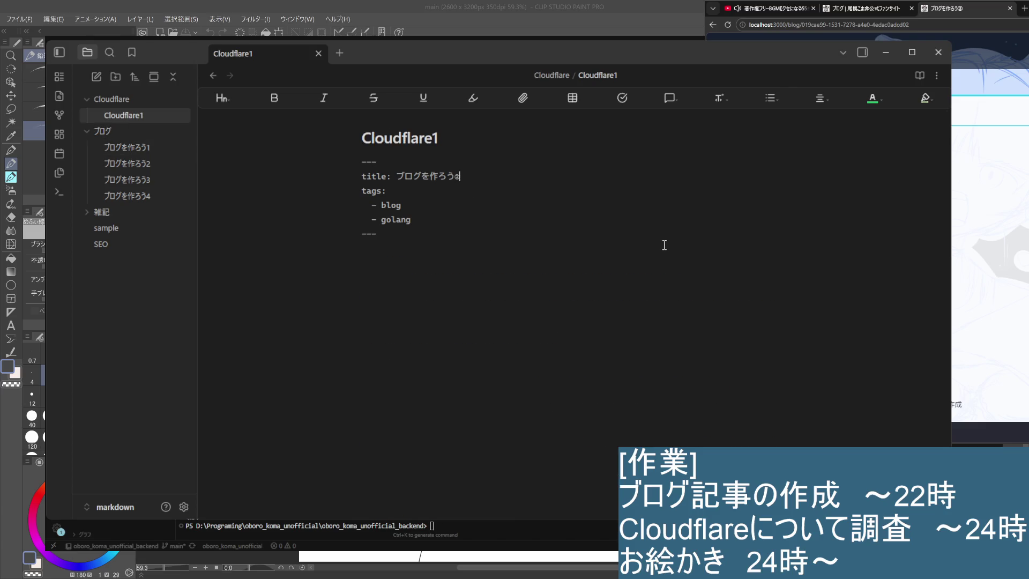
{"action": "left_click_drag", "start_coordinate": [396, 175], "coordinate": [455, 176]}
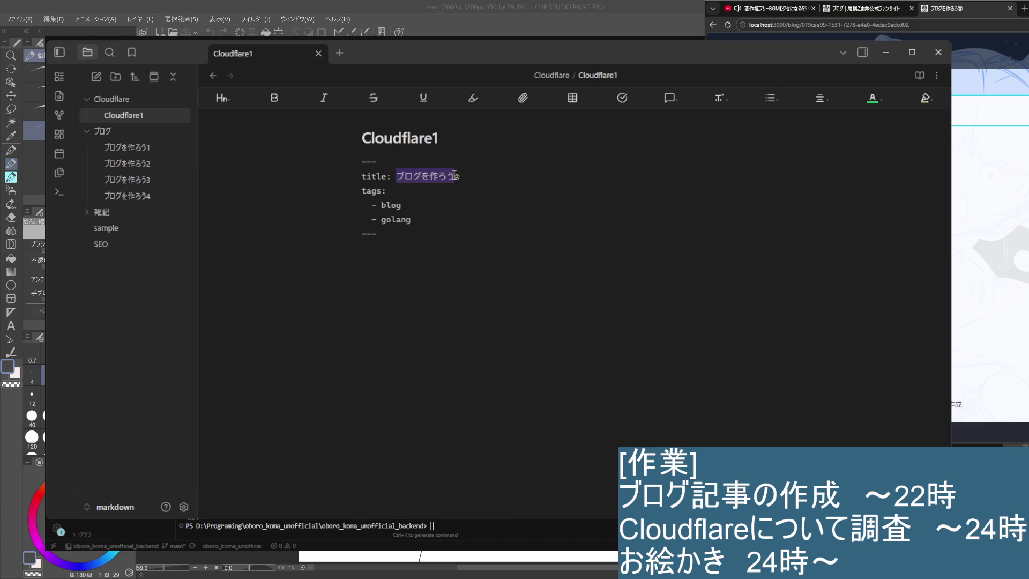
{"action": "left_click_drag", "start_coordinate": [439, 139], "coordinate": [362, 138]}
{"action": "key", "text": "ctrl+c"}
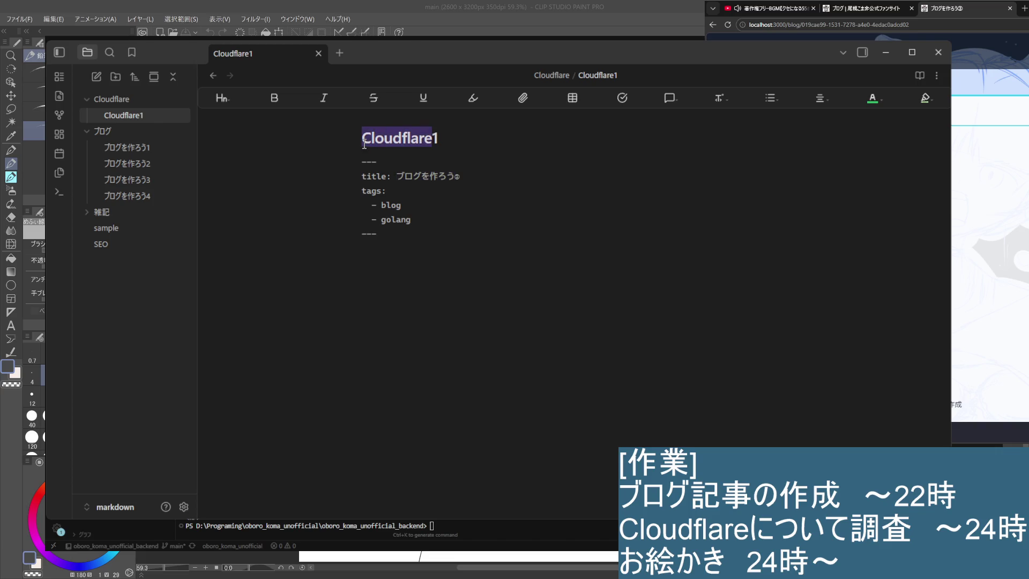
{"action": "left_click_drag", "start_coordinate": [400, 175], "coordinate": [458, 176]}
{"action": "key", "text": "ctrl+v"}
{"action": "key", "text": "BackSpace"}
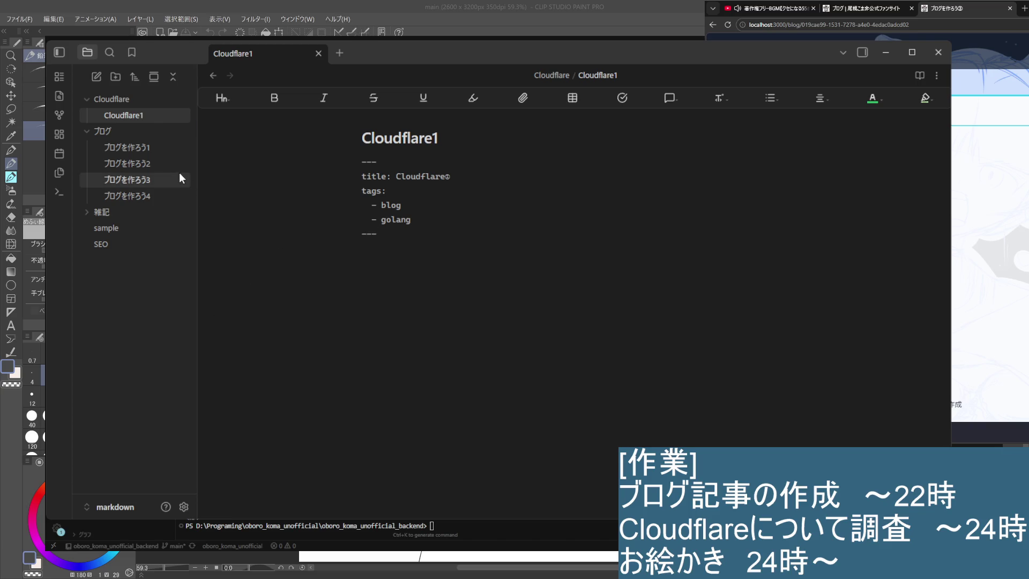
Step: Rename the Cloudflare folder to Cloudflare調査 and start a line below the note's front matter
{"action": "left_click", "coordinate": [141, 100]}
{"action": "right_click", "coordinate": [142, 101]}
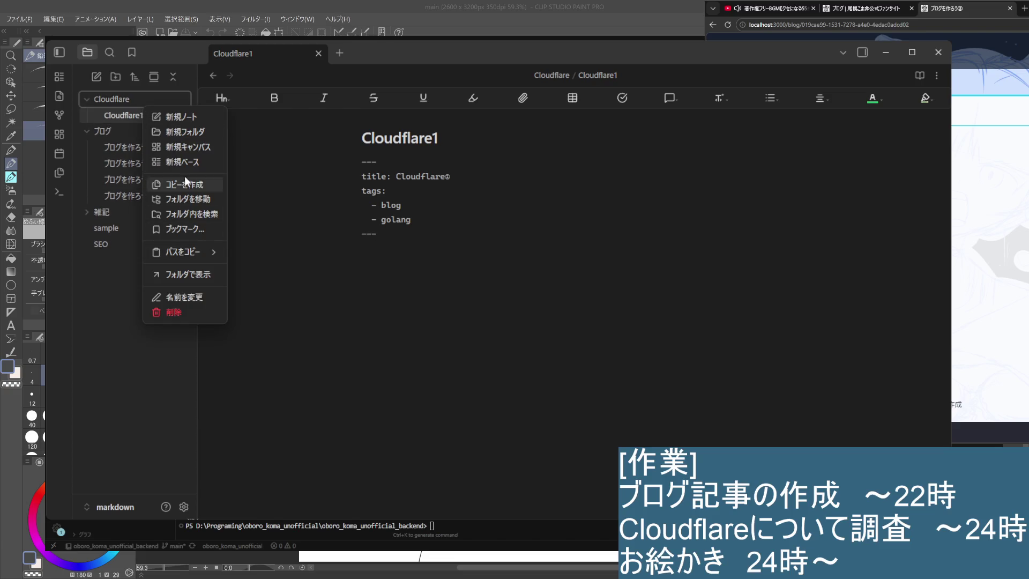
{"action": "left_click", "coordinate": [134, 102]}
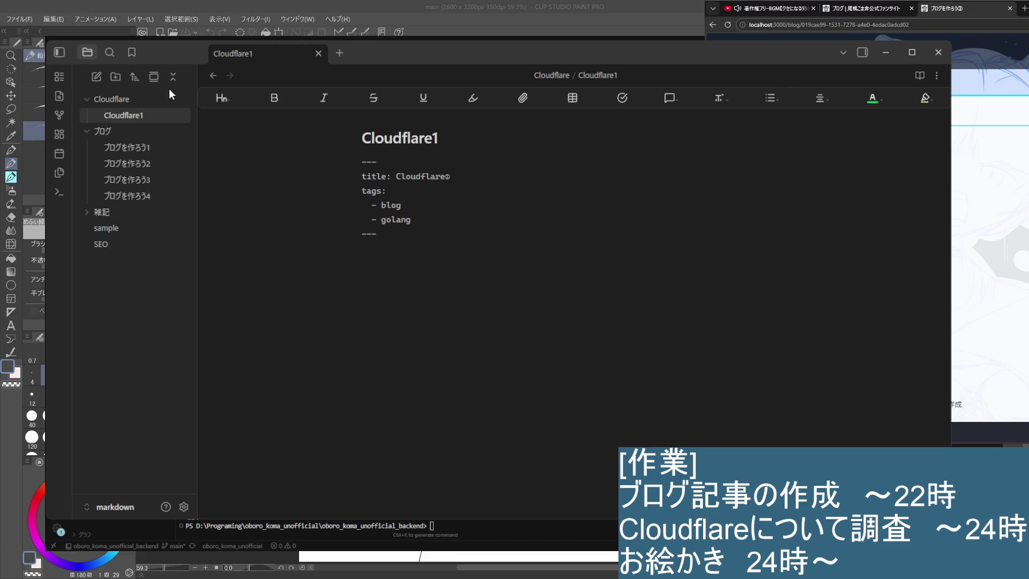
{"action": "left_click", "coordinate": [136, 98]}
{"action": "right_click", "coordinate": [140, 99]}
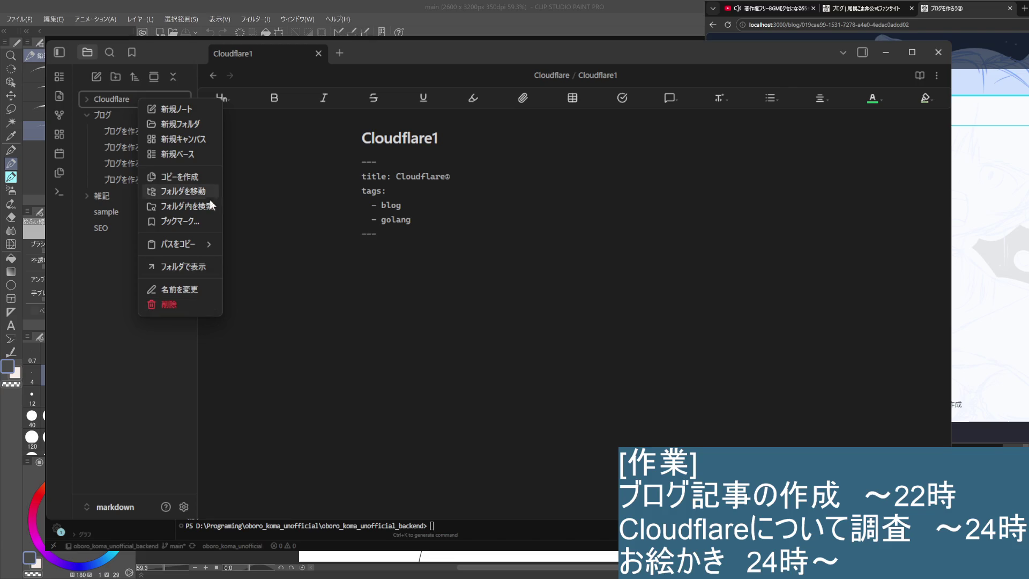
{"action": "left_click", "coordinate": [188, 289]}
{"action": "key", "text": "End"}
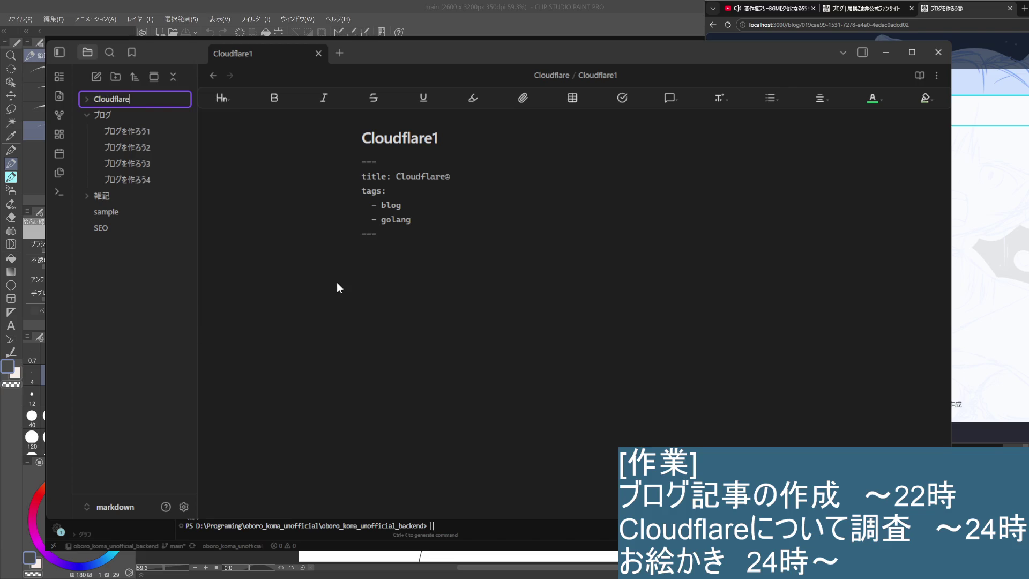
{"action": "type", "text": "調査"}
{"action": "key", "text": "Return"}
{"action": "left_click", "coordinate": [337, 287]}
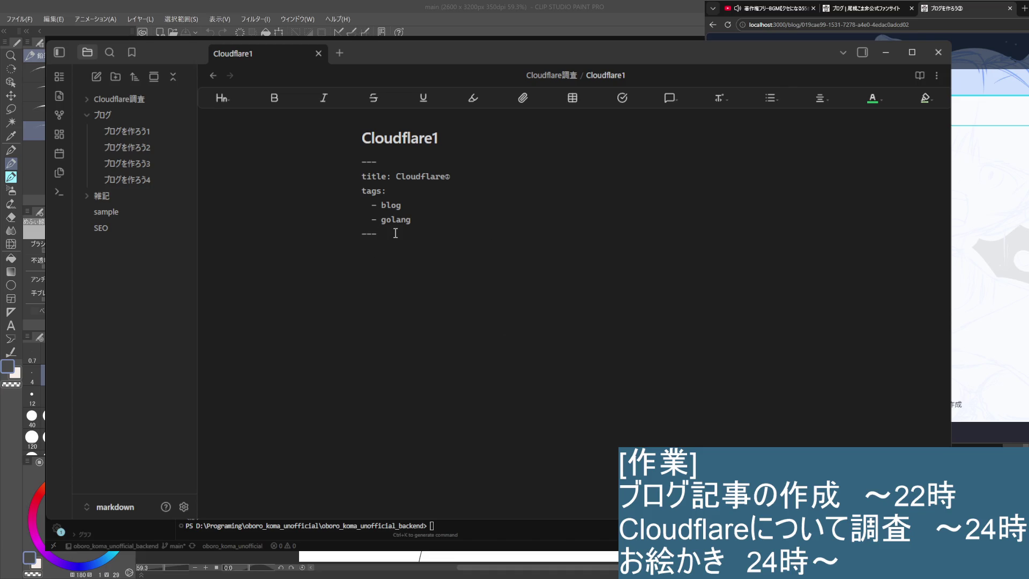
{"action": "key", "text": "Return"}
{"action": "type", "text": "ss"}
Step: Clean up stray characters and paste the title Cloudflare1 as a ## heading
{"action": "key", "text": "BackSpace"}
{"action": "key", "text": "BackSpace"}
{"action": "type", "text": "#"}
{"action": "type", "text": "#"}
{"action": "type", "text": "s"}
{"action": "key", "text": "BackSpace"}
{"action": "key", "text": "Home"}
{"action": "key", "text": "Return"}
{"action": "type", "text": "C"}
{"action": "double_click", "coordinate": [391, 138]}
{"action": "key", "text": "ctrl+c"}
{"action": "left_click", "coordinate": [432, 262]}
{"action": "key", "text": "ctrl+v"}
{"action": "key", "text": "ctrl+Left"}
{"action": "key", "text": "Left"}
{"action": "key", "text": "BackSpace"}
{"action": "key", "text": "Right"}
{"action": "key", "text": "Right"}
{"action": "key", "text": "Right"}
{"action": "key", "text": "Right"}
{"action": "key", "text": "Right"}
{"action": "key", "text": "Right"}
{"action": "key", "text": "Right"}
Step: Split the note into two panes, edit the heading toward Cloudflareとはなに？, and set the right pane to reading view
{"action": "left_click", "coordinate": [936, 75]}
{"action": "left_click", "coordinate": [869, 150]}
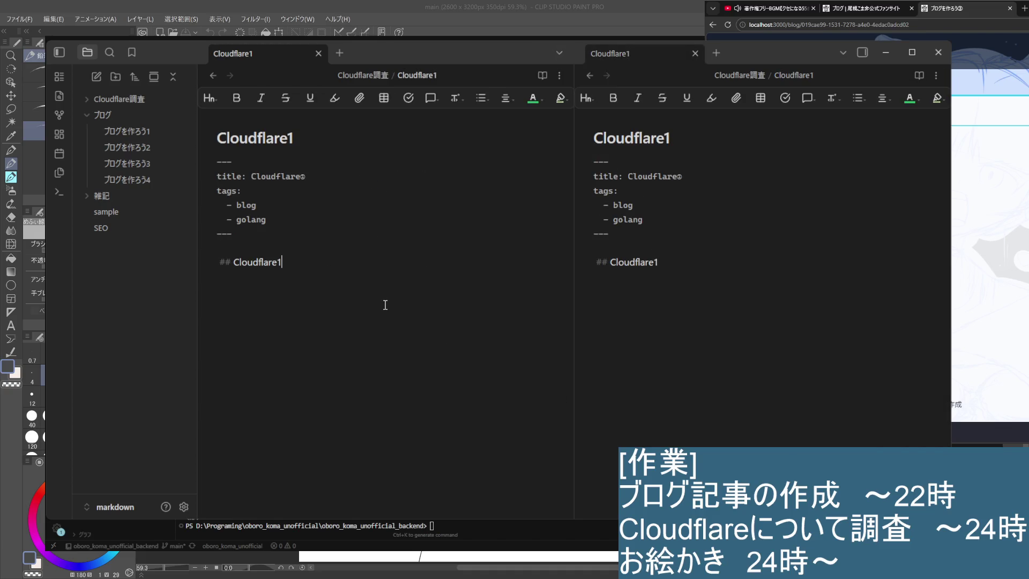
{"action": "key", "text": "Down"}
{"action": "key", "text": "BackSpace"}
{"action": "key", "text": "BackSpace"}
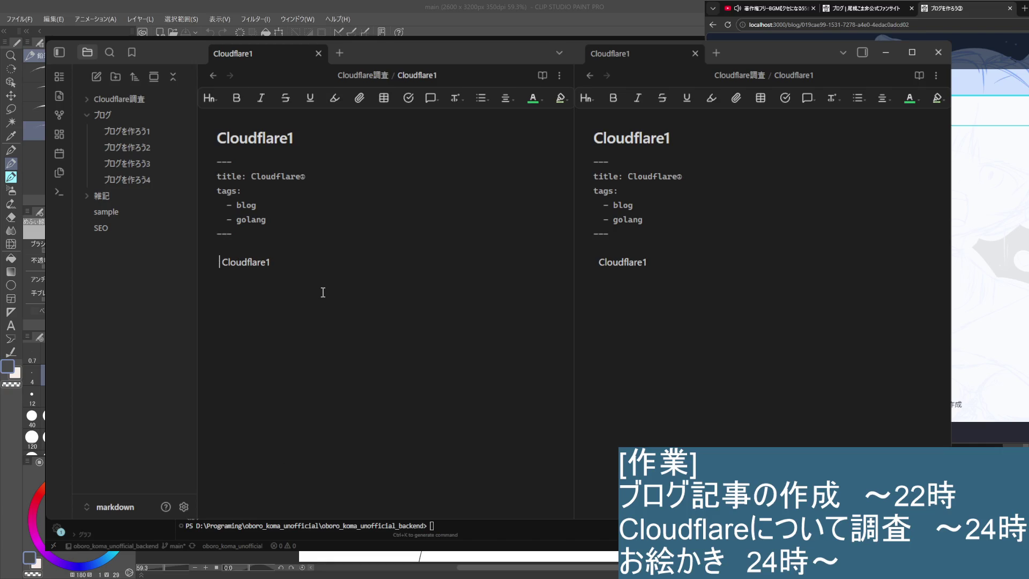
{"action": "type", "text": "##"}
{"action": "key", "text": "Right"}
{"action": "key", "text": "Right"}
{"action": "key", "text": "Right"}
{"action": "key", "text": "Right"}
{"action": "key", "text": "Right"}
{"action": "key", "text": "Right"}
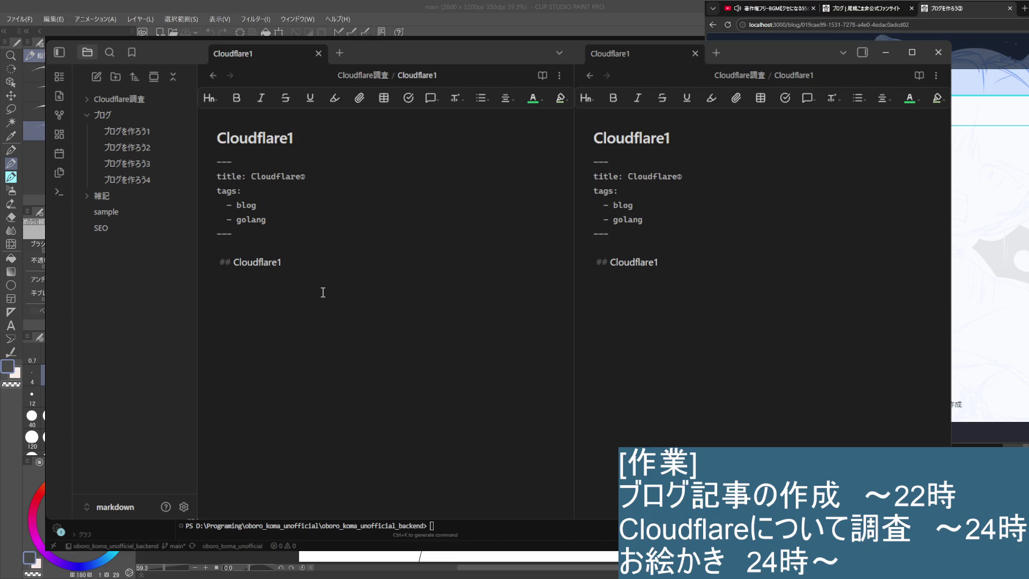
{"action": "key", "text": "BackSpace"}
{"action": "type", "text": "とはなに？"}
{"action": "left_click", "coordinate": [918, 74]}
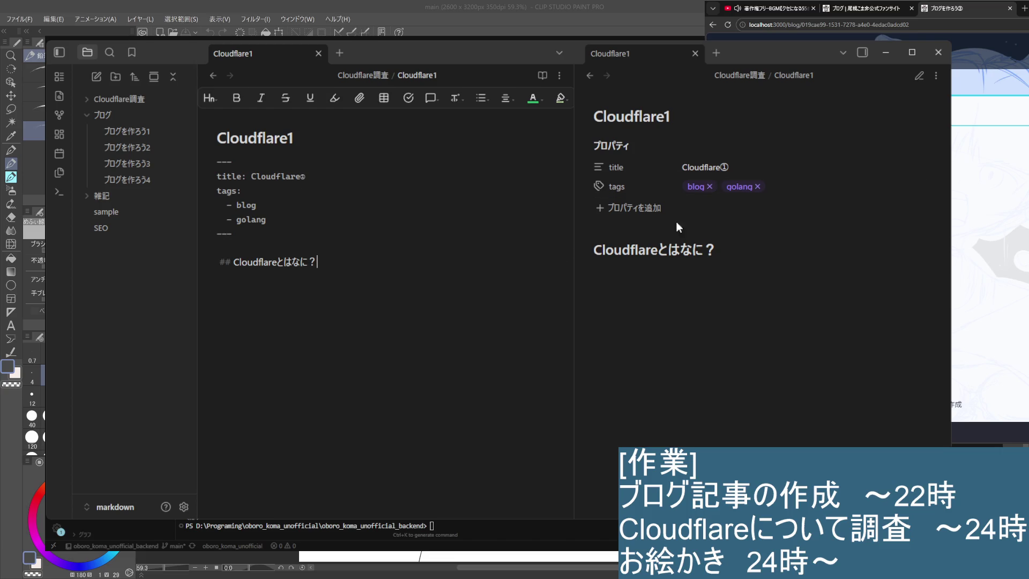
Step: Replace the blog and golang tags with a single lowercase cloudflare tag and start a line below the heading
{"action": "left_click", "coordinate": [710, 186]}
{"action": "left_click", "coordinate": [721, 186]}
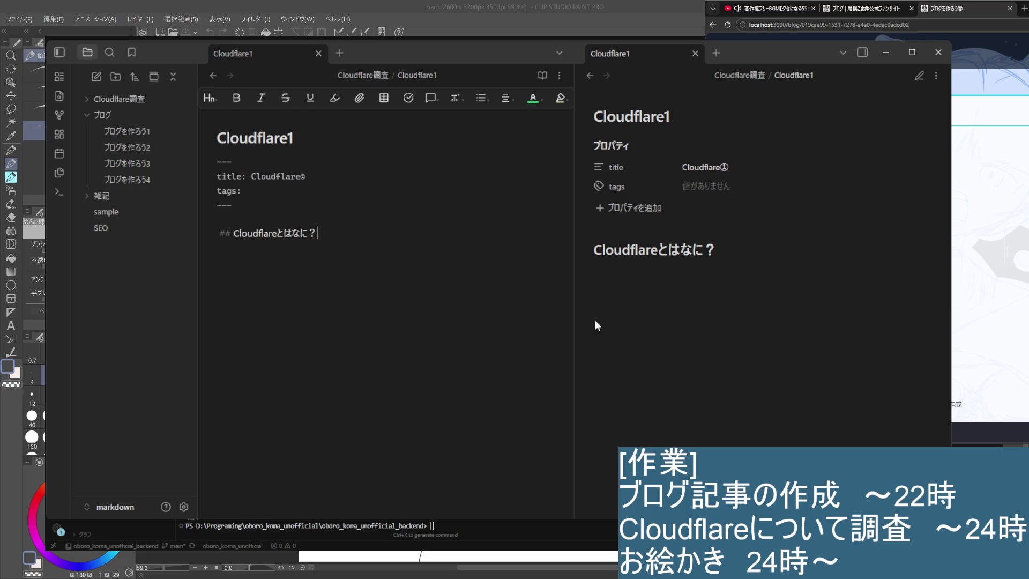
{"action": "key", "text": "ctrl+z"}
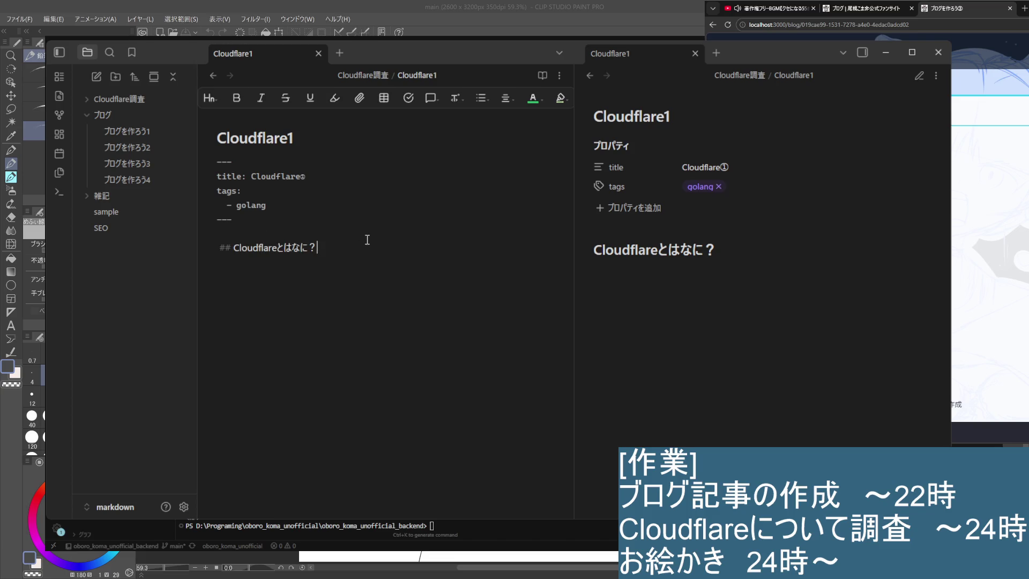
{"action": "double_click", "coordinate": [290, 176]}
{"action": "double_click", "coordinate": [248, 203]}
{"action": "key", "text": "ctrl+v"}
{"action": "left_click", "coordinate": [321, 247]}
{"action": "key", "text": "Up"}
{"action": "key", "text": "Up"}
{"action": "key", "text": "Up"}
{"action": "key", "text": "shift+Right"}
{"action": "type", "text": "c"}
{"action": "key", "text": "Return"}
{"action": "left_click", "coordinate": [822, 317]}
{"action": "left_click", "coordinate": [378, 244]}
{"action": "key", "text": "Return"}
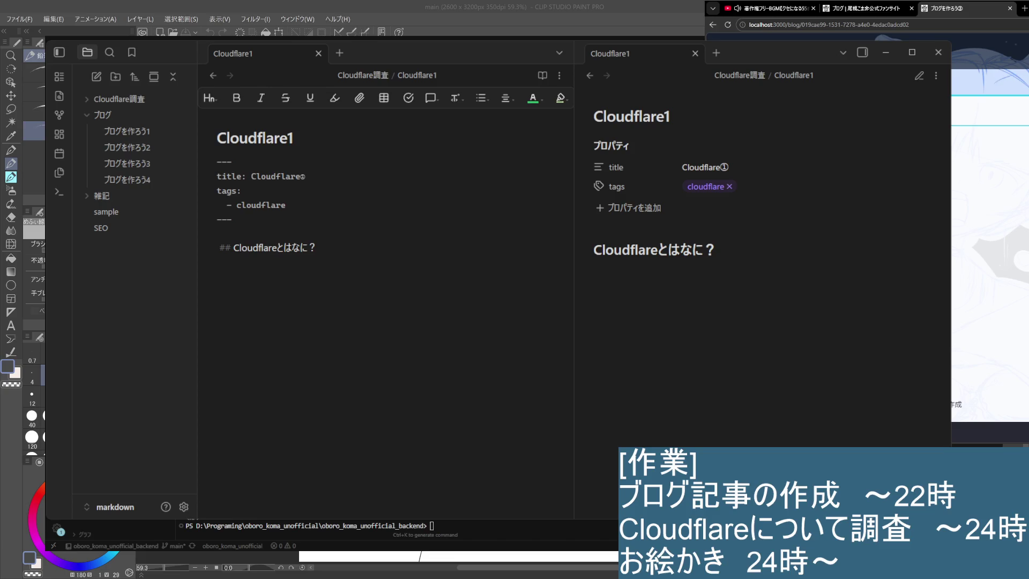
Step: Search for cloudflare in a new Edge tab to reach the official site
{"action": "key", "text": "ctrl+t"}
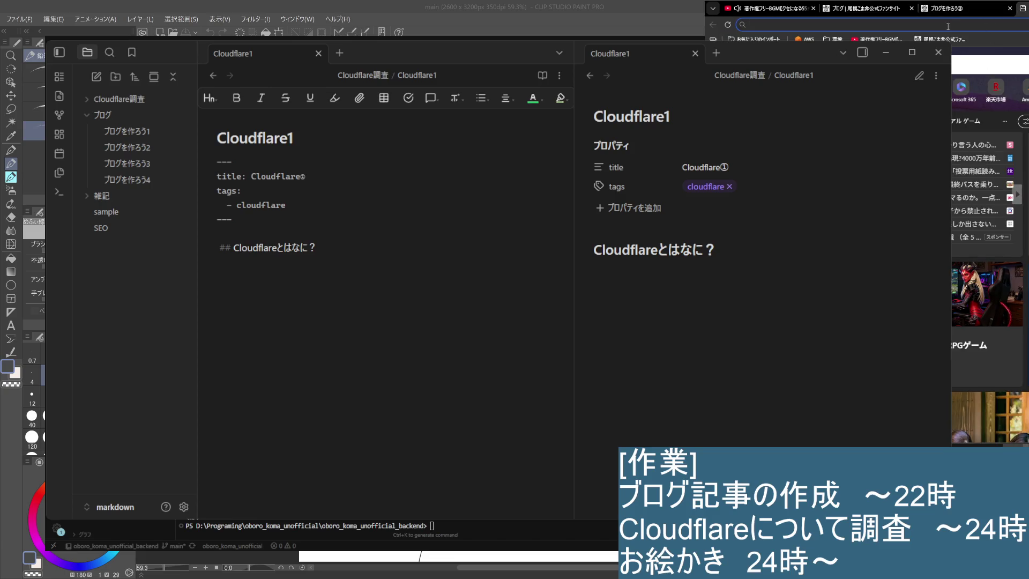
{"action": "left_click", "coordinate": [947, 26]}
{"action": "type", "text": "cloudflare"}
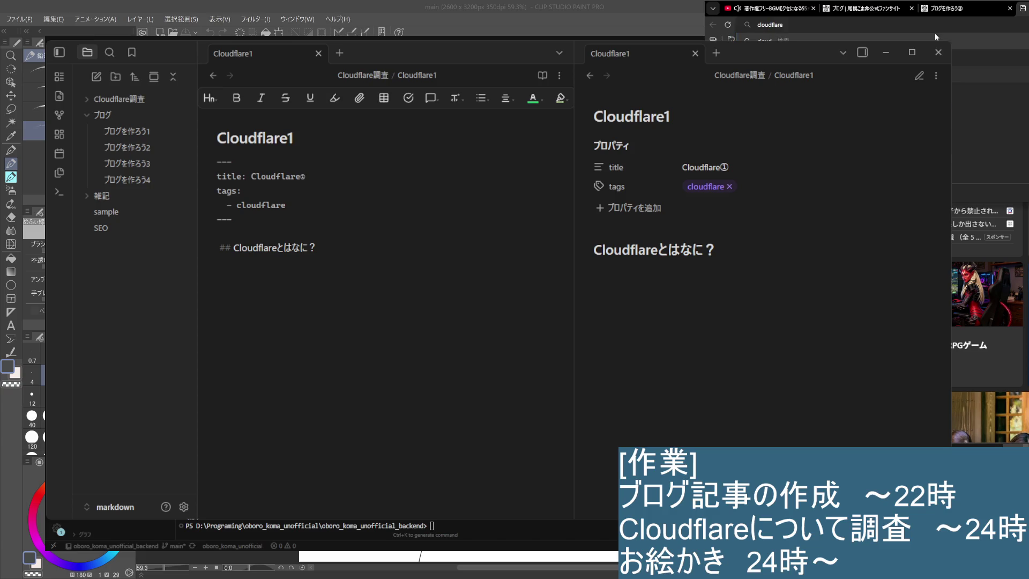
{"action": "key", "text": "Return"}
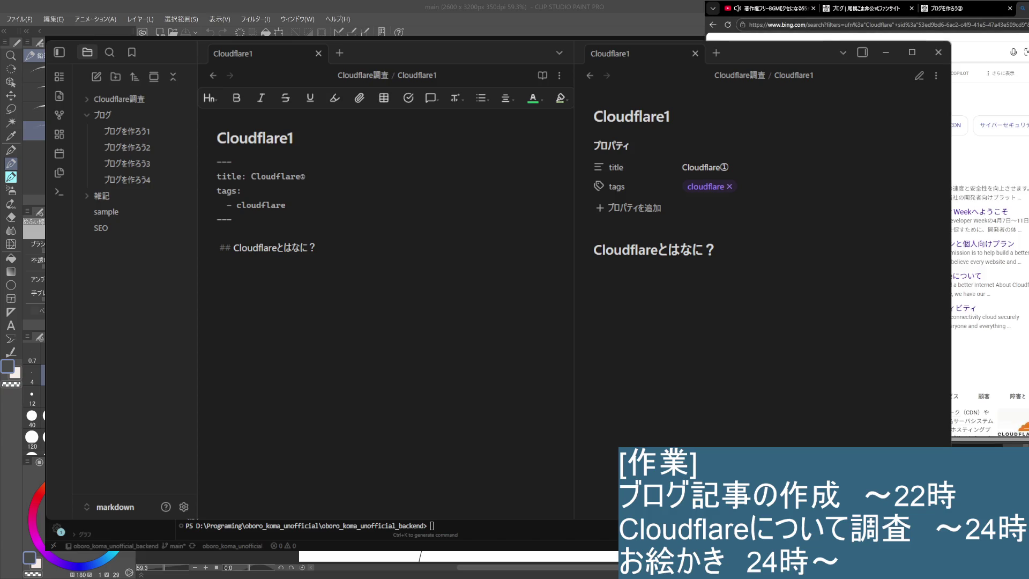
{"action": "scroll", "coordinate": [989, 241], "scroll_direction": "down", "scroll_amount": 2}
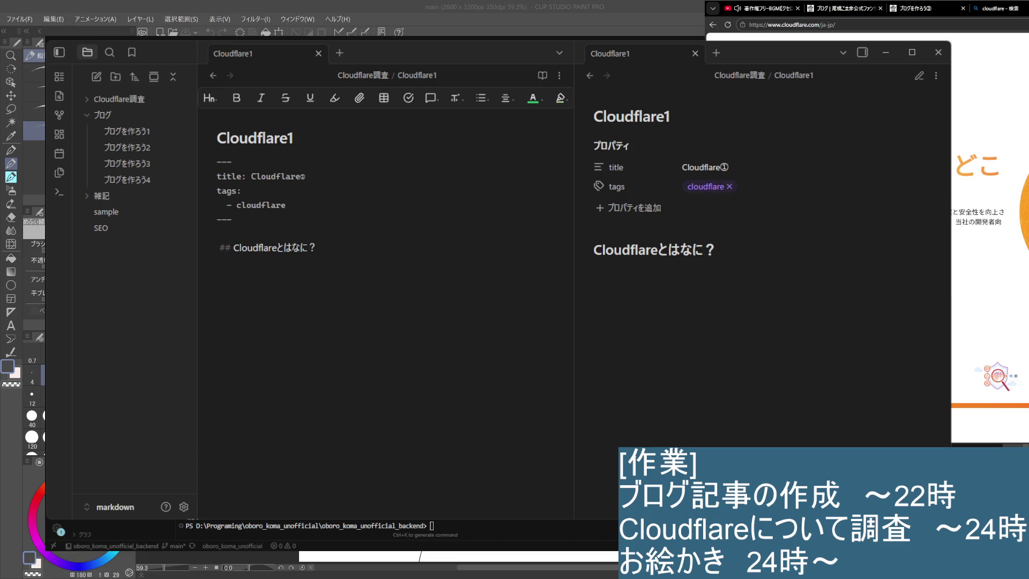
{"action": "scroll", "coordinate": [989, 241], "scroll_direction": "down", "scroll_amount": 1}
{"action": "scroll", "coordinate": [989, 242], "scroll_direction": "down", "scroll_amount": 1}
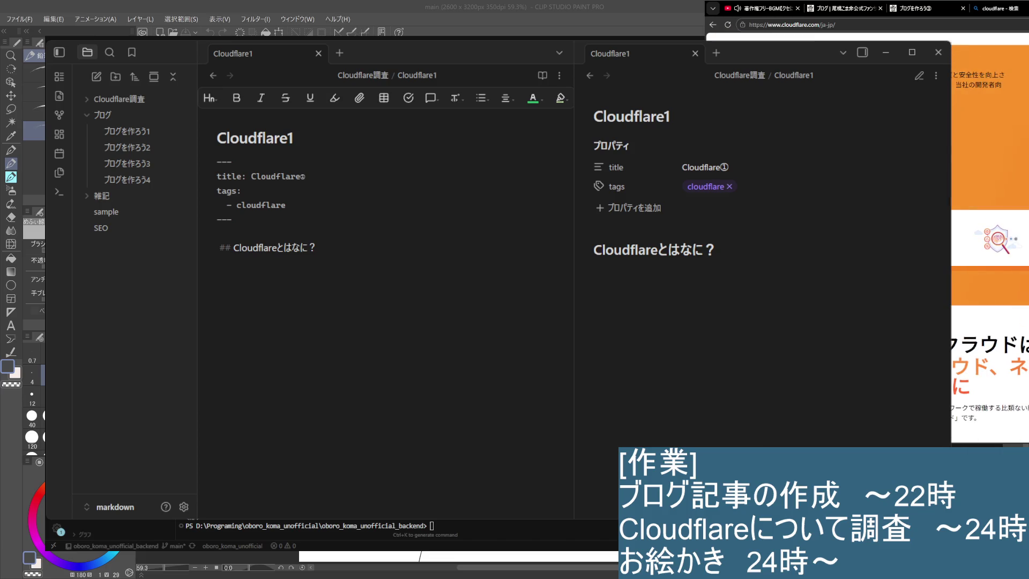
Step: Add an empty ## heading line above Cloudflareとはなに？ in the note
{"action": "left_click", "coordinate": [378, 252]}
{"action": "left_click", "coordinate": [315, 228]}
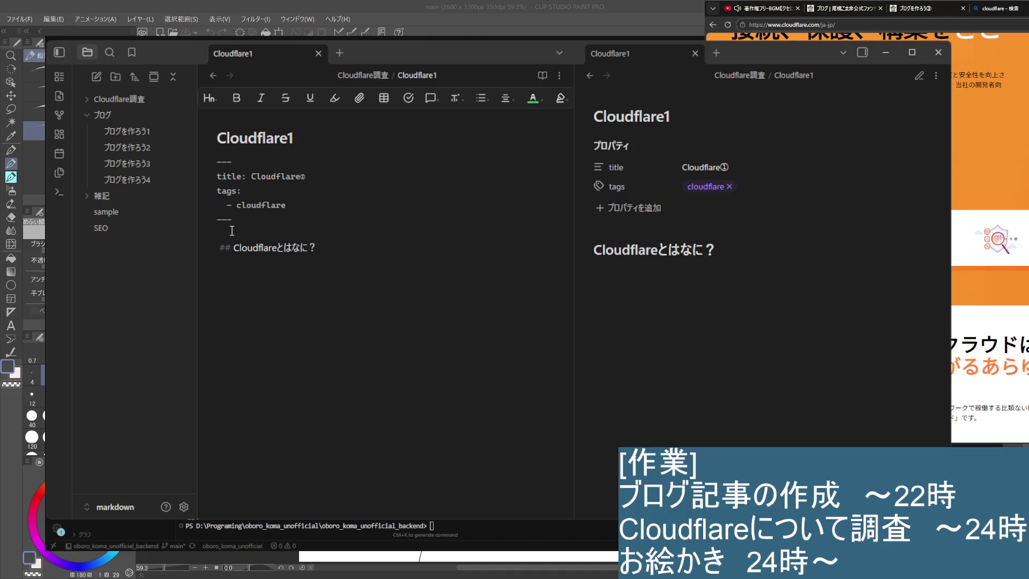
{"action": "key", "text": "Return"}
{"action": "key", "text": "Return"}
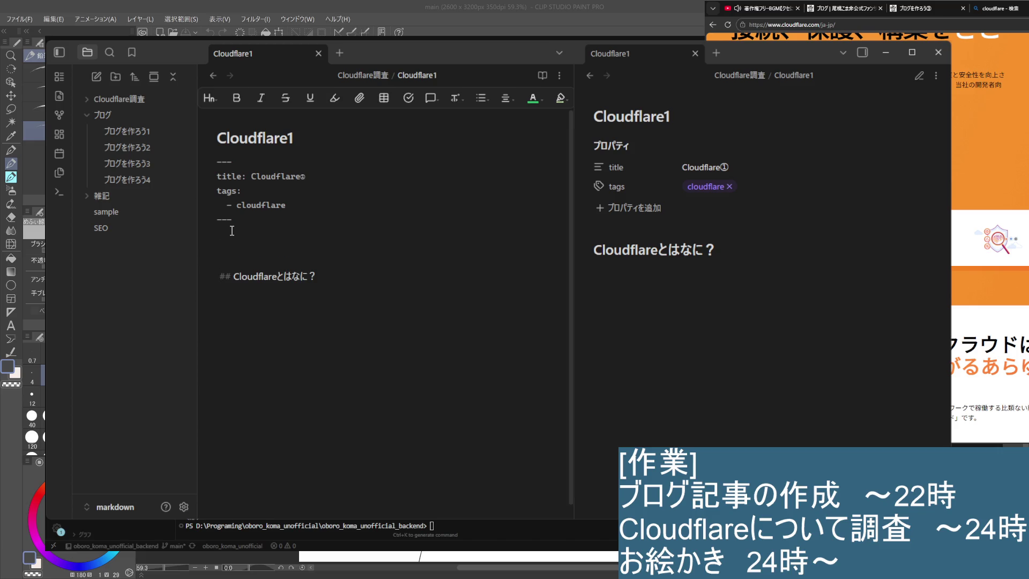
{"action": "left_click_drag", "start_coordinate": [218, 277], "coordinate": [243, 277]}
{"action": "left_click", "coordinate": [241, 256]}
{"action": "left_click", "coordinate": [245, 234]}
{"action": "key", "text": "ctrl+v"}
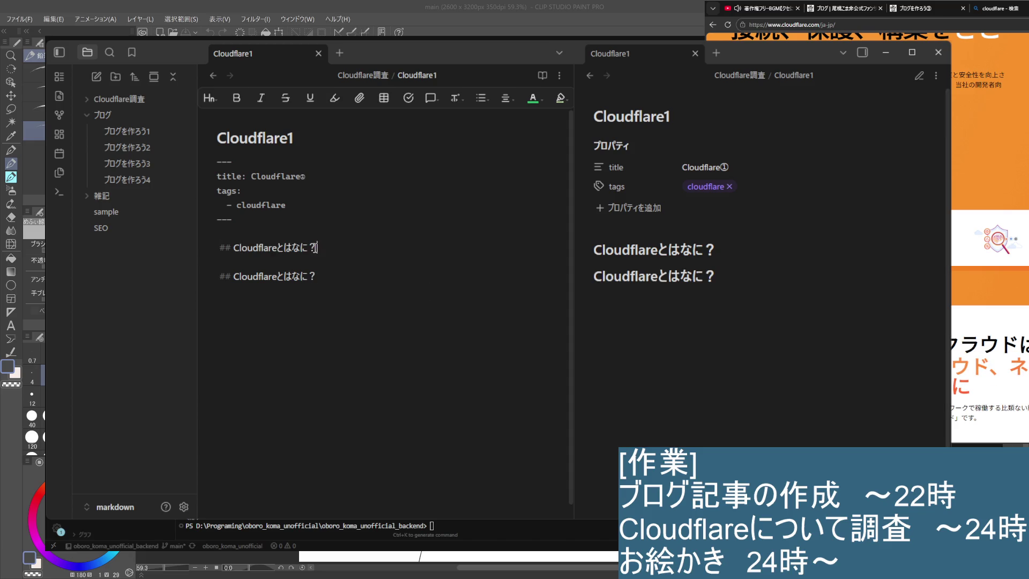
{"action": "left_click_drag", "start_coordinate": [317, 247], "coordinate": [233, 246]}
{"action": "key", "text": "BackSpace"}
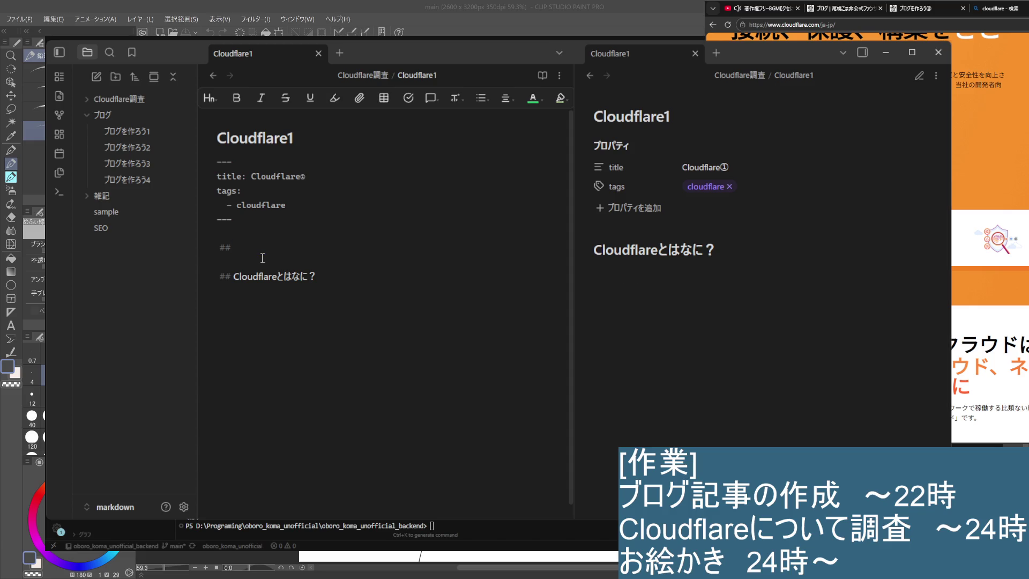
{"action": "type", "text": "きっかけ"}
Step: Write the きっかけ heading with 2025年 beneath it, then return to the search results tab
{"action": "key", "text": "Return"}
{"action": "key", "text": "Return"}
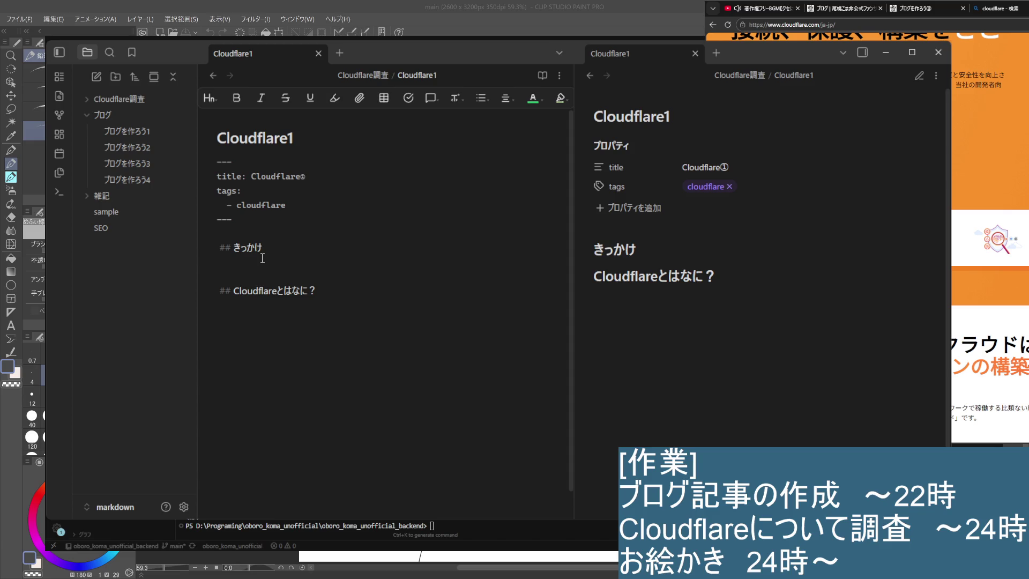
{"action": "type", "text": "2025ne"}
{"action": "key", "text": "space"}
{"action": "key", "text": "Return"}
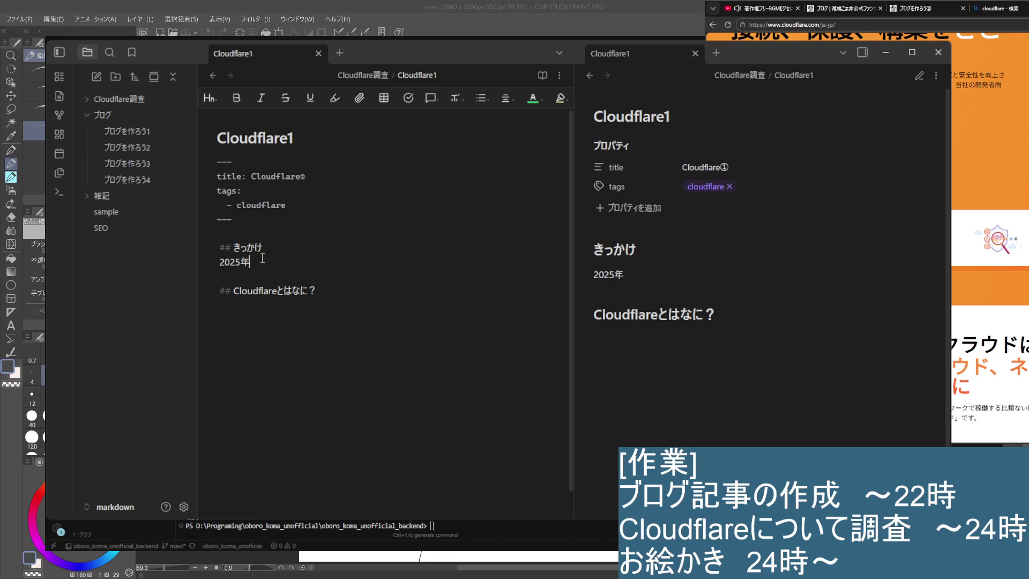
{"action": "left_click", "coordinate": [979, 52]}
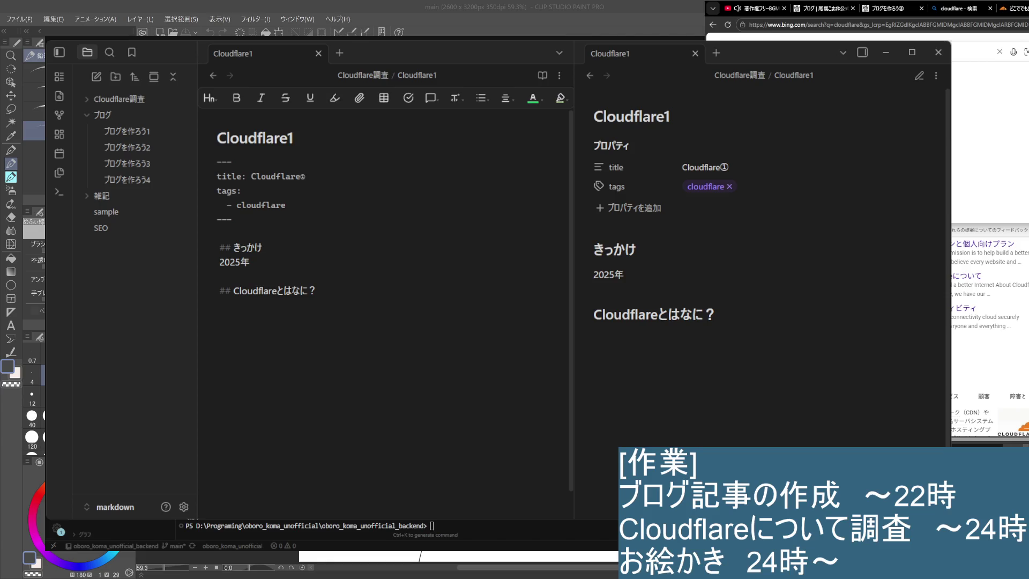
Step: Search 'cloudflare 障害 2025', read the hip-sendai outage explainer, and return to the note after 2025年
{"action": "key", "text": "Return"}
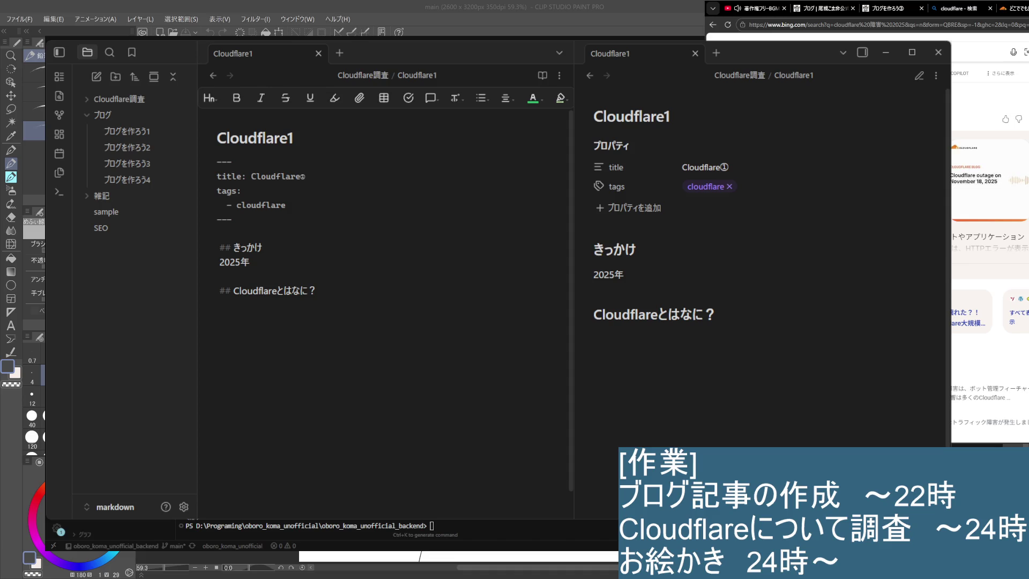
{"action": "scroll", "coordinate": [989, 282], "scroll_direction": "down", "scroll_amount": 1}
{"action": "scroll", "coordinate": [989, 281], "scroll_direction": "down", "scroll_amount": 1}
{"action": "scroll", "coordinate": [989, 282], "scroll_direction": "down", "scroll_amount": 1}
{"action": "scroll", "coordinate": [989, 282], "scroll_direction": "down", "scroll_amount": 1}
{"action": "scroll", "coordinate": [989, 282], "scroll_direction": "down", "scroll_amount": 1}
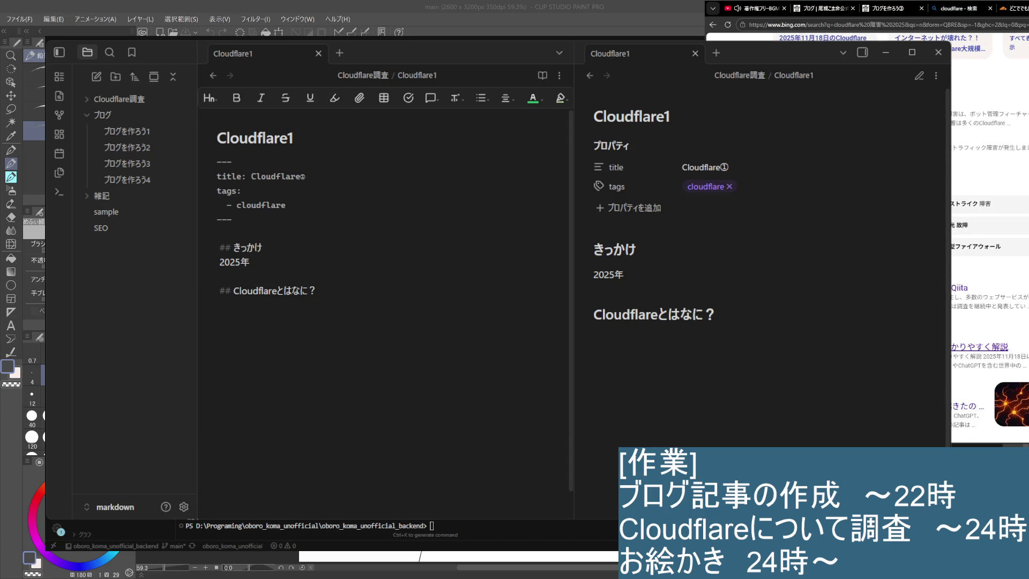
{"action": "scroll", "coordinate": [989, 322], "scroll_direction": "down", "scroll_amount": 1}
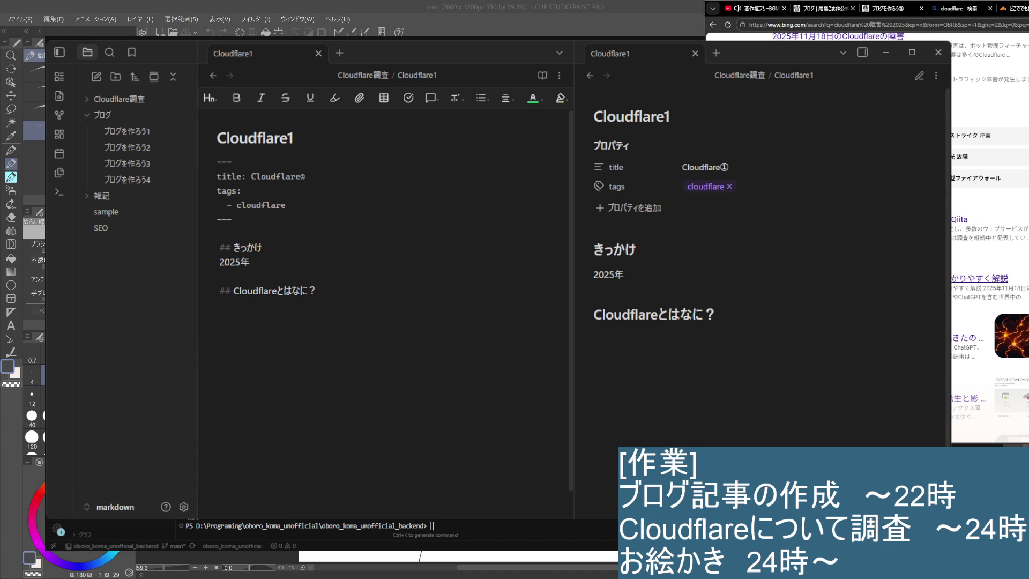
{"action": "left_click", "coordinate": [981, 278]}
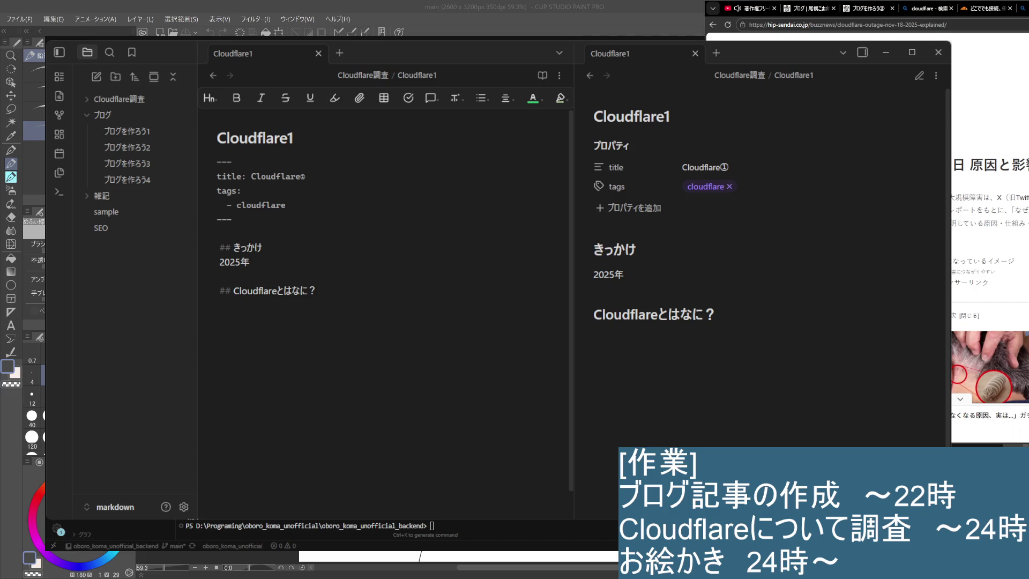
{"action": "scroll", "coordinate": [988, 217], "scroll_direction": "down", "scroll_amount": 3}
{"action": "scroll", "coordinate": [989, 217], "scroll_direction": "down", "scroll_amount": 3}
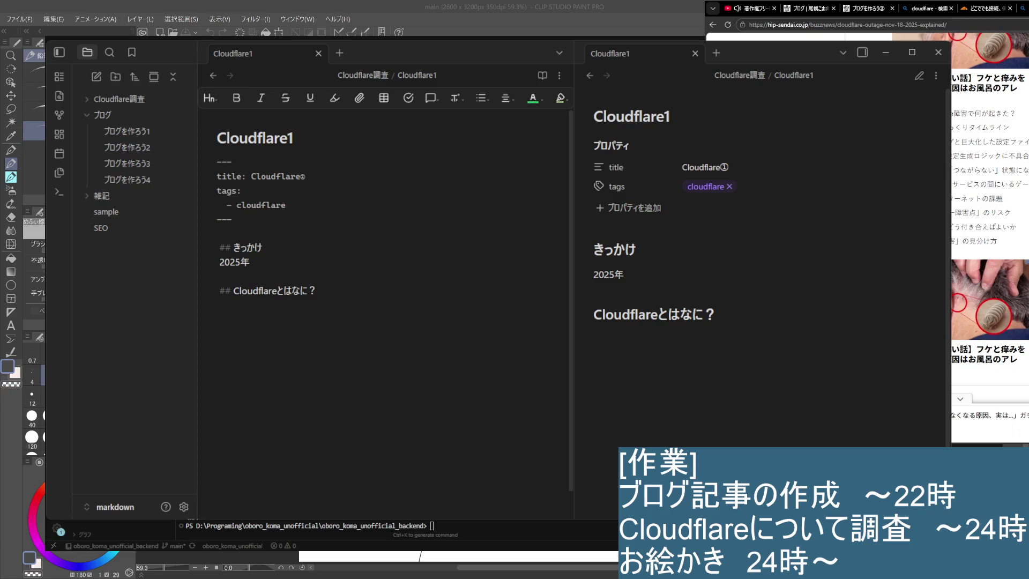
{"action": "scroll", "coordinate": [989, 241], "scroll_direction": "down", "scroll_amount": 5}
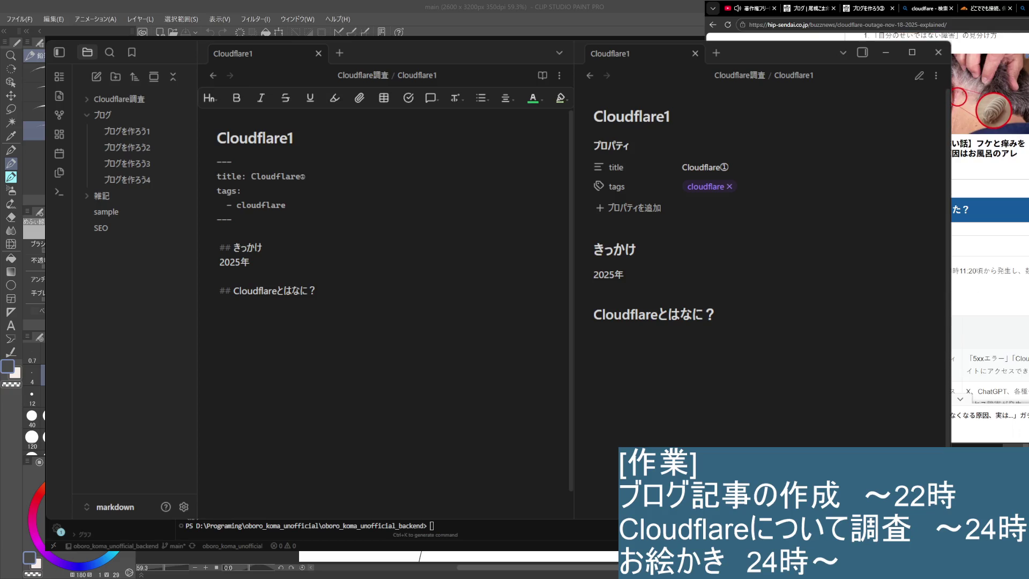
{"action": "scroll", "coordinate": [989, 242], "scroll_direction": "down", "scroll_amount": 1}
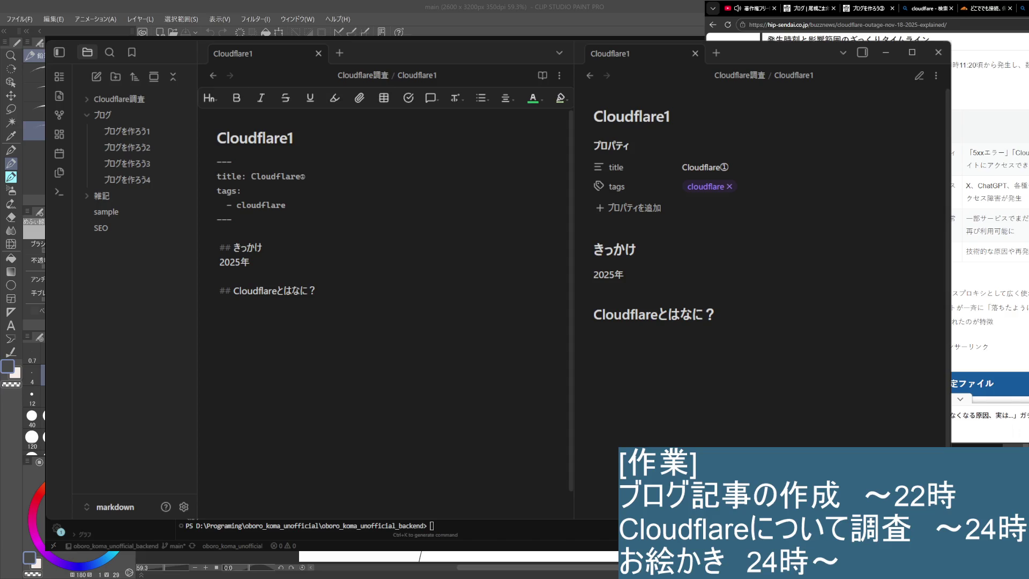
{"action": "scroll", "coordinate": [988, 241], "scroll_direction": "down", "scroll_amount": 1}
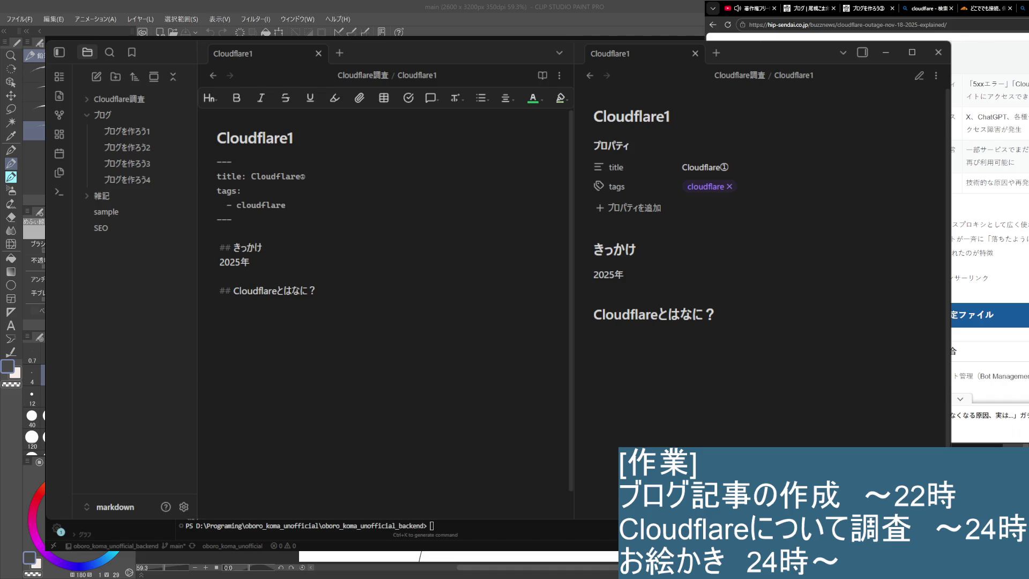
{"action": "scroll", "coordinate": [989, 242], "scroll_direction": "down", "scroll_amount": 2}
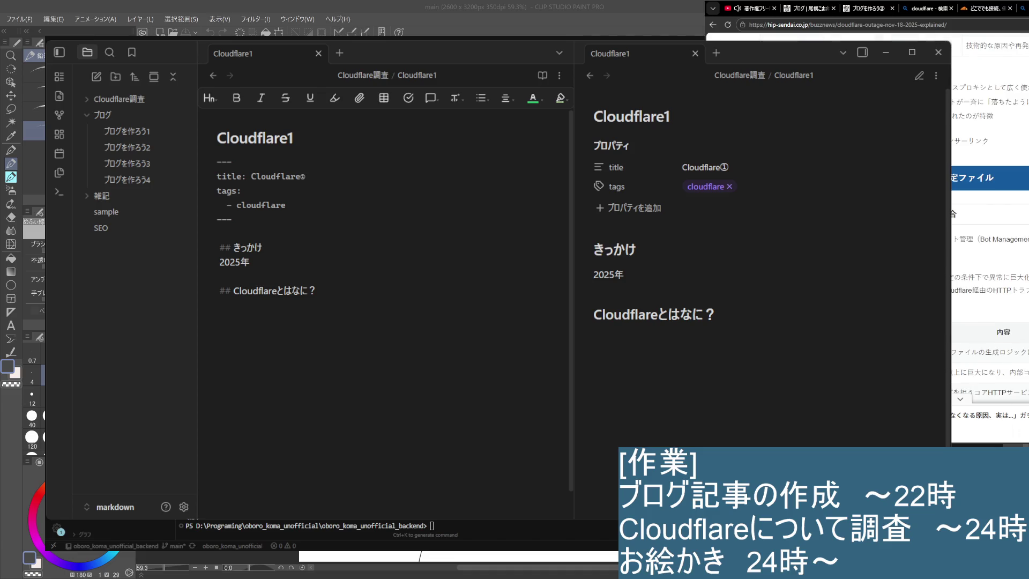
{"action": "scroll", "coordinate": [989, 242], "scroll_direction": "down", "scroll_amount": 3}
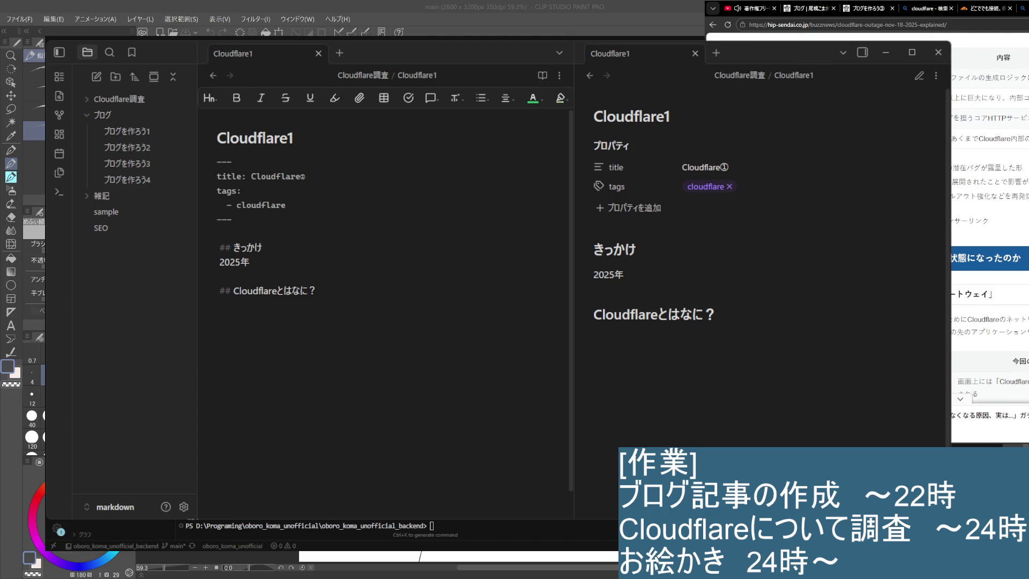
{"action": "scroll", "coordinate": [988, 241], "scroll_direction": "down", "scroll_amount": 1}
{"action": "scroll", "coordinate": [989, 242], "scroll_direction": "down", "scroll_amount": 2}
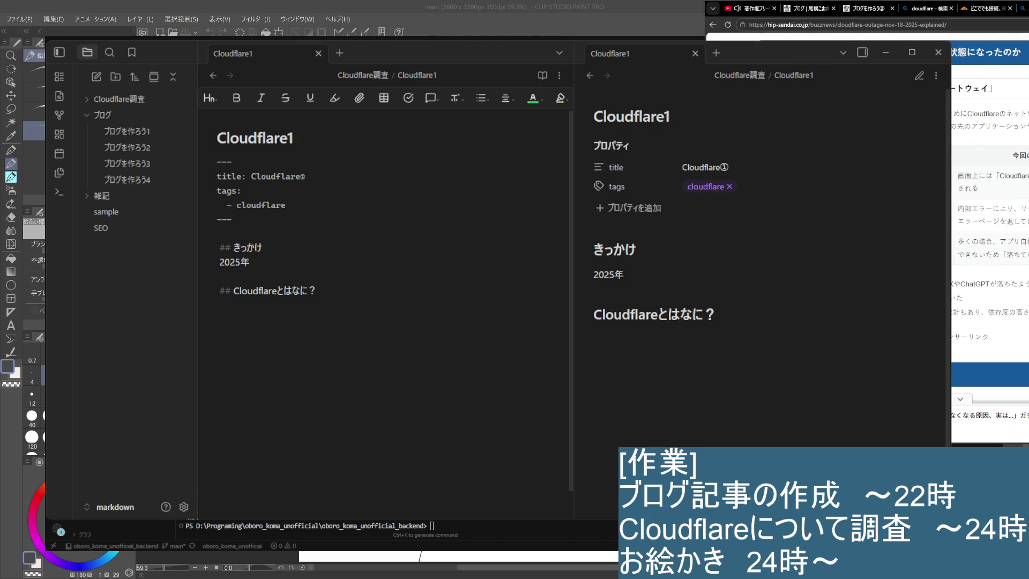
{"action": "left_click", "coordinate": [238, 276]}
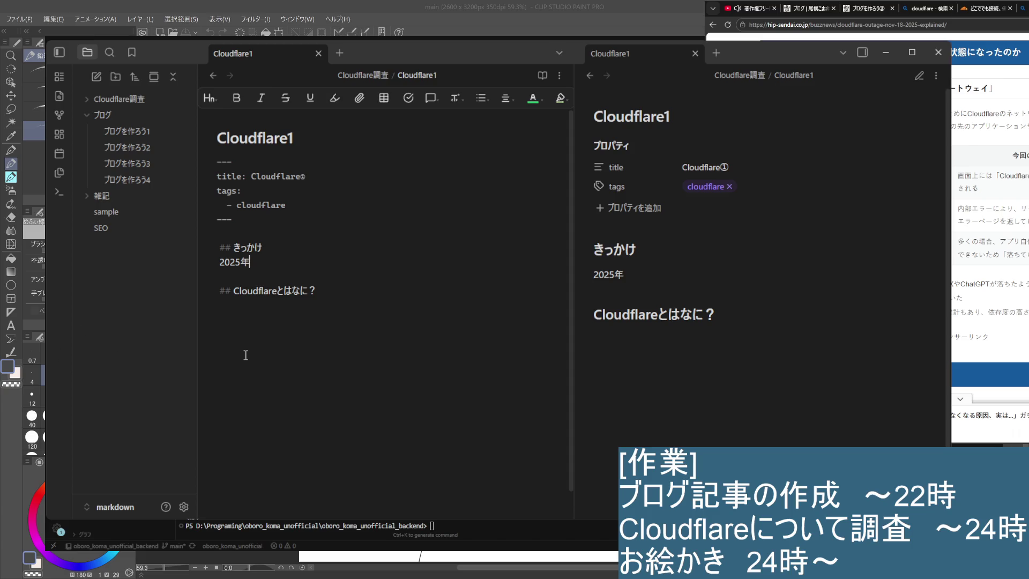
{"action": "type", "text": "1 1"}
Step: Finish the きっかけ sentence: 2025年11月に大規模障害が起きた。
{"action": "key", "text": "Return"}
{"action": "type", "text": "gatsu"}
{"action": "key", "text": "space"}
{"action": "type", "text": "ni"}
{"action": "scroll", "coordinate": [989, 241], "scroll_direction": "down", "scroll_amount": 5}
{"action": "scroll", "coordinate": [989, 242], "scroll_direction": "up", "scroll_amount": 3}
{"action": "scroll", "coordinate": [989, 242], "scroll_direction": "up", "scroll_amount": 2}
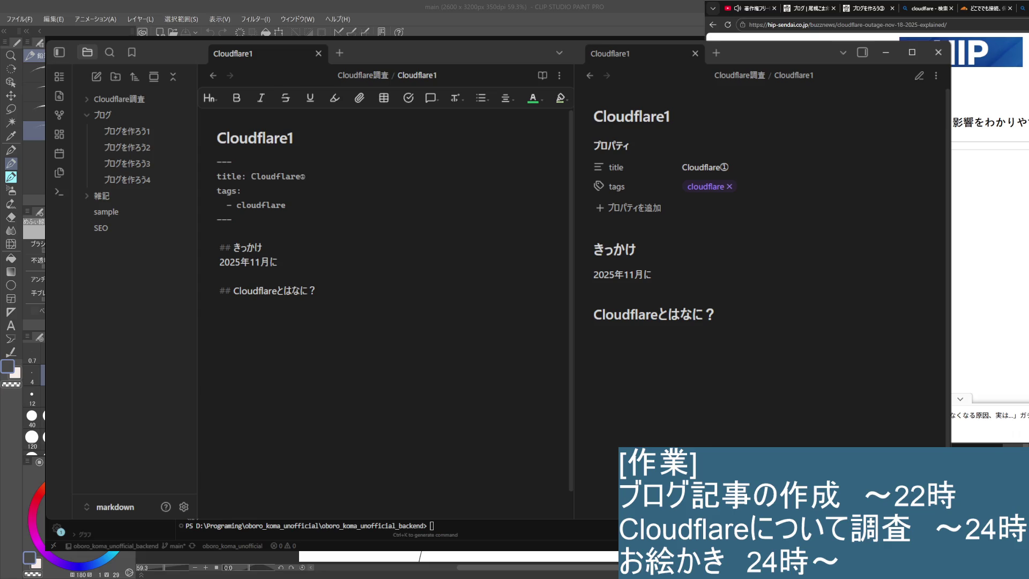
{"action": "type", "text": "大規模"}
{"action": "key", "text": "Return"}
{"action": "type", "text": "障害"}
{"action": "key", "text": "Return"}
{"action": "type", "text": "起きた"}
{"action": "key", "text": "Return"}
{"action": "type", "text": "。"}
Step: Begin a new line with 当時は（今も） via IME conversion
{"action": "key", "text": "Return"}
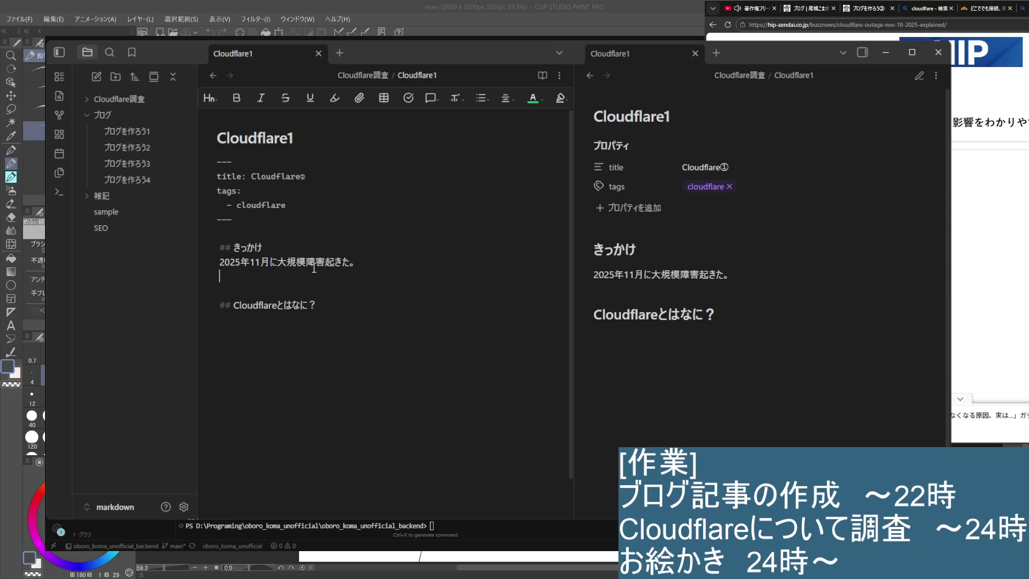
{"action": "type", "text": "toi"}
{"action": "key", "text": "BackSpace"}
{"action": "key", "text": "BackSpace"}
{"action": "type", "text": "touji"}
{"action": "key", "text": "space"}
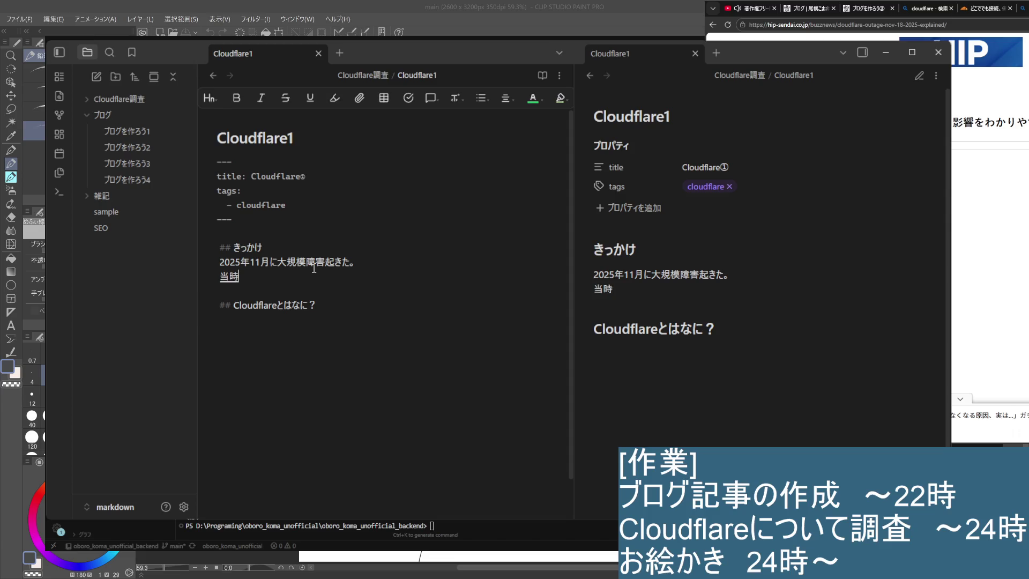
{"action": "key", "text": "Return"}
{"action": "type", "text": "()"}
{"action": "type", "text": "imamo"}
{"action": "key", "text": "space"}
{"action": "key", "text": "Return"}
{"action": "type", "text": "ha"}
{"action": "key", "text": "Right"}
{"action": "type", "text": "cloud"}
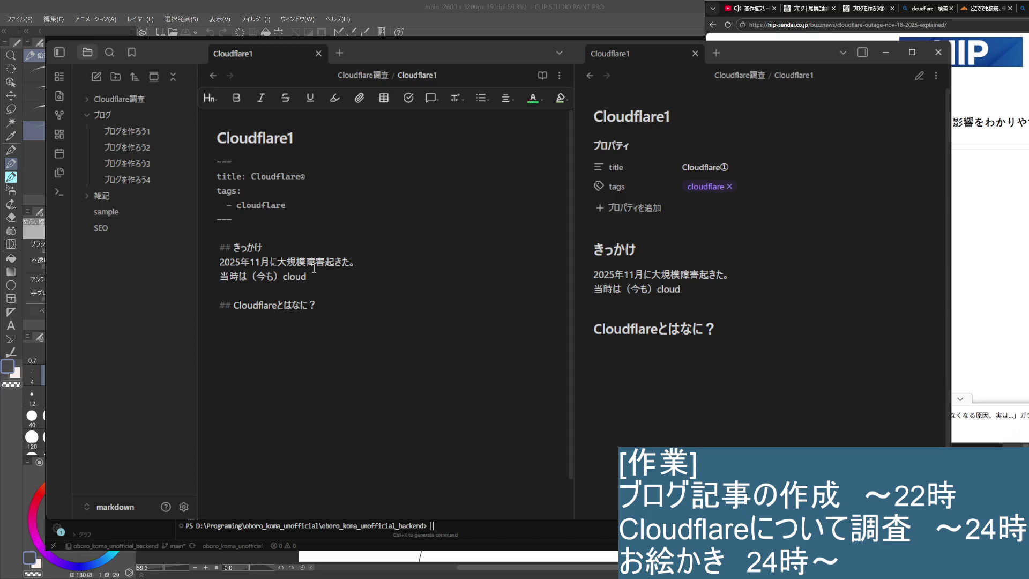
Step: Complete the line as 当時は（今も）Cloudflareについてよく知らんかった。, dropping 別に
{"action": "key", "text": "BackSpace"}
{"action": "key", "text": "BackSpace"}
{"action": "key", "text": "BackSpace"}
{"action": "key", "text": "BackSpace"}
{"action": "key", "text": "BackSpace"}
{"action": "type", "text": "Cloud"}
{"action": "type", "text": "flare"}
{"action": "type", "text": " nitsuite"}
{"action": "key", "text": "Return"}
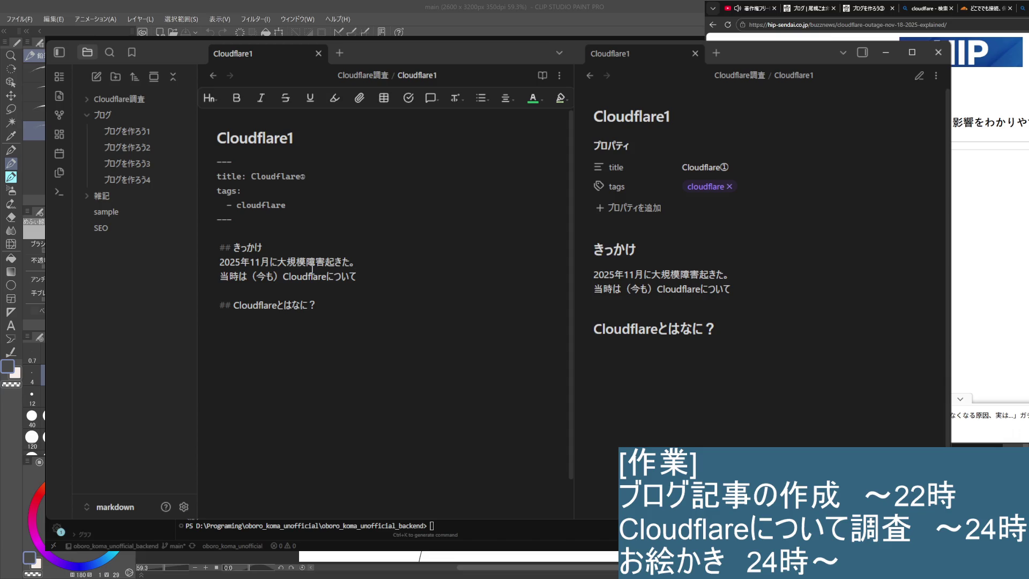
{"action": "type", "text": "betsuni"}
{"action": "key", "text": "space"}
{"action": "key", "text": "Return"}
{"action": "key", "text": "BackSpace"}
{"action": "key", "text": "BackSpace"}
{"action": "type", "text": "yokushirann"}
{"action": "type", "text": "katta"}
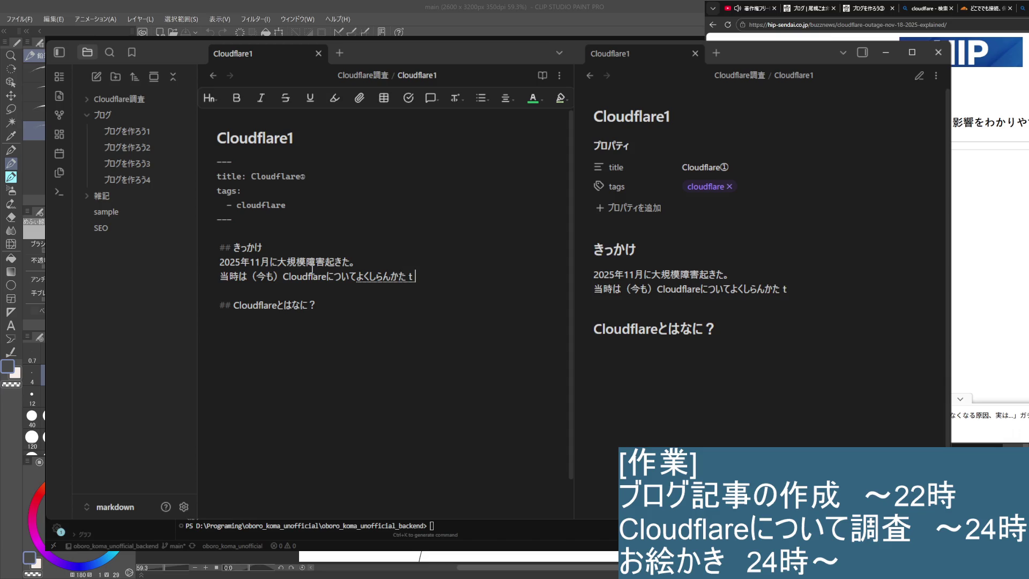
{"action": "key", "text": "space"}
{"action": "type", "text": "。¥"}
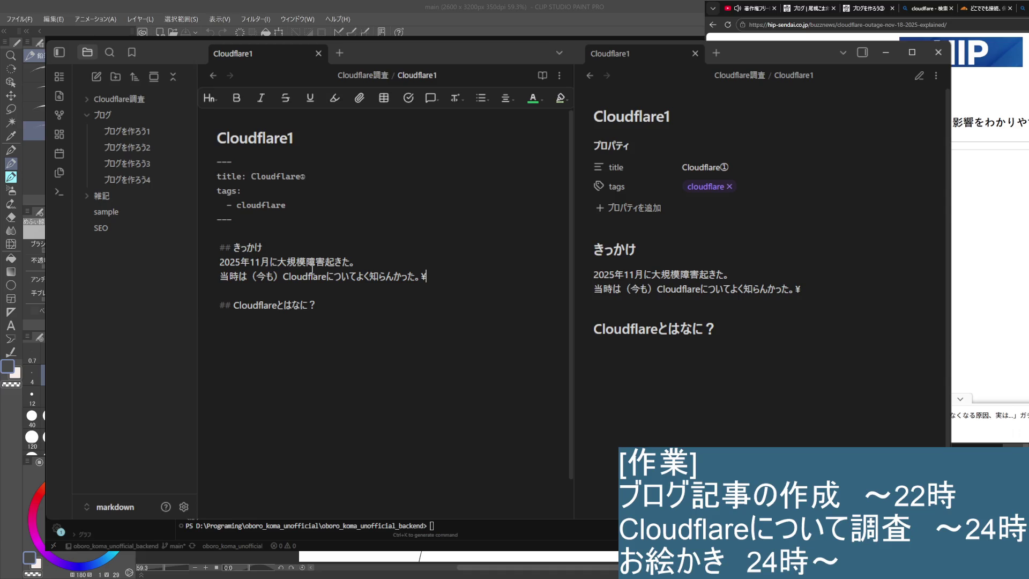
{"action": "key", "text": "Down"}
{"action": "key", "text": "Down"}
{"action": "key", "text": "Up"}
{"action": "key", "text": "Up"}
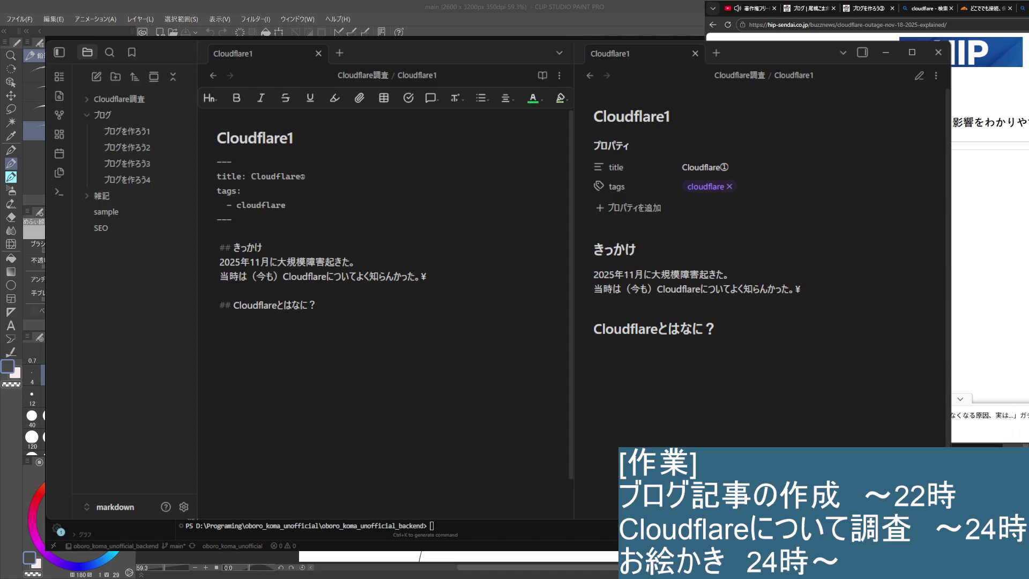
Step: Switch to the Edge window with the Cloudflare outage article
{"action": "key", "text": "alt+Tab"}
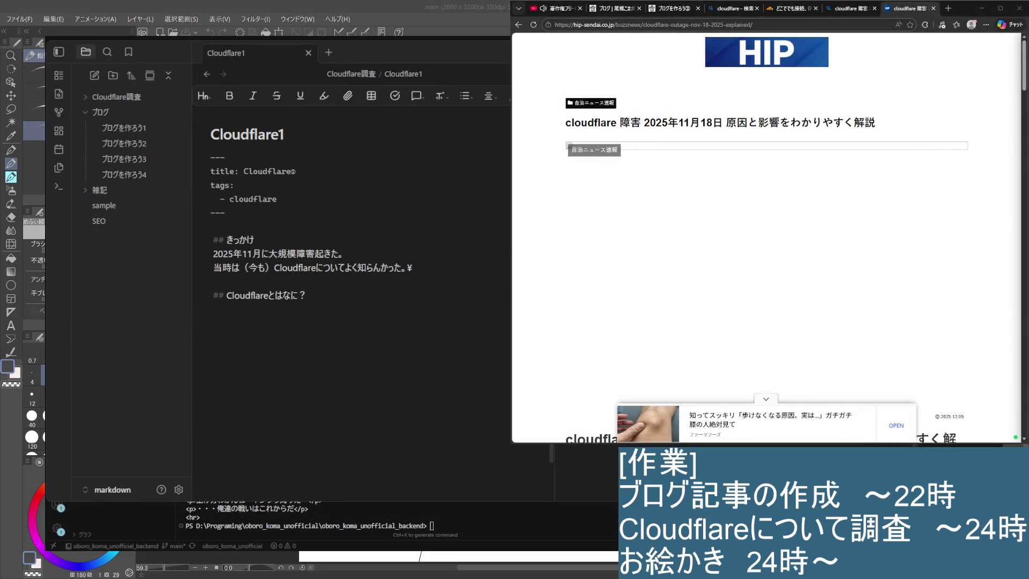
Step: Return to the note and insert an empty line below the 当時は（今も）… sentence
{"action": "left_click", "coordinate": [352, 328]}
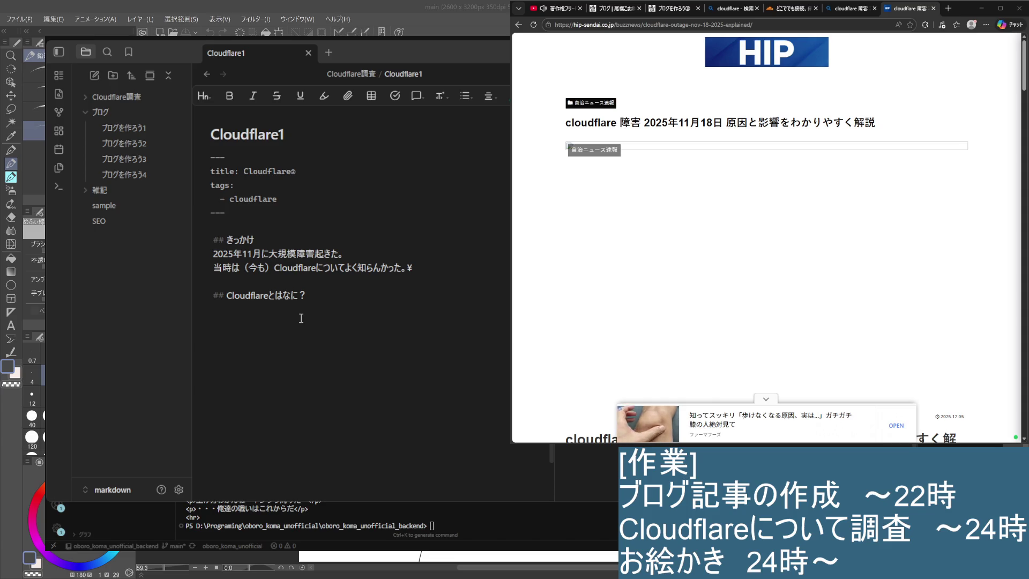
{"action": "key", "text": "Return"}
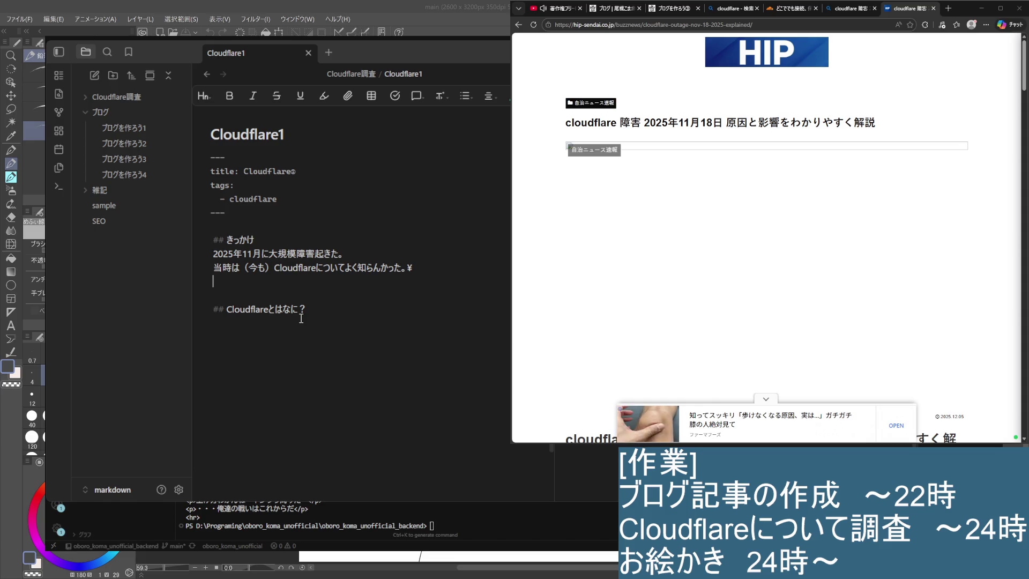
{"action": "type", "text": "た"}
{"action": "type", "text": ",shougai"}
Step: Write the sentence 障害発生からだいぶ広く使われてんだなをこの時知った。
{"action": "key", "text": "space"}
{"action": "type", "text": "hassei"}
{"action": "key", "text": "space"}
{"action": "type", "text": "kara"}
{"action": "key", "text": "Return"}
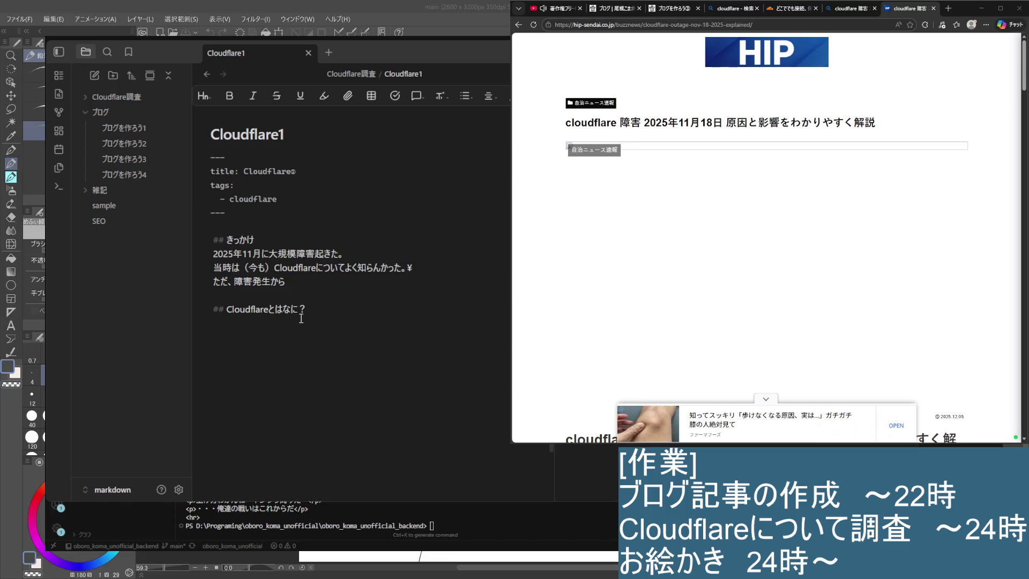
{"action": "type", "text": "だいぶhひろく"}
{"action": "key", "text": "space"}
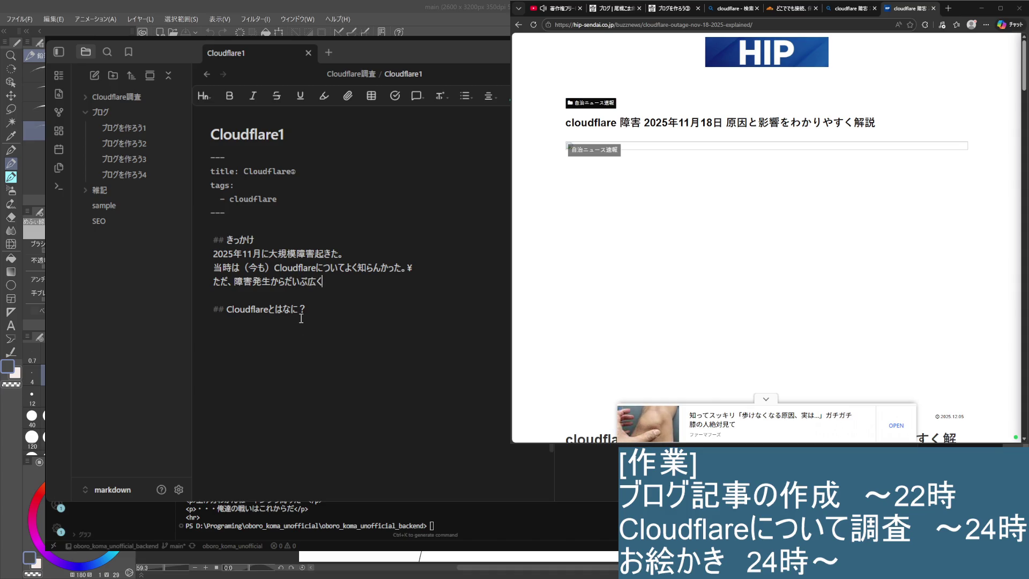
{"action": "type", "text": "つかわれ"}
{"action": "type", "text": "てんだな！"}
{"action": "key", "text": "space"}
{"action": "key", "text": "Return"}
{"action": "key", "text": "BackSpace"}
{"action": "type", "text": "ぁ～ってことを"}
{"action": "key", "text": "Return"}
{"action": "type", "text": "このとき"}
{"action": "key", "text": "space"}
{"action": "type", "text": "しった。"}
{"action": "key", "text": "space"}
{"action": "key", "text": "Return"}
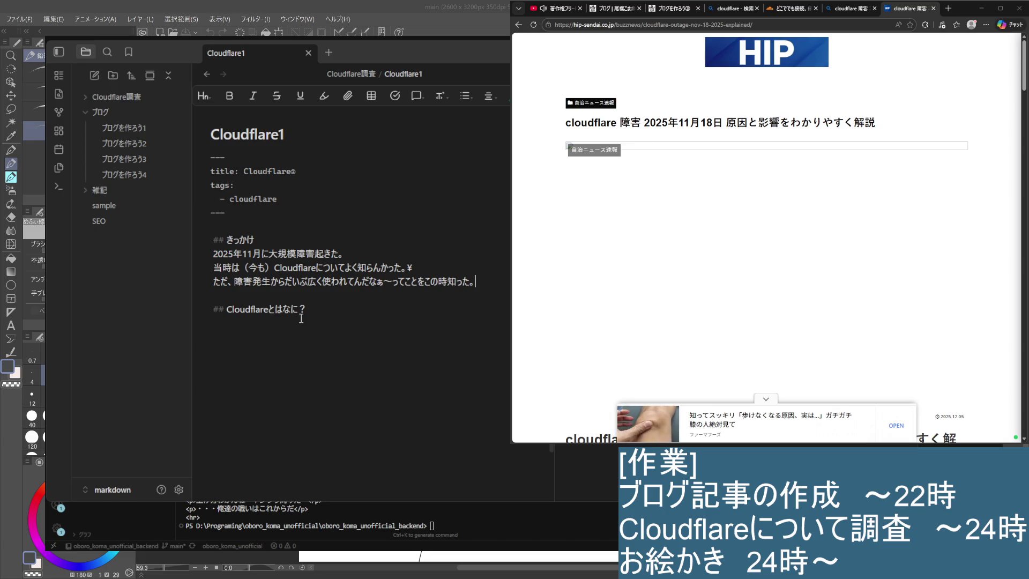
Step: Draft a new line: 思えばサイト訪問…たまにCloud…何かが画面上で処理する
{"action": "key", "text": "Return"}
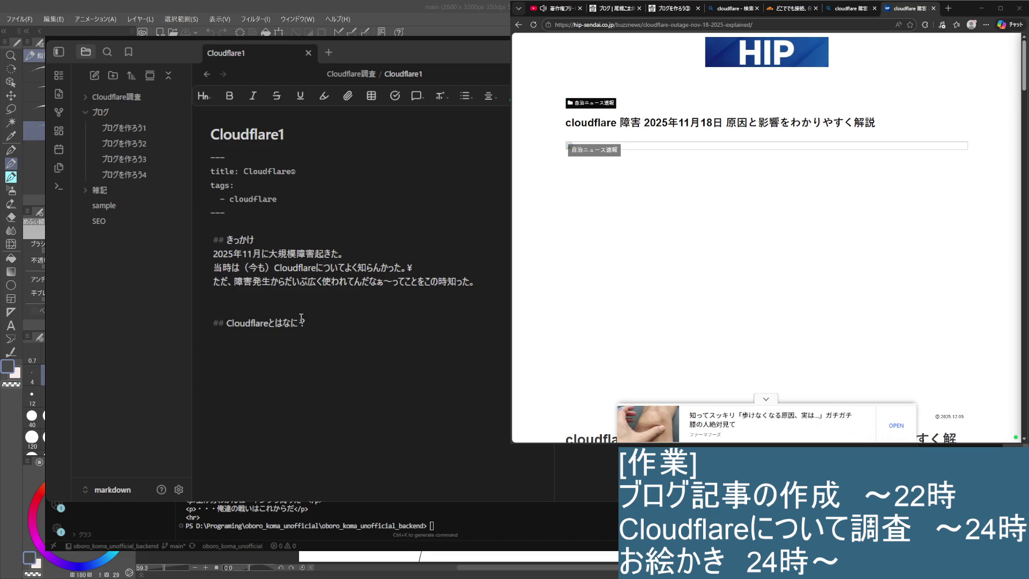
{"action": "type", "text": "おもえば"}
{"action": "key", "text": "space"}
{"action": "key", "text": "Return"}
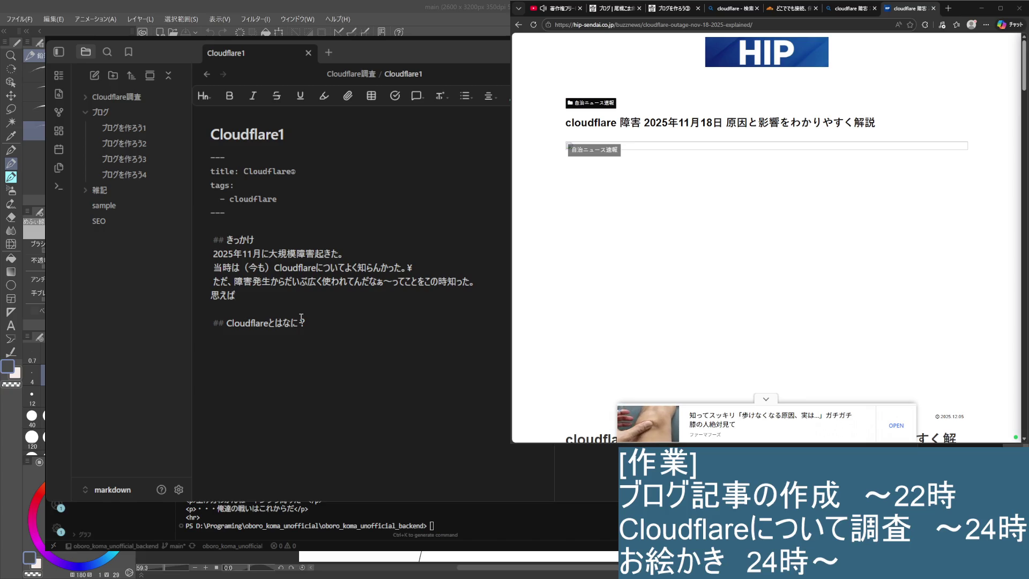
{"action": "type", "text": "saitohaumon"}
{"action": "key", "text": "space"}
{"action": "type", "text": "suokinitamani"}
{"action": "key", "text": "Return"}
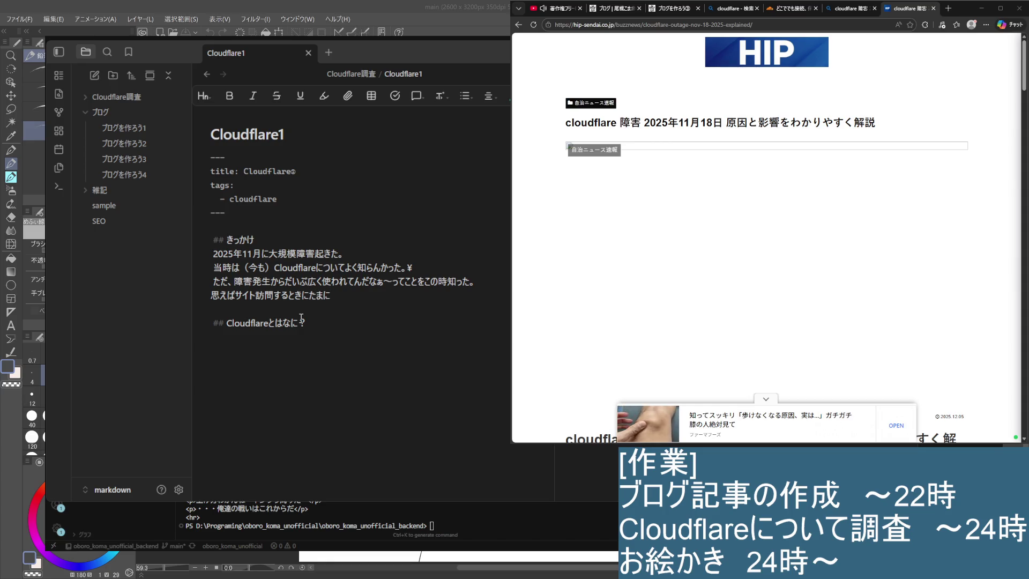
{"action": "type", "text": "Cloud"}
{"action": "key", "text": "Return"}
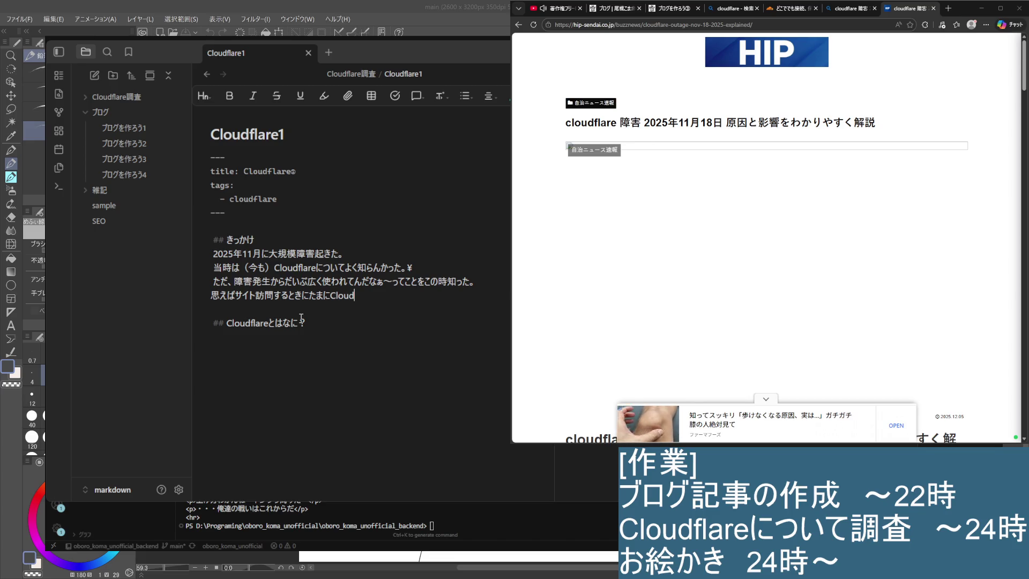
{"action": "type", "text": "flare"}
{"action": "type", "text": "のな"}
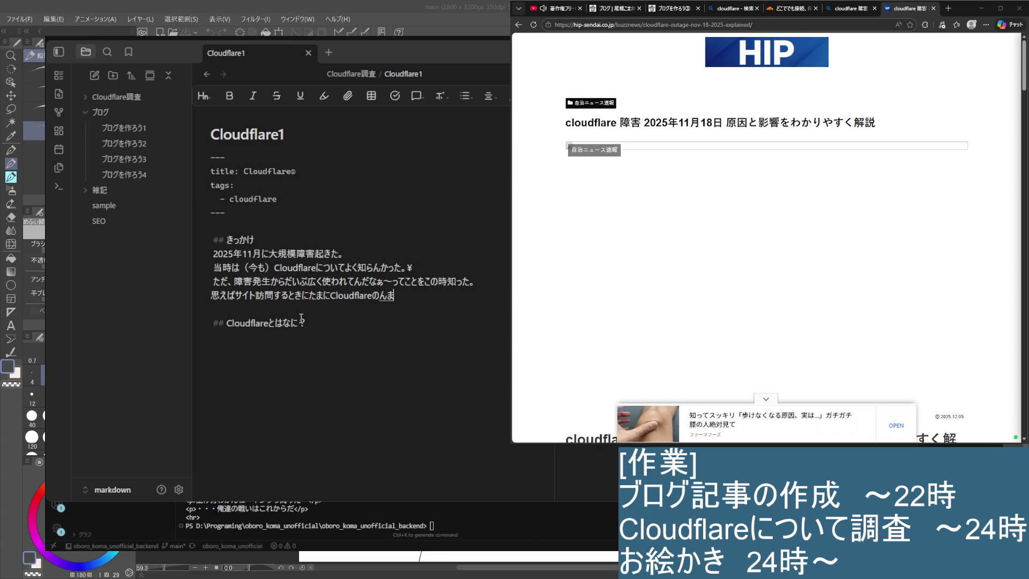
{"action": "type", "text": "にka"}
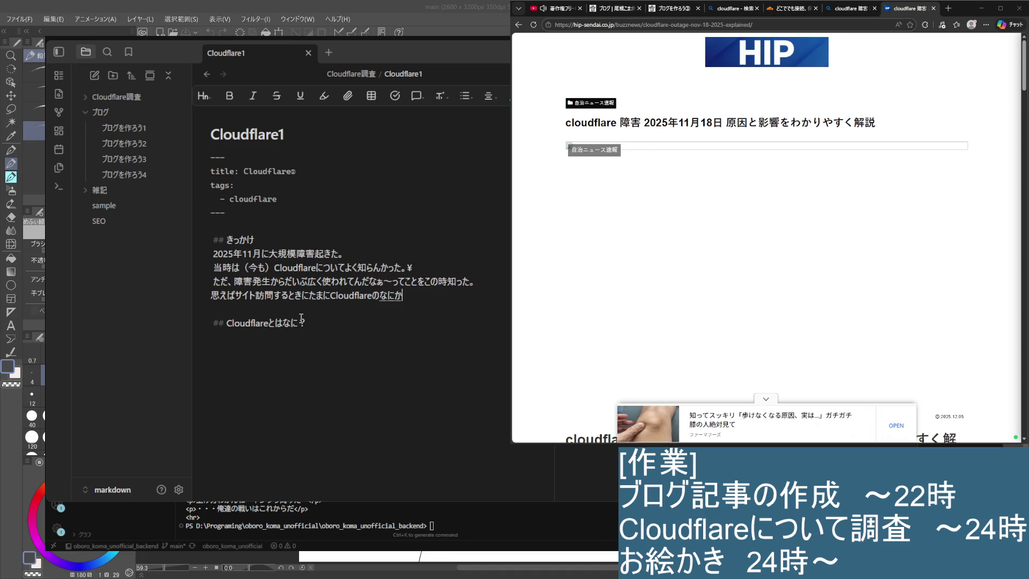
{"action": "type", "text": "ga"}
{"action": "key", "text": "space"}
{"action": "key", "text": "Return"}
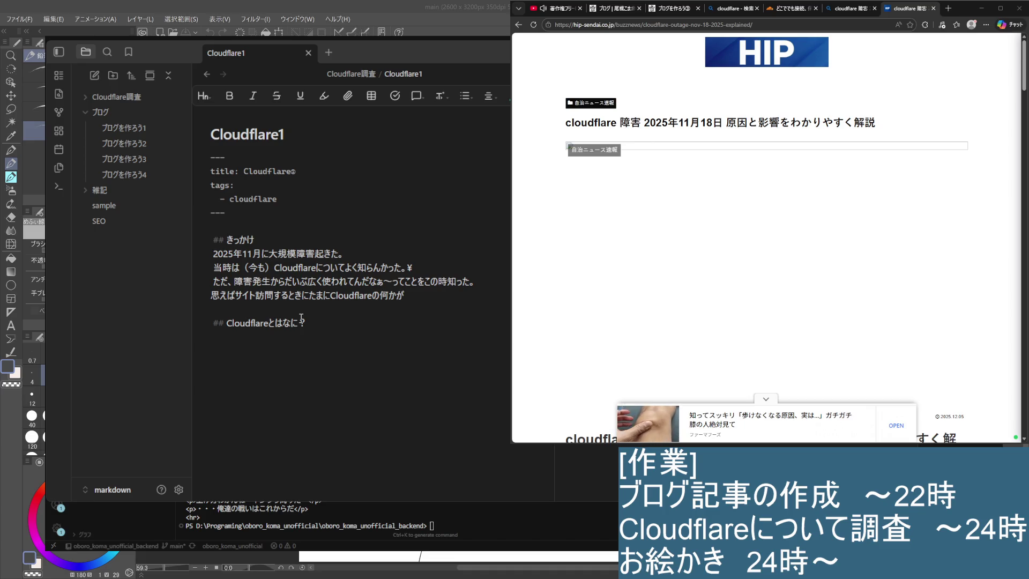
{"action": "type", "text": "がめんじょうで"}
{"action": "key", "text": "space"}
{"action": "key", "text": "Return"}
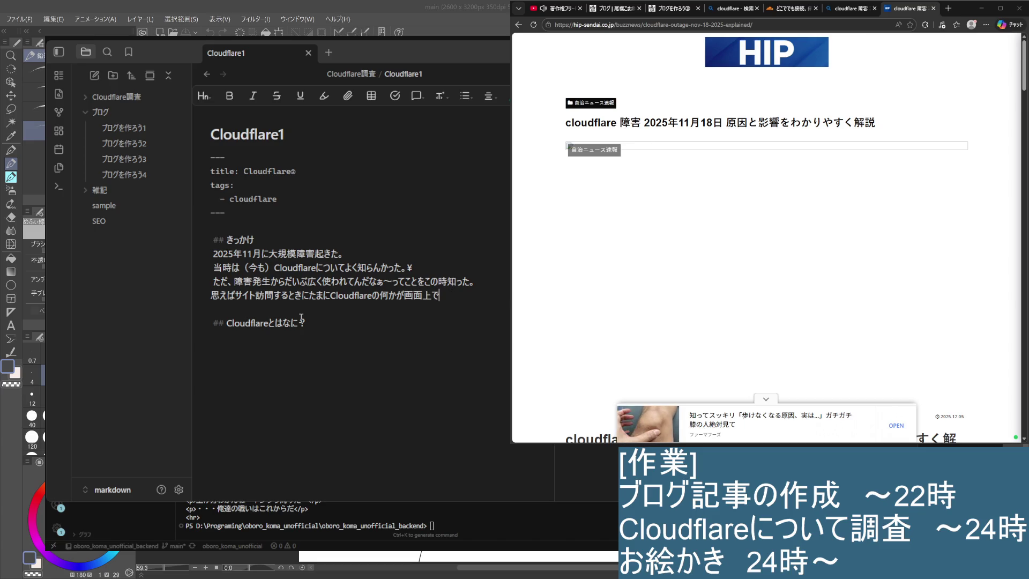
{"action": "type", "text": "しょsuru"}
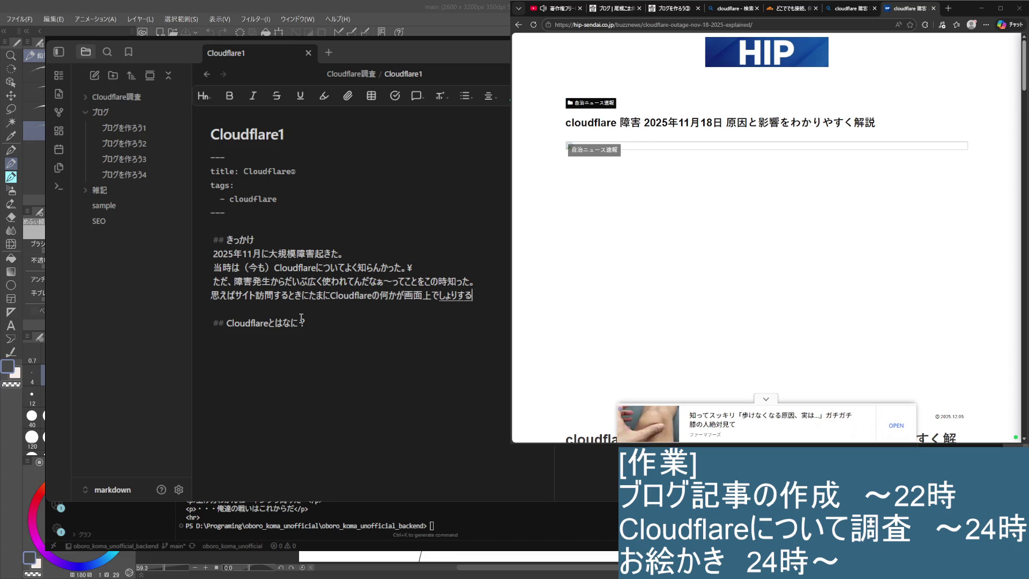
{"action": "key", "text": "space"}
{"action": "key", "text": "Return"}
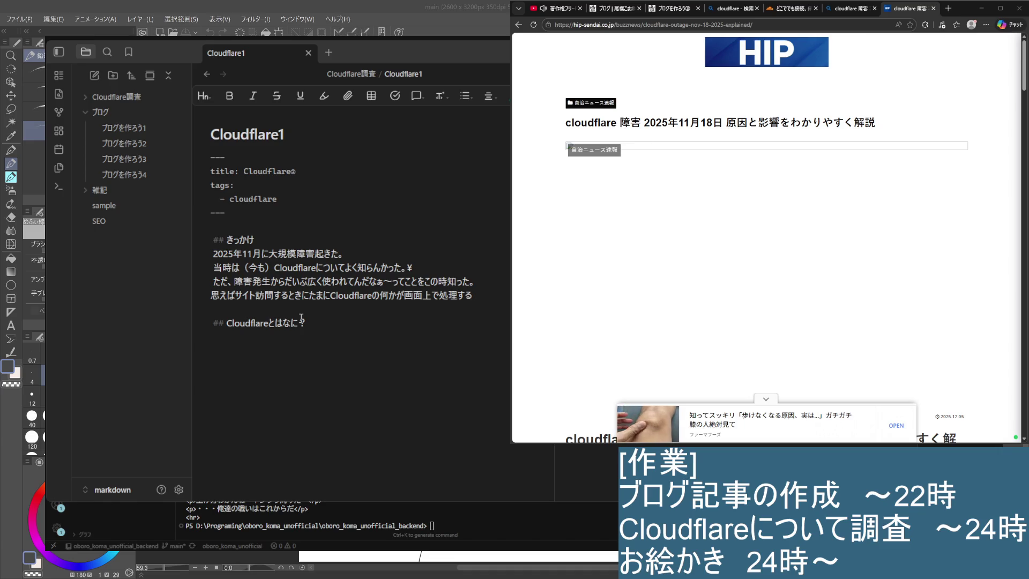
Step: Revise it to サイト訪問した時, remove たまに, and end with 処理することが増えた
{"action": "key", "text": "BackSpace"}
{"action": "key", "text": "BackSpace"}
{"action": "key", "text": "BackSpace"}
{"action": "type", "text": "したとき"}
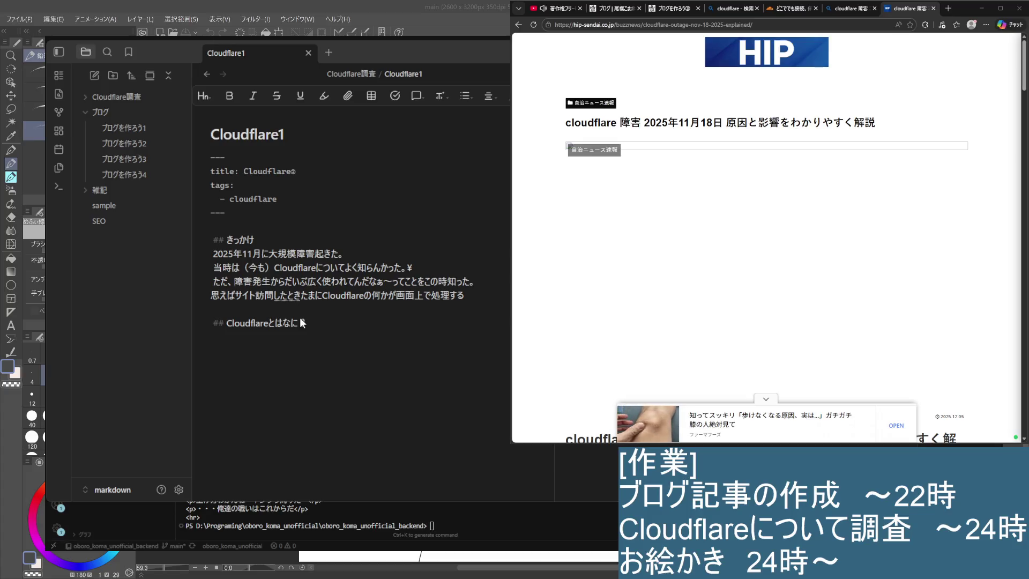
{"action": "key", "text": "space"}
{"action": "key", "text": "space"}
{"action": "key", "text": "space"}
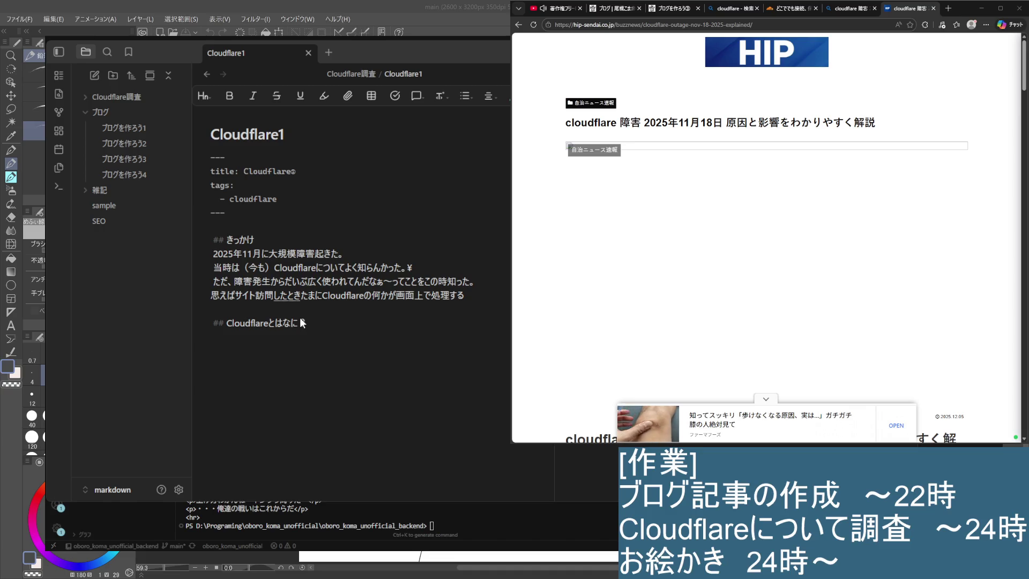
{"action": "key", "text": "space"}
{"action": "key", "text": "Return"}
{"action": "key", "text": "Right"}
{"action": "key", "text": "Right"}
{"action": "key", "text": "Right"}
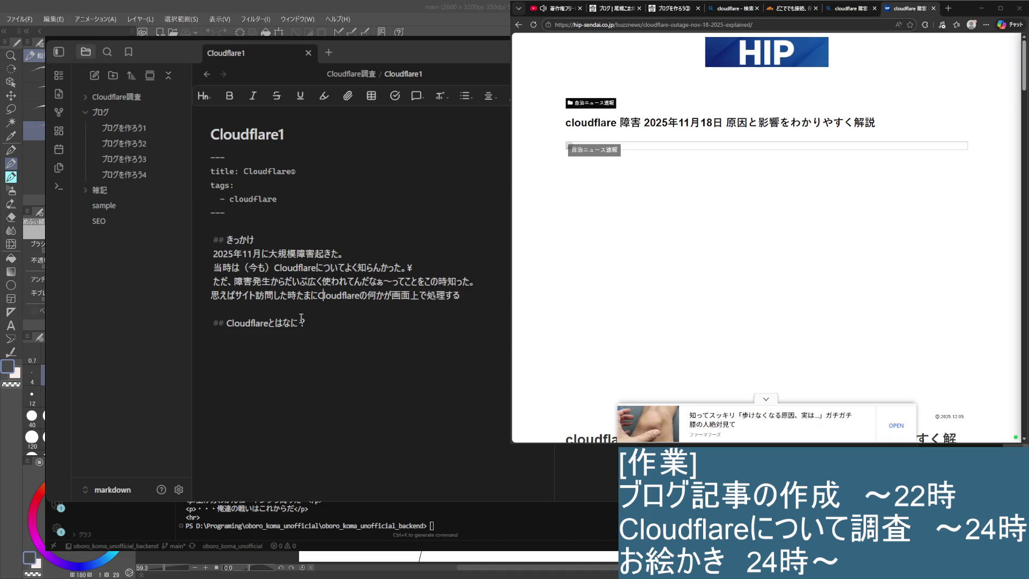
{"action": "key", "text": "Right"}
{"action": "key", "text": "Right"}
{"action": "key", "text": "Right"}
{"action": "type", "text": "ことが"}
{"action": "key", "text": "Return"}
{"action": "type", "text": "お"}
{"action": "key", "text": "BackSpace"}
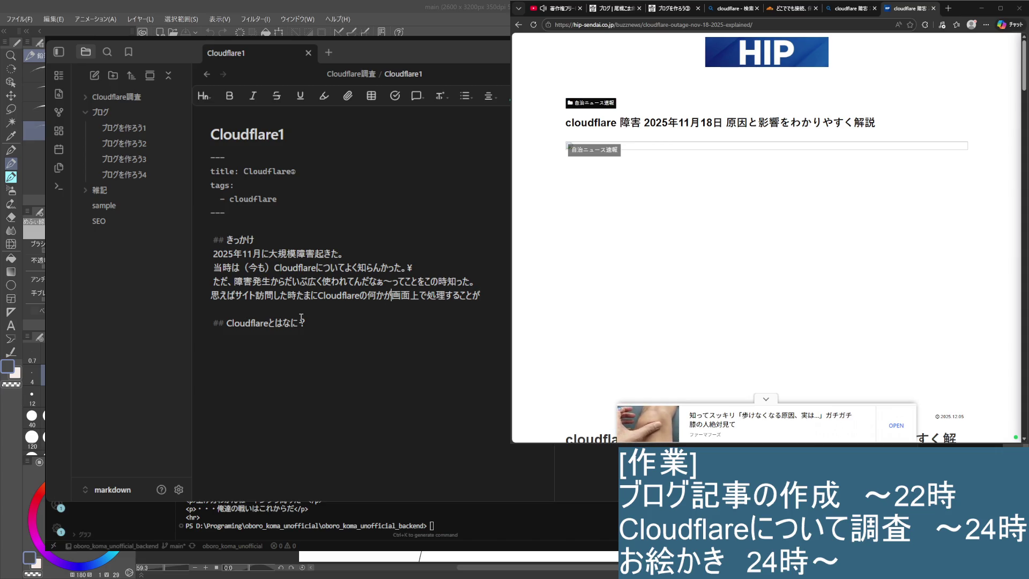
{"action": "key", "text": "BackSpace"}
{"action": "key", "text": "BackSpace"}
{"action": "key", "text": "BackSpace"}
{"action": "key", "text": "Right"}
{"action": "key", "text": "Right"}
{"action": "key", "text": "Right"}
{"action": "key", "text": "End"}
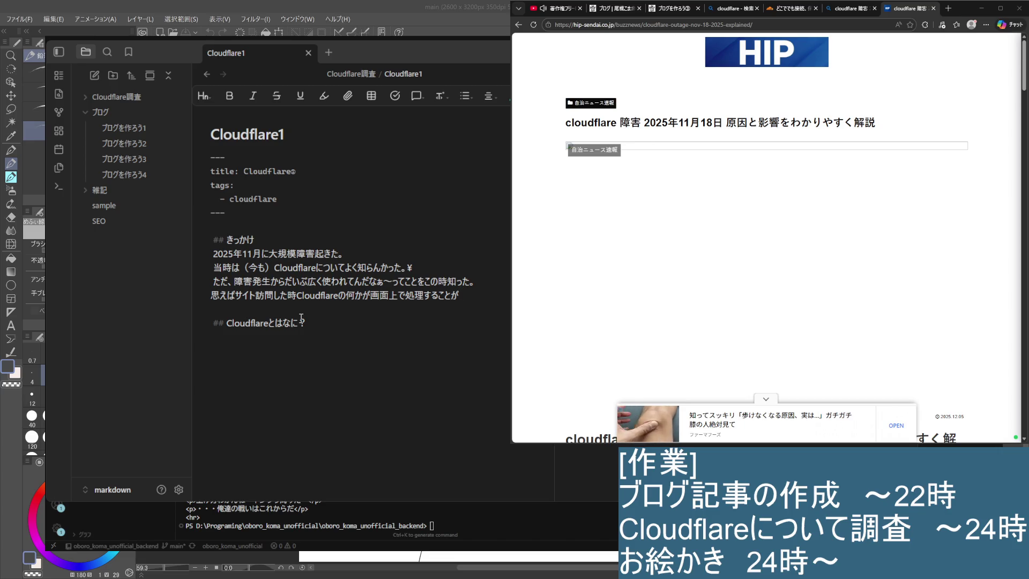
{"action": "type", "text": "増えた"}
{"action": "key", "text": "Return"}
Step: Reword the ending to 処理してる画面が体感増えていた。 and add a blank line before the heading
{"action": "key", "text": "Left"}
{"action": "key", "text": "Left"}
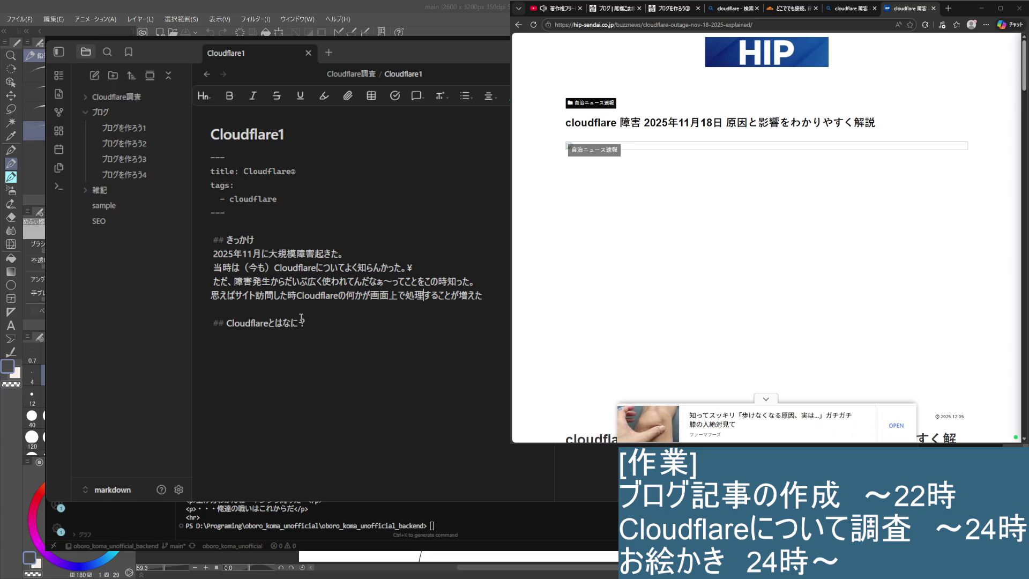
{"action": "key", "text": "shift+Right"}
{"action": "key", "text": "shift+Right"}
{"action": "key", "text": "shift+Right"}
{"action": "key", "text": "shift+Right"}
{"action": "type", "text": "してる"}
{"action": "key", "text": "Return"}
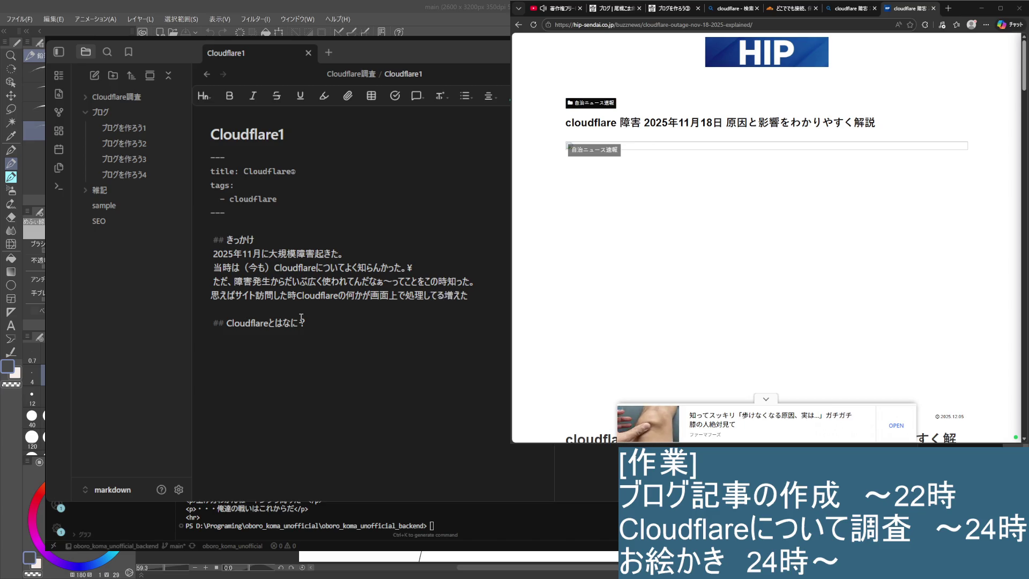
{"action": "key", "text": "shift+Left"}
{"action": "key", "text": "shift+Left"}
{"action": "key", "text": "shift+Left"}
{"action": "key", "text": "shift+Left"}
{"action": "key", "text": "shift+Left"}
{"action": "key", "text": "ctrl+c"}
{"action": "key", "text": "BackSpace"}
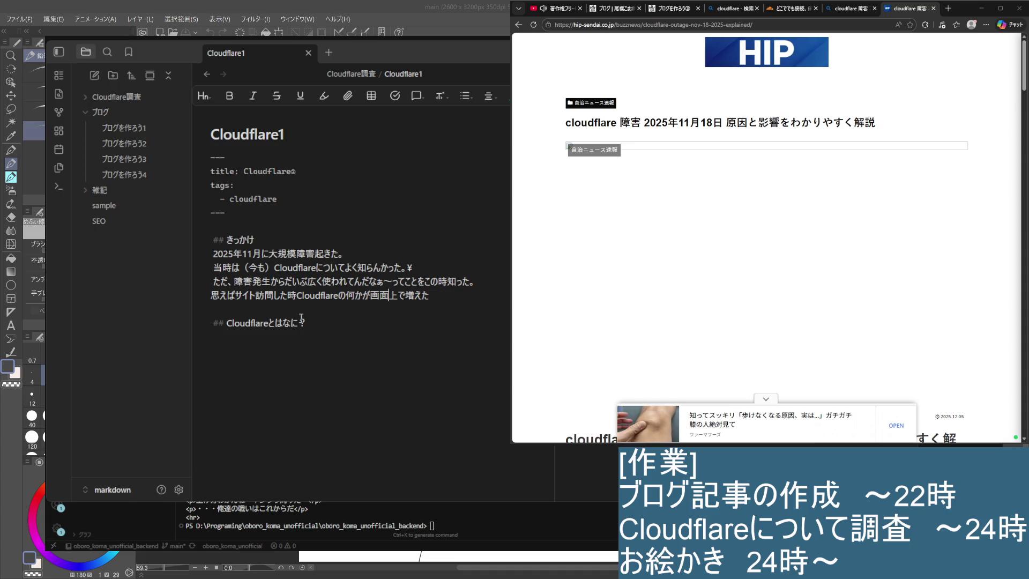
{"action": "key", "text": "ctrl+v"}
{"action": "key", "text": "Right"}
{"action": "key", "text": "Right"}
{"action": "key", "text": "shift+Right"}
{"action": "key", "text": "shift+Right"}
{"action": "type", "text": "が"}
{"action": "key", "text": "Return"}
{"action": "type", "text": "体感"}
{"action": "key", "text": "Return"}
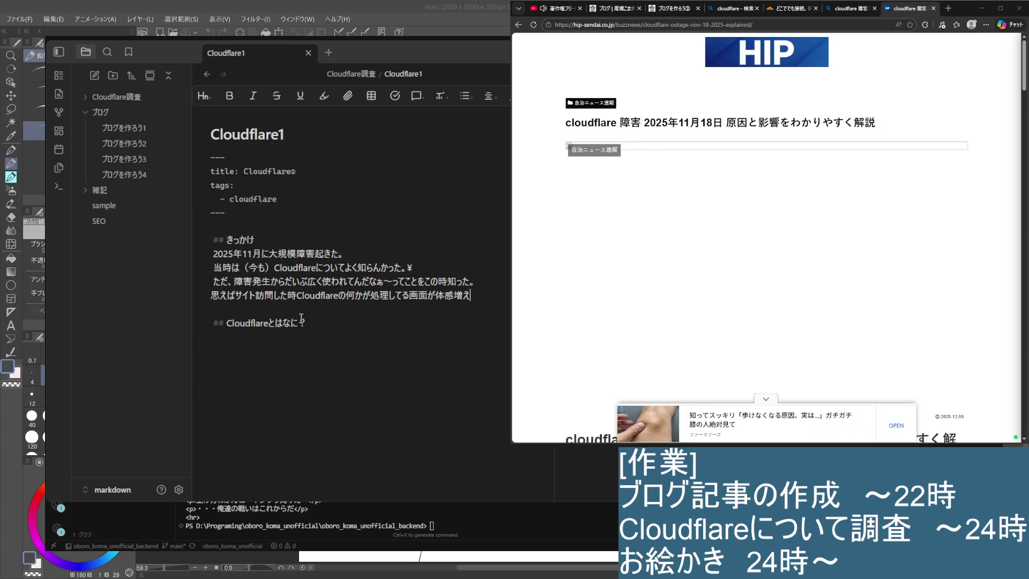
{"action": "type", "text": "ていた。"}
{"action": "key", "text": "Return"}
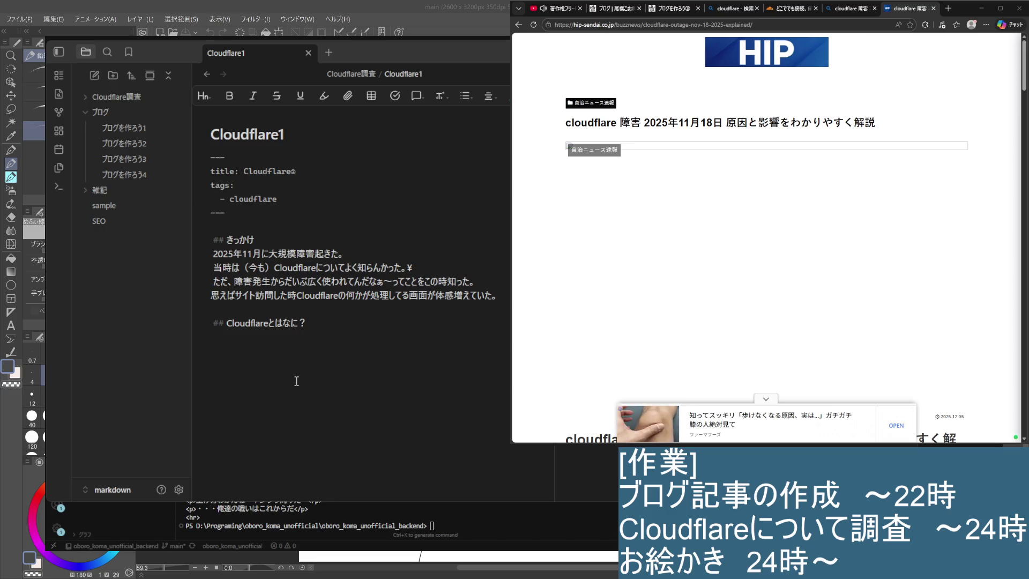
{"action": "key", "text": "Return"}
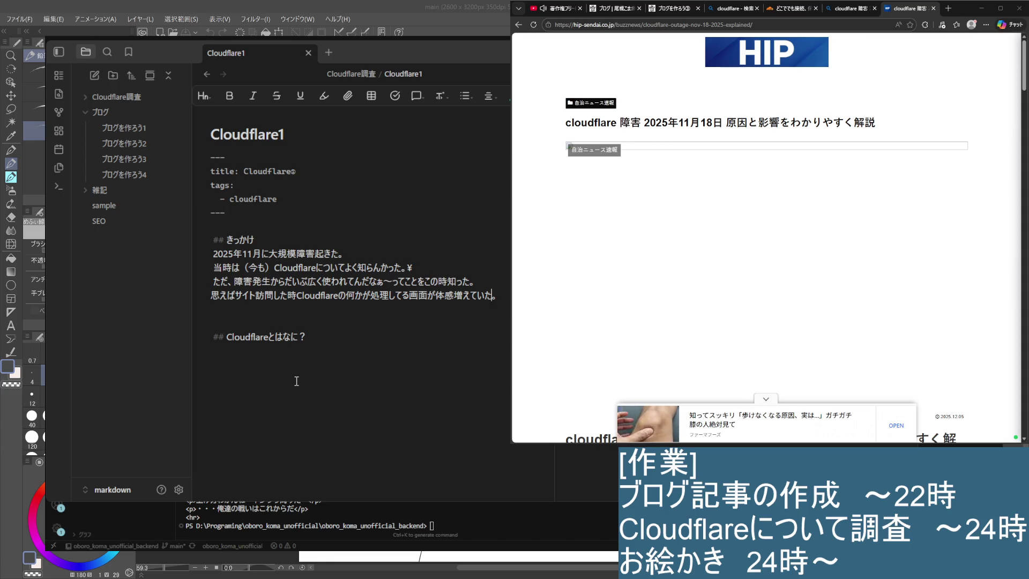
{"action": "type", "text": "\\"}
Step: Add hard line-break backslashes at the ends of lines 4 and 5
{"action": "key", "text": "Down"}
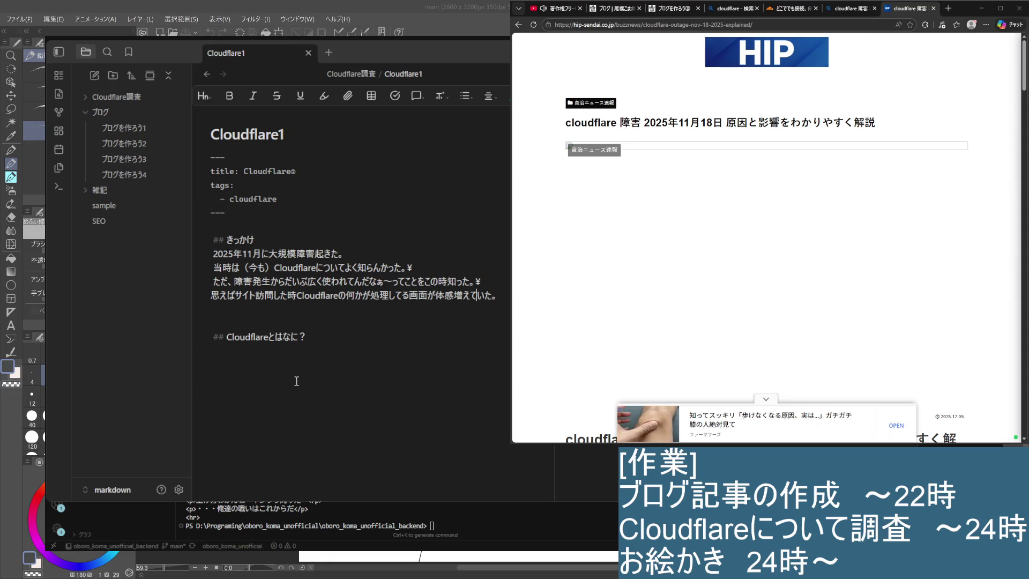
{"action": "key", "text": "Down"}
{"action": "key", "text": "Down"}
{"action": "key", "text": "Up"}
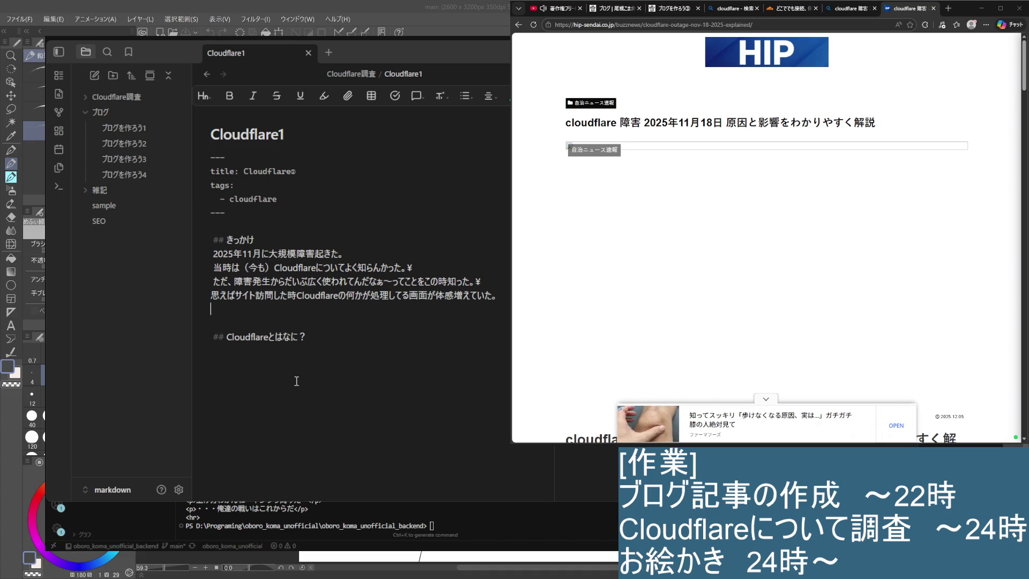
{"action": "key", "text": "Left"}
{"action": "type", "text": "\\"}
{"action": "key", "text": "Right"}
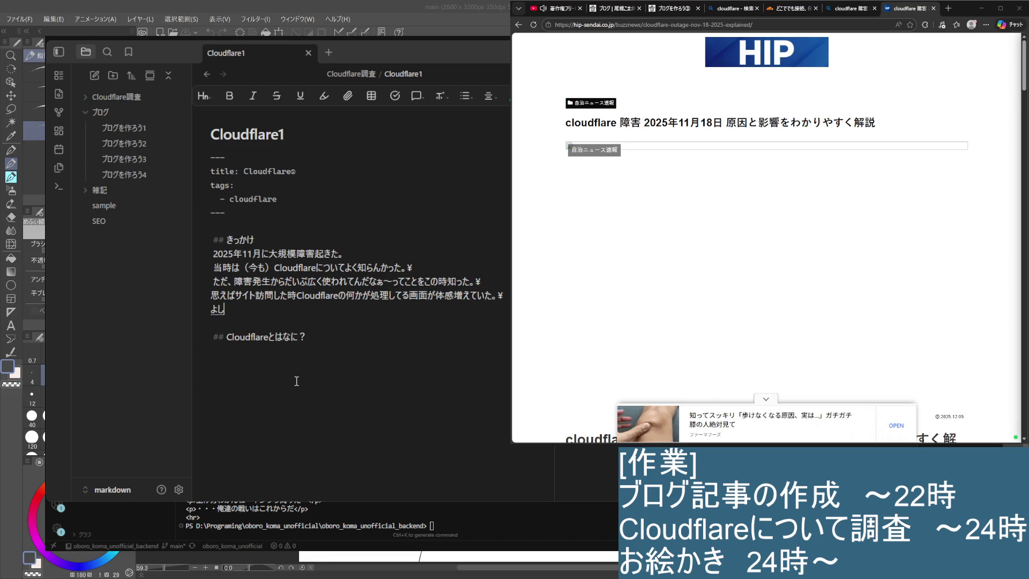
{"action": "type", "text": "ヨシ"}
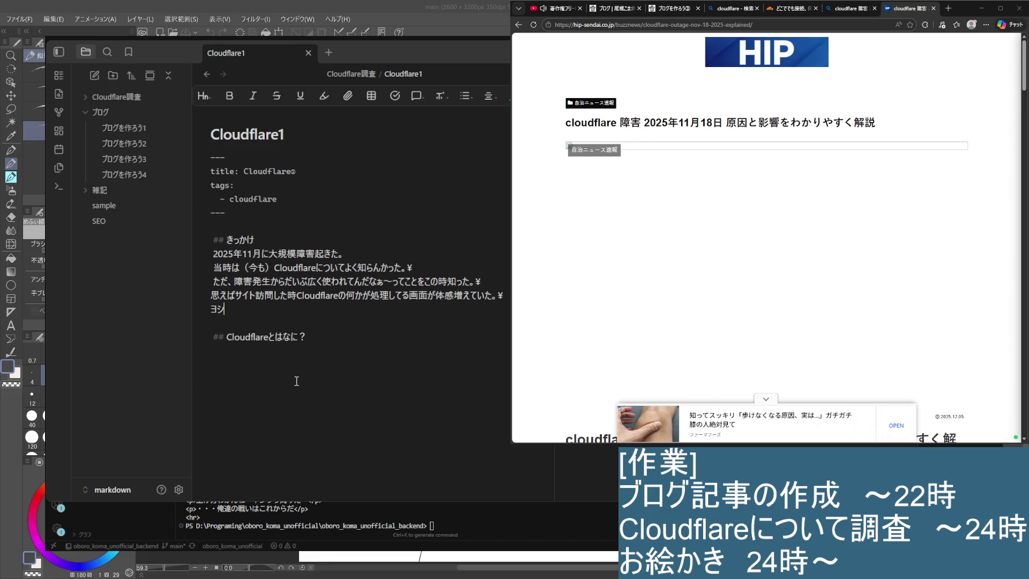
{"action": "type", "text": "ッ"}
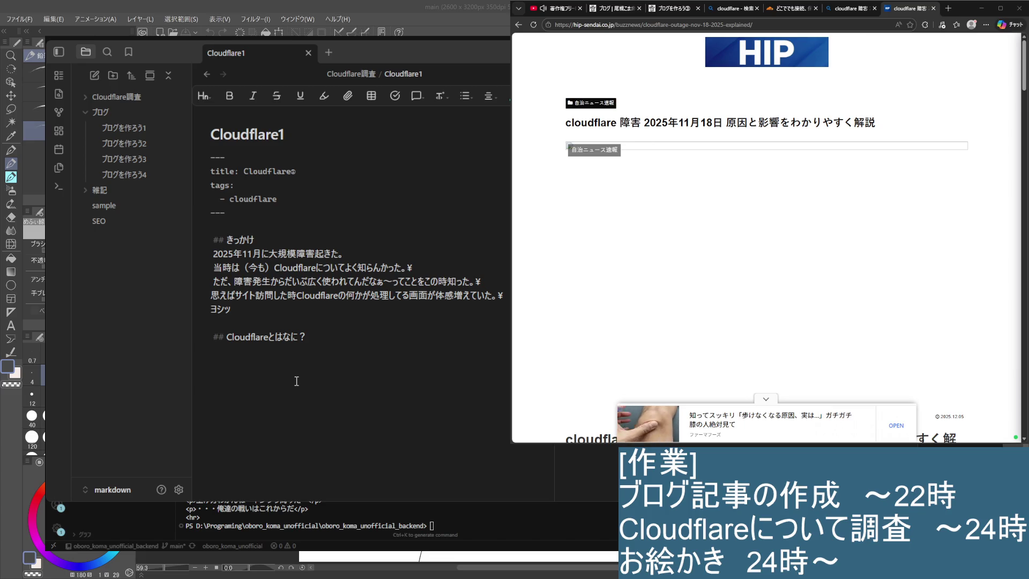
{"action": "type", "text": "使ってみよう"}
Step: Close the きっかけ section with the line ヨシッ使ってみようってわけよ
{"action": "key", "text": "Return"}
{"action": "type", "text": "。"}
{"action": "key", "text": "BackSpace"}
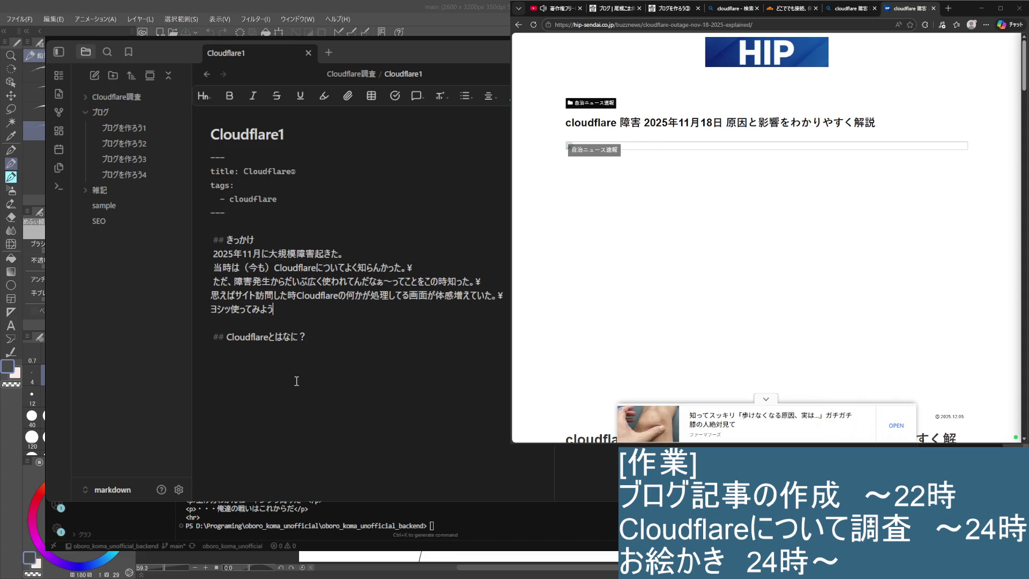
{"action": "type", "text": "tte"}
{"action": "key", "text": "BackSpace"}
{"action": "key", "text": "BackSpace"}
{"action": "key", "text": "BackSpace"}
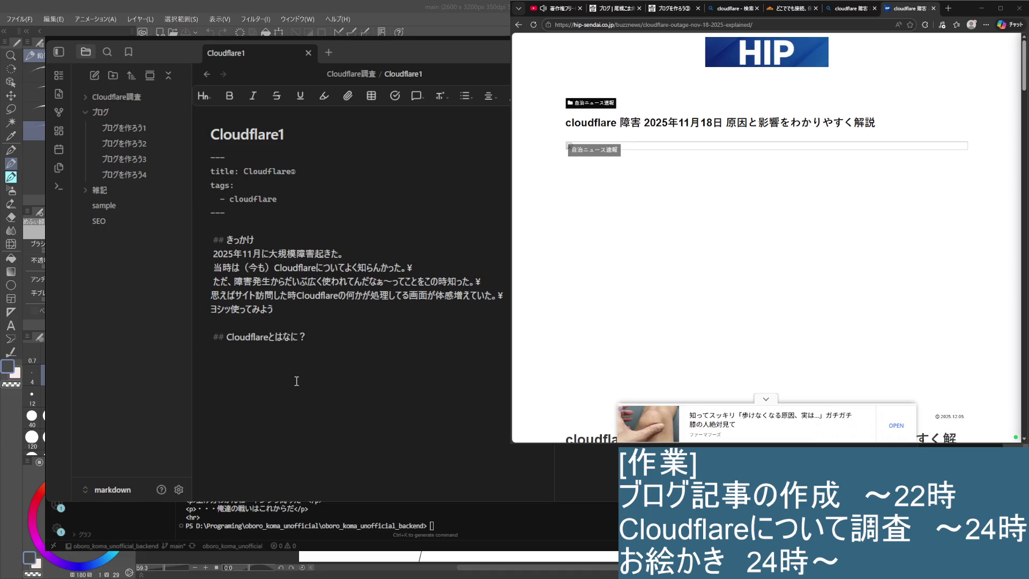
{"action": "type", "text": "って"}
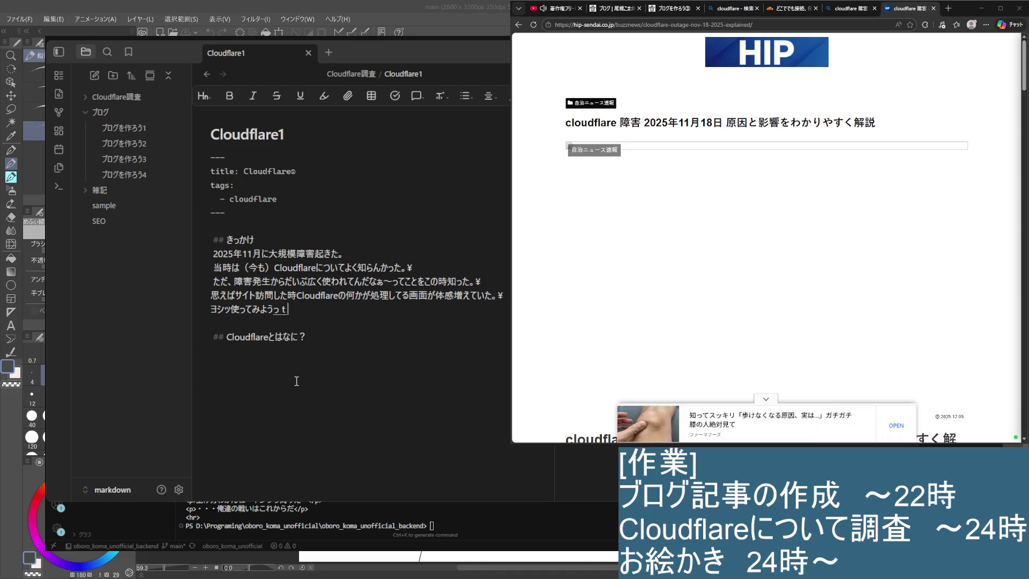
{"action": "type", "text": "ねけゆお"}
{"action": "key", "text": "BackSpace"}
{"action": "key", "text": "BackSpace"}
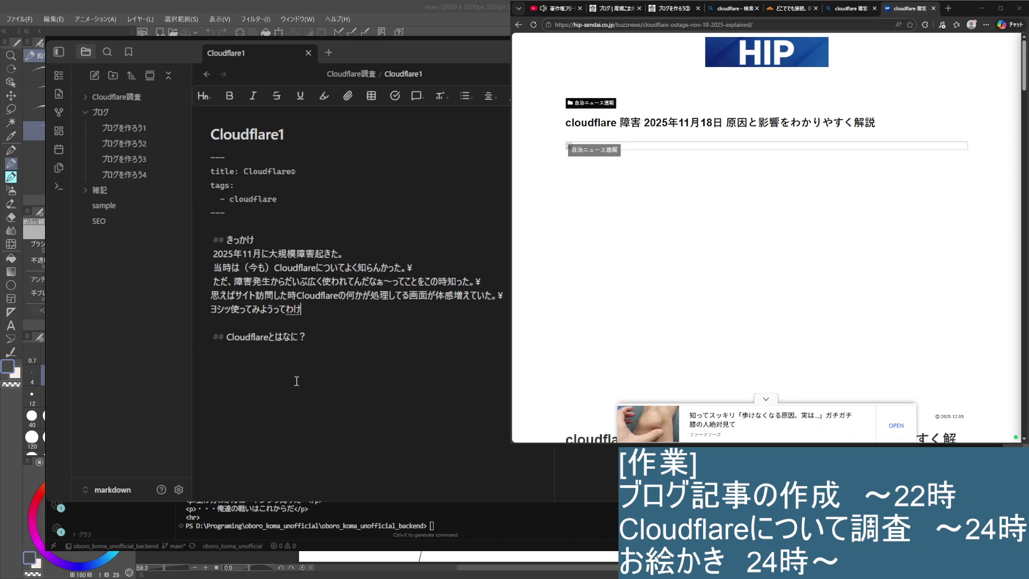
{"action": "type", "text": "よ"}
{"action": "key", "text": "Return"}
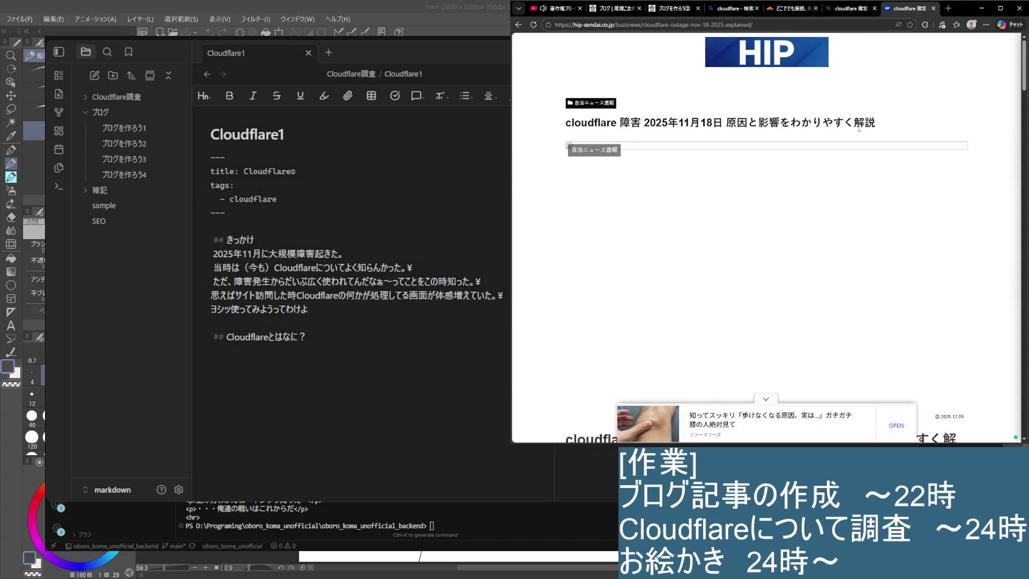
Step: Close the Bing results tab, select the cloudflare.com/ja-jp URL, and return under Cloudflareとはなに？
{"action": "key", "text": "alt+Left"}
{"action": "scroll", "coordinate": [753, 144], "scroll_direction": "up", "scroll_amount": 3}
{"action": "scroll", "coordinate": [753, 145], "scroll_direction": "up", "scroll_amount": 2}
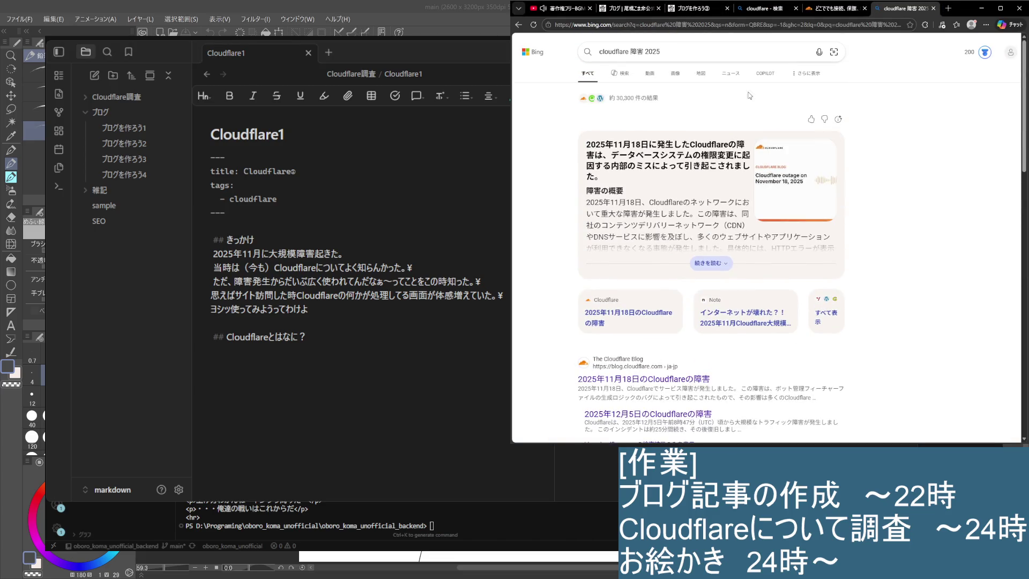
{"action": "left_click", "coordinate": [933, 8]}
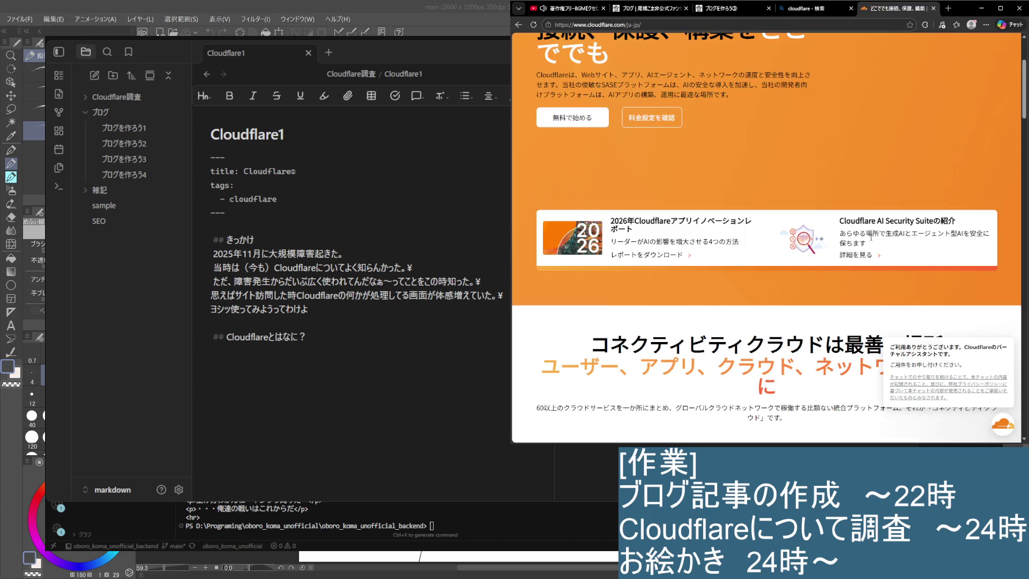
{"action": "scroll", "coordinate": [902, 270], "scroll_direction": "down", "scroll_amount": 2}
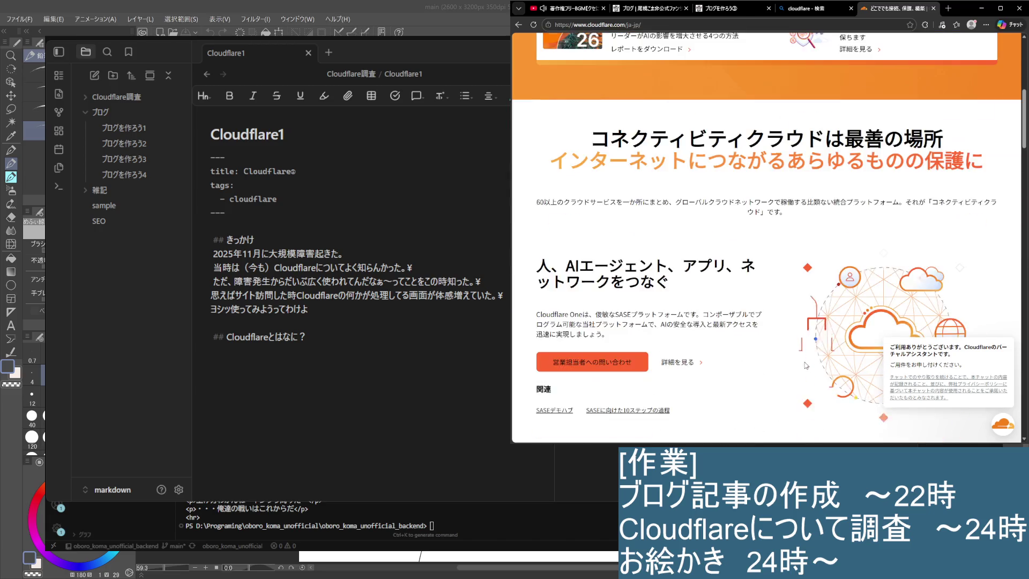
{"action": "scroll", "coordinate": [774, 323], "scroll_direction": "up", "scroll_amount": 4}
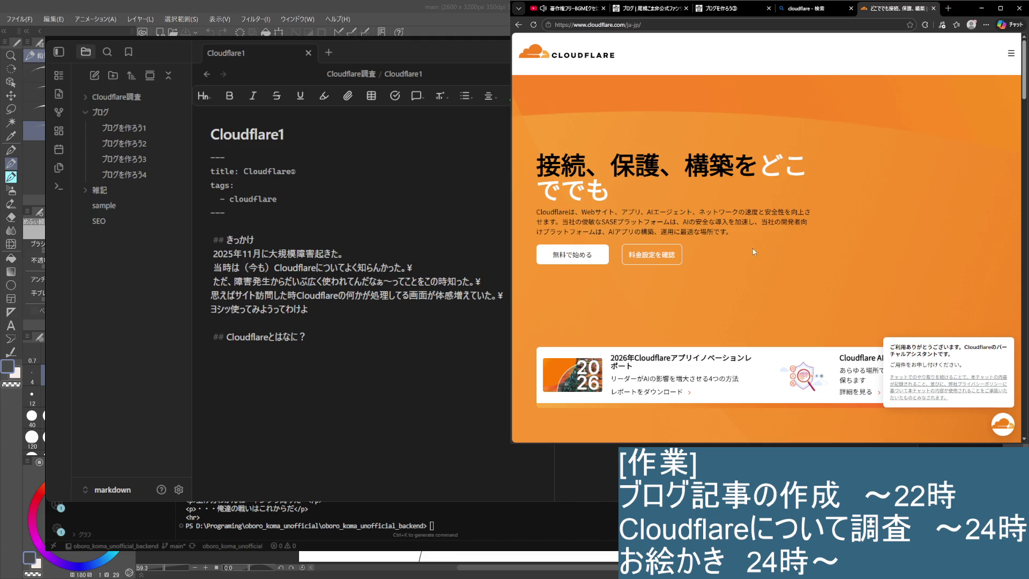
{"action": "scroll", "coordinate": [733, 225], "scroll_direction": "down", "scroll_amount": 3}
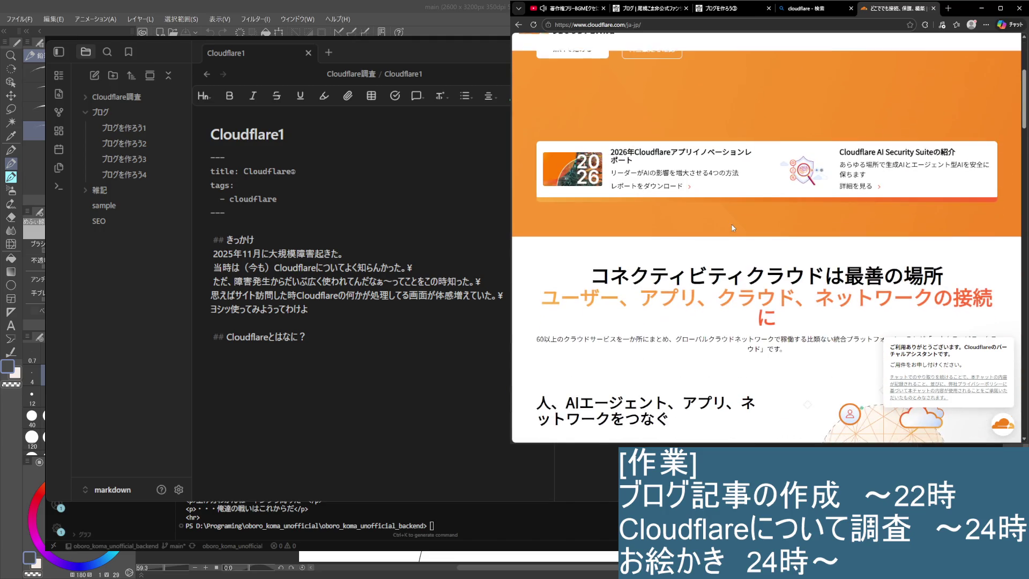
{"action": "scroll", "coordinate": [733, 225], "scroll_direction": "down", "scroll_amount": 4}
{"action": "scroll", "coordinate": [733, 225], "scroll_direction": "up", "scroll_amount": 2}
{"action": "scroll", "coordinate": [765, 118], "scroll_direction": "up", "scroll_amount": 5}
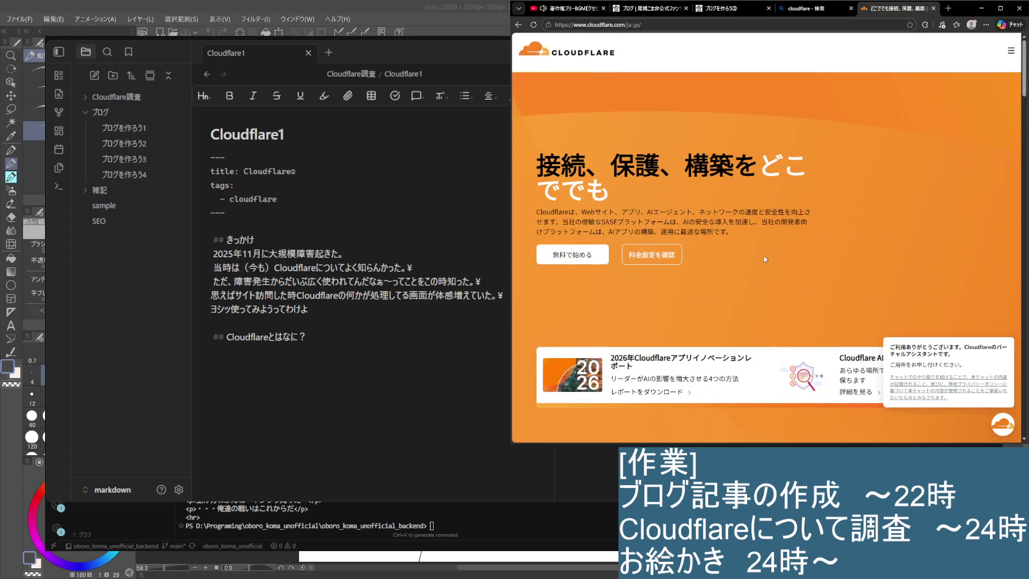
{"action": "left_click", "coordinate": [212, 349]}
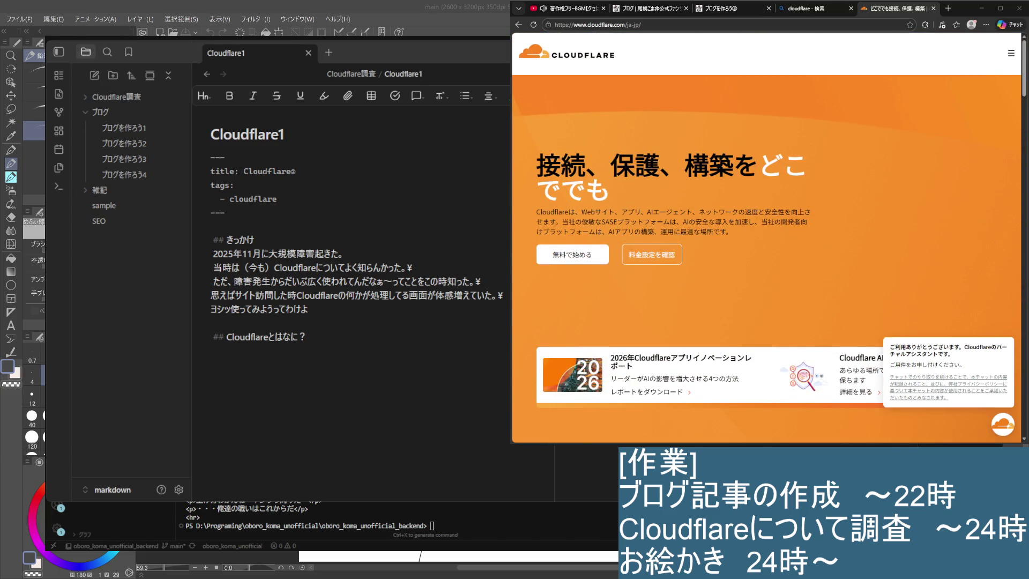
{"action": "left_click", "coordinate": [646, 24]}
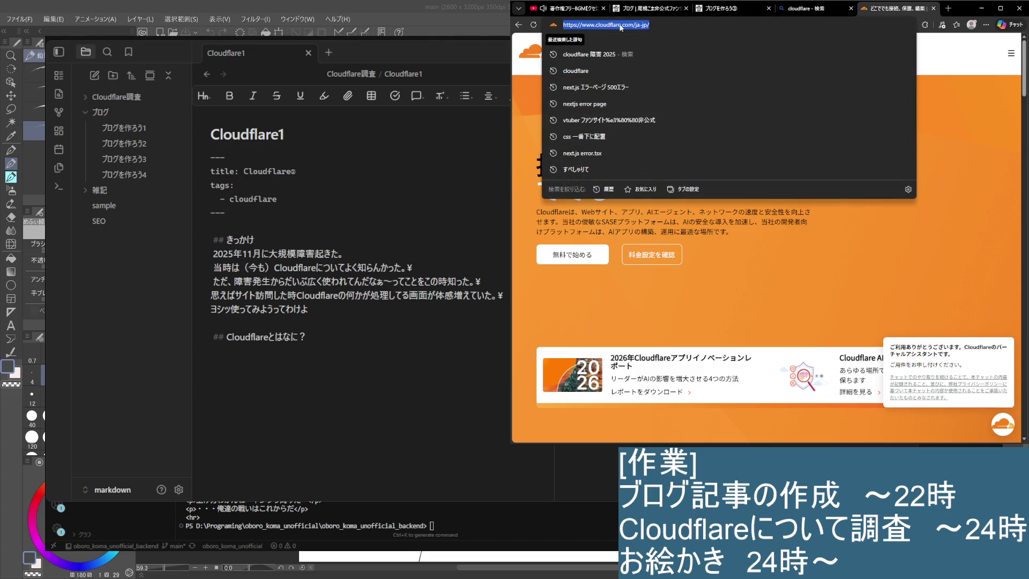
{"action": "left_click", "coordinate": [284, 369]}
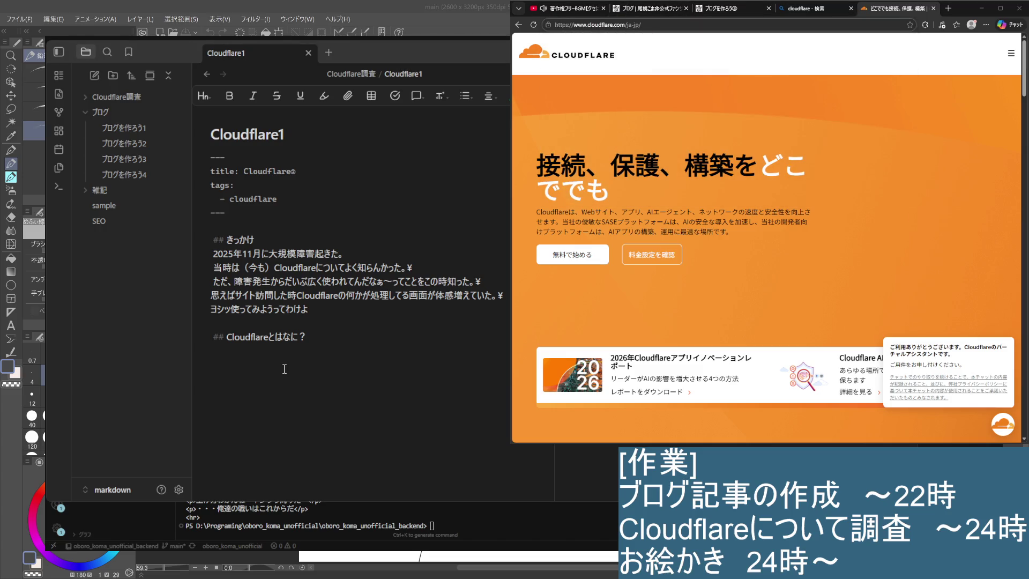
{"action": "type", "text": "han"}
{"action": "type", "text": "nke"}
Step: Insert a 本家 link pointing to cloudflare.com/ja-jp under Cloudflareとはなに？
{"action": "key", "text": "space"}
{"action": "key", "text": "Return"}
{"action": "double_click", "coordinate": [224, 350]}
{"action": "mouse_move", "coordinate": [441, 96]}
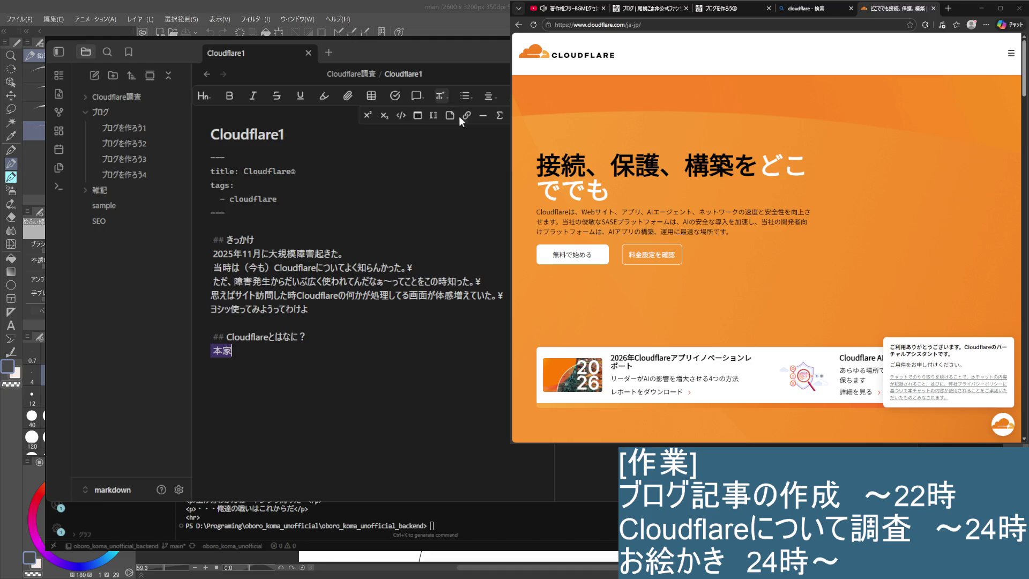
{"action": "left_click", "coordinate": [465, 117]}
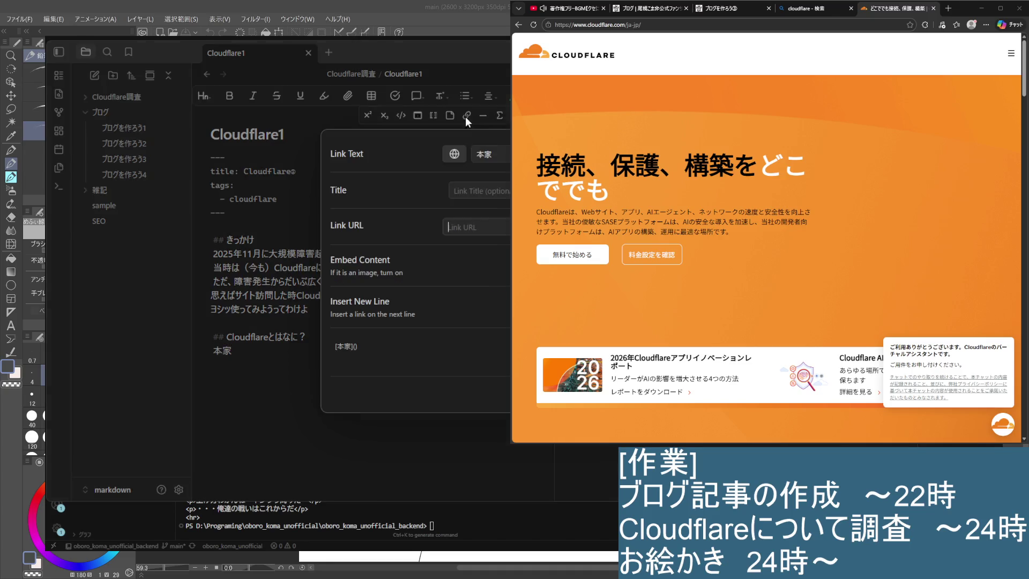
{"action": "type", "text": "https://www.cloudflare.com/ja-jp/"}
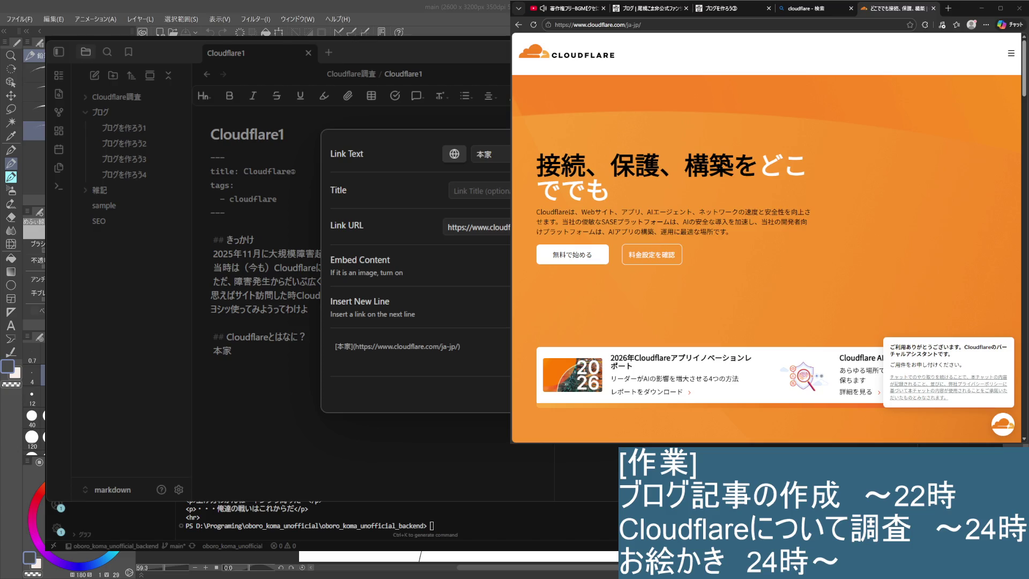
{"action": "key", "text": "Return"}
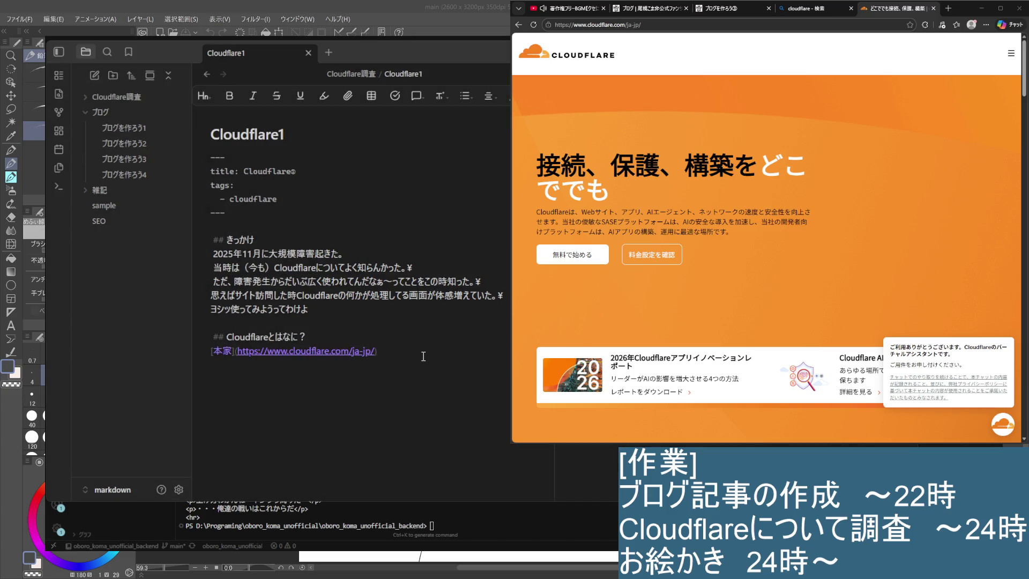
{"action": "key", "text": "Return"}
{"action": "scroll", "coordinate": [767, 241], "scroll_direction": "down", "scroll_amount": 3}
{"action": "scroll", "coordinate": [767, 241], "scroll_direction": "down", "scroll_amount": 3}
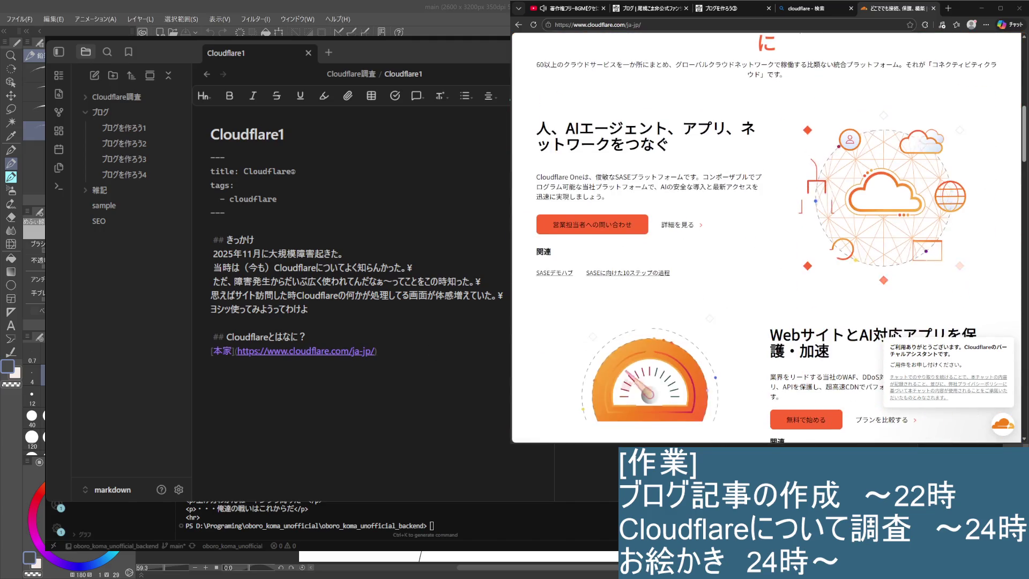
{"action": "scroll", "coordinate": [767, 242], "scroll_direction": "down", "scroll_amount": 2}
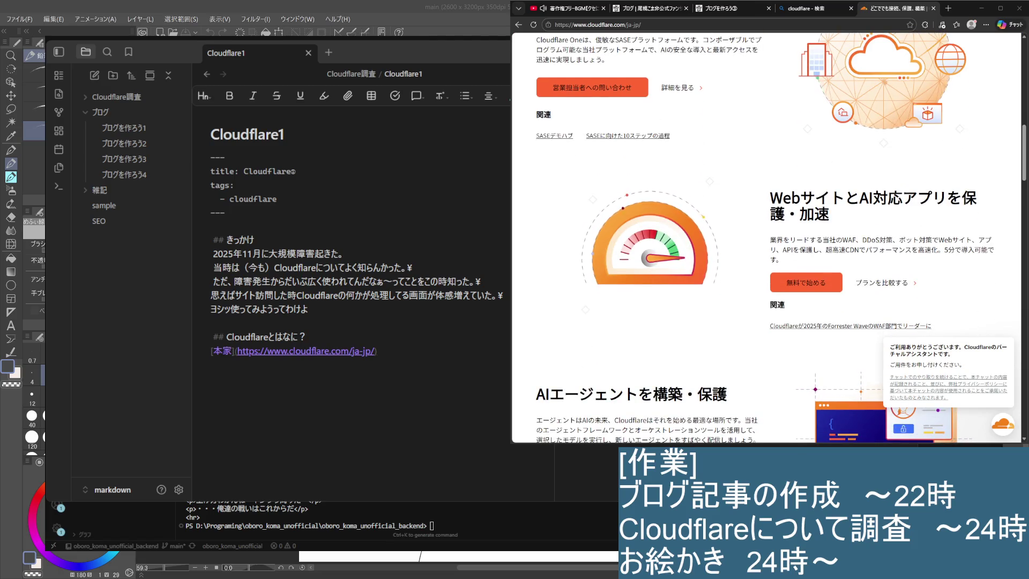
{"action": "key", "text": "BackSpace"}
{"action": "type", "text": "\\"}
{"action": "left_click", "coordinate": [484, 393]}
{"action": "type", "text": ")"}
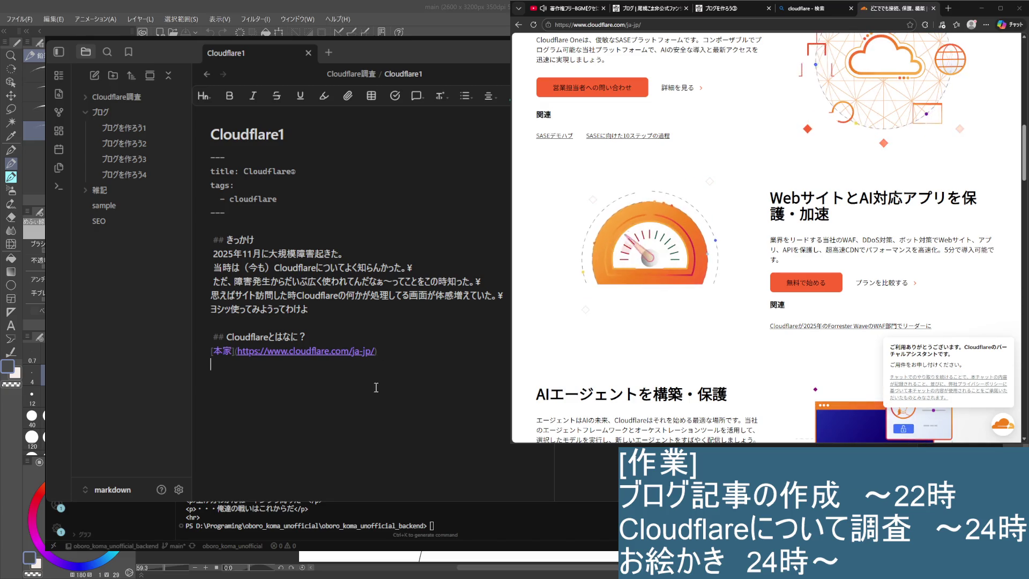
{"action": "key", "text": "Return"}
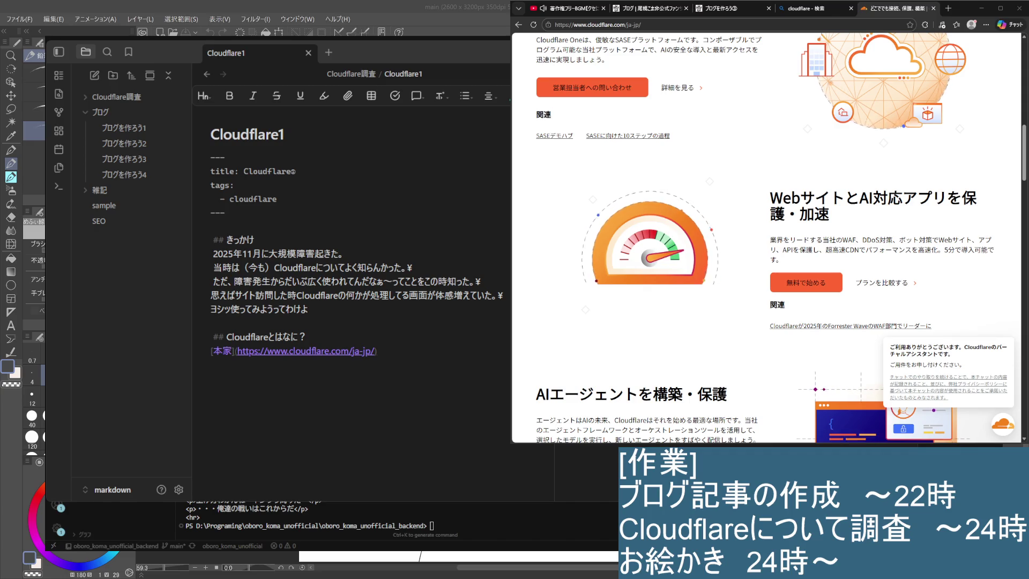
{"action": "scroll", "coordinate": [765, 241], "scroll_direction": "down", "scroll_amount": 2}
{"action": "scroll", "coordinate": [766, 242], "scroll_direction": "down", "scroll_amount": 4}
{"action": "scroll", "coordinate": [766, 241], "scroll_direction": "down", "scroll_amount": 3}
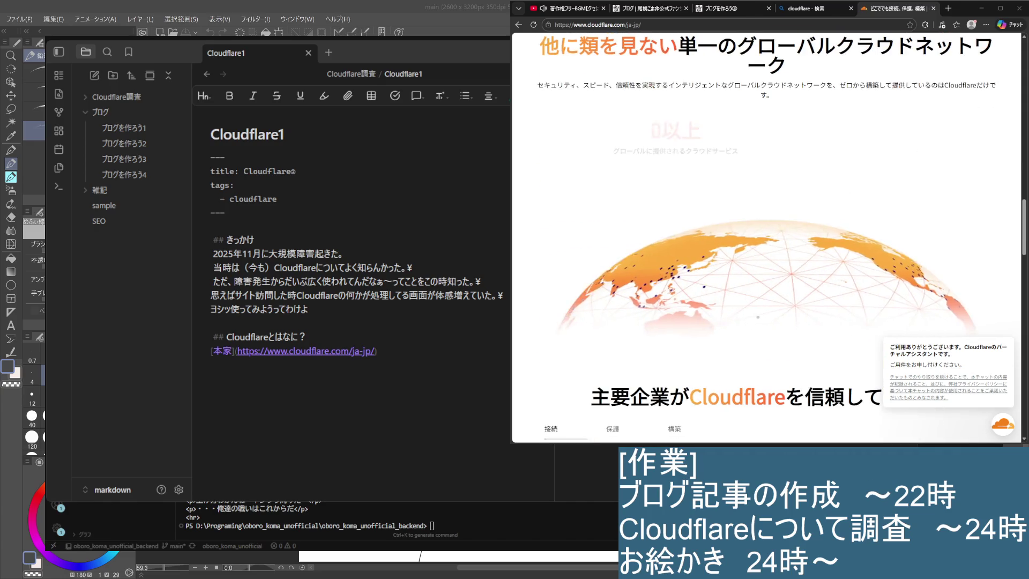
{"action": "scroll", "coordinate": [766, 241], "scroll_direction": "down", "scroll_amount": 2}
{"action": "scroll", "coordinate": [767, 241], "scroll_direction": "down", "scroll_amount": 2}
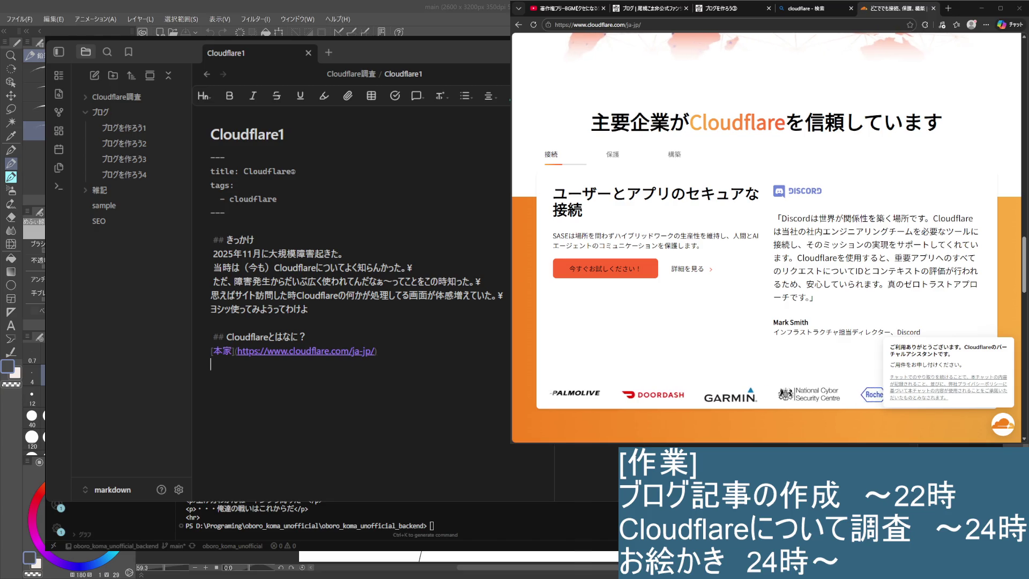
{"action": "left_click", "coordinate": [613, 153]}
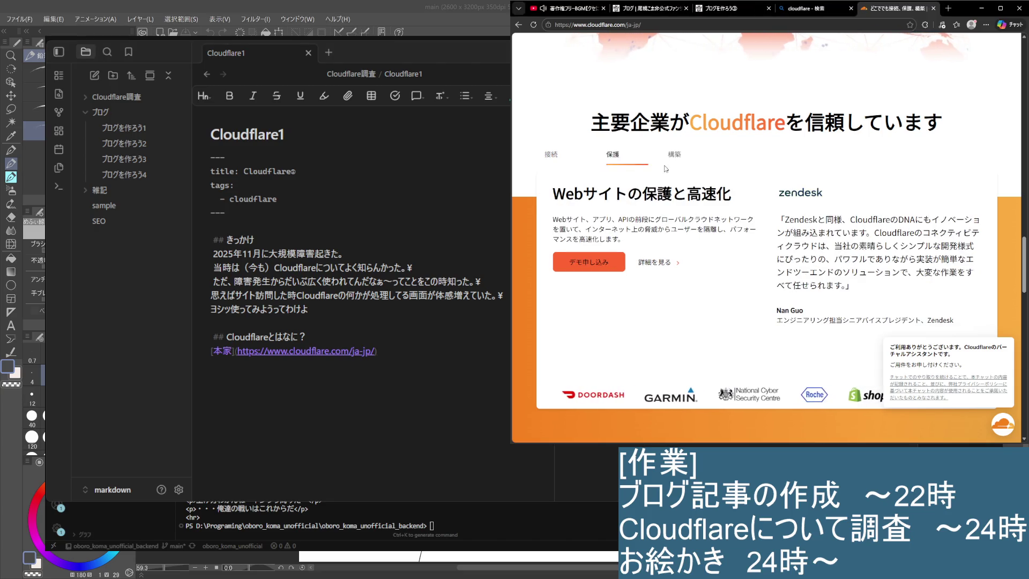
{"action": "left_click", "coordinate": [673, 155]}
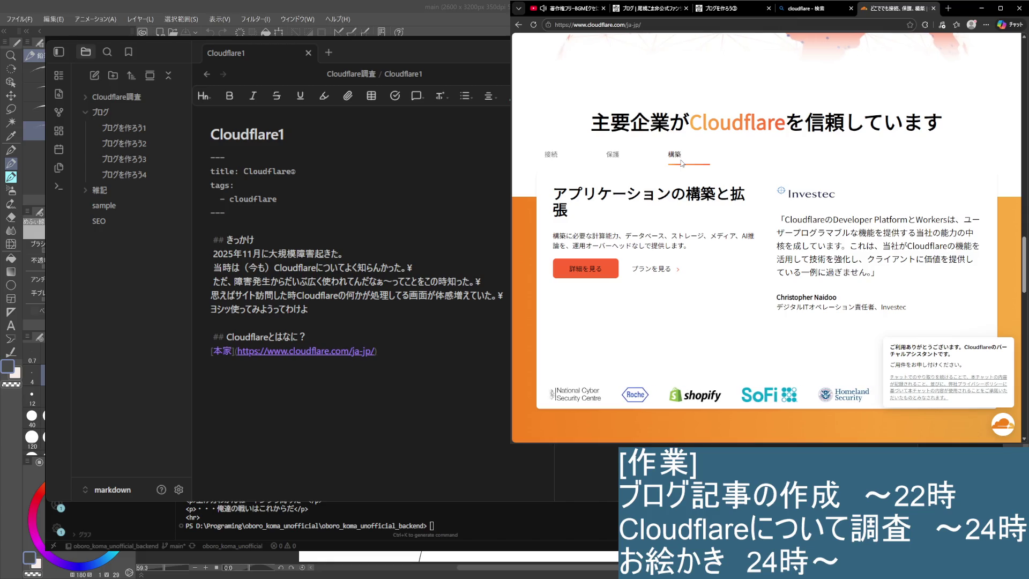
{"action": "scroll", "coordinate": [700, 182], "scroll_direction": "down", "scroll_amount": 2}
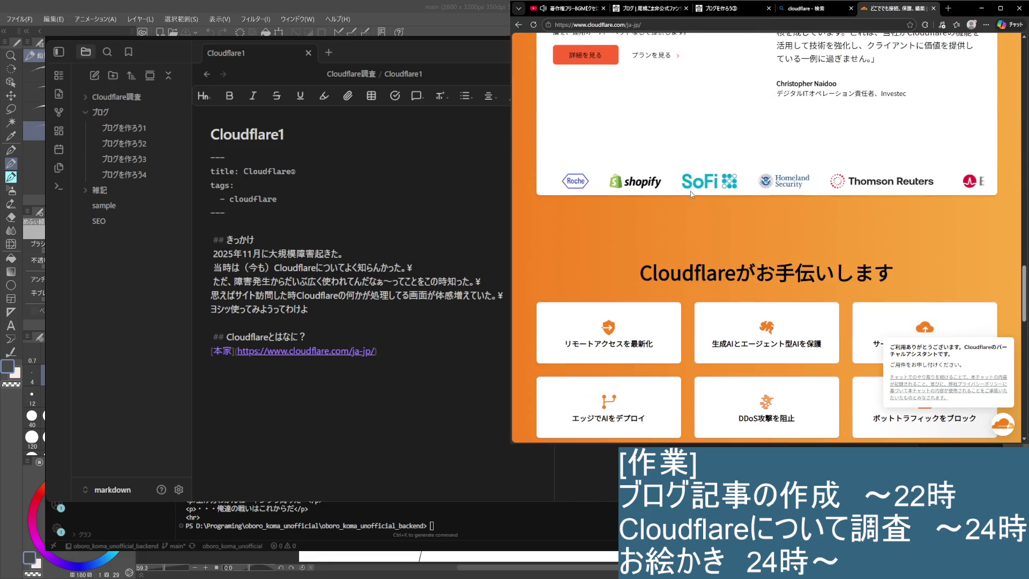
{"action": "scroll", "coordinate": [692, 201], "scroll_direction": "down", "scroll_amount": 2}
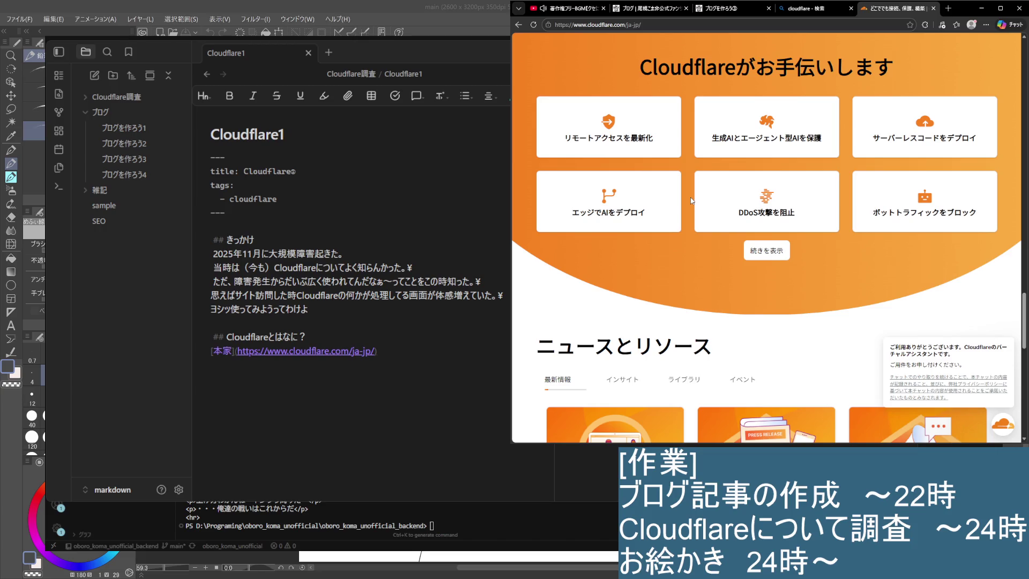
{"action": "scroll", "coordinate": [690, 197], "scroll_direction": "down", "scroll_amount": 2}
{"action": "scroll", "coordinate": [690, 194], "scroll_direction": "down", "scroll_amount": 2}
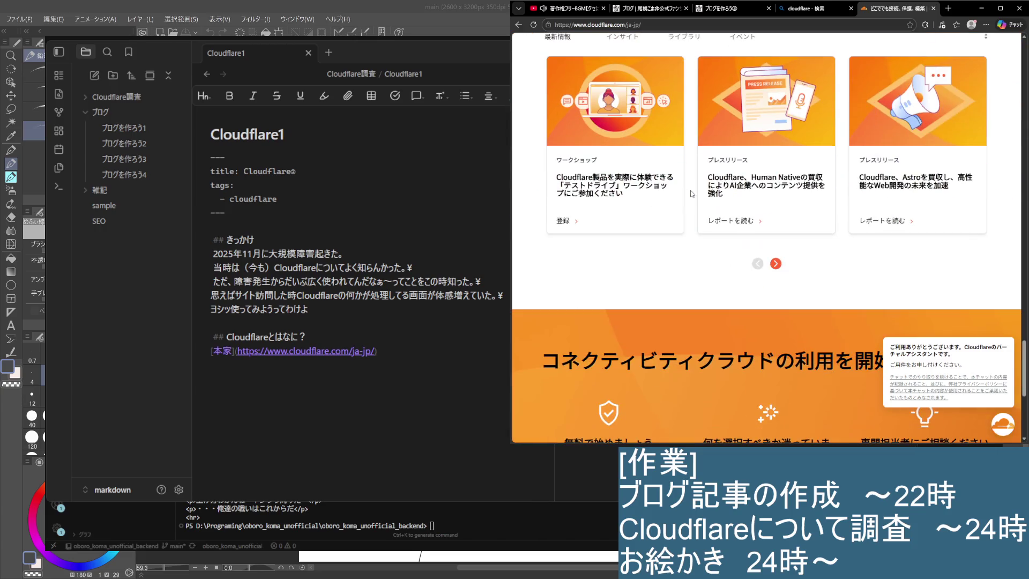
{"action": "scroll", "coordinate": [689, 193], "scroll_direction": "up", "scroll_amount": 2}
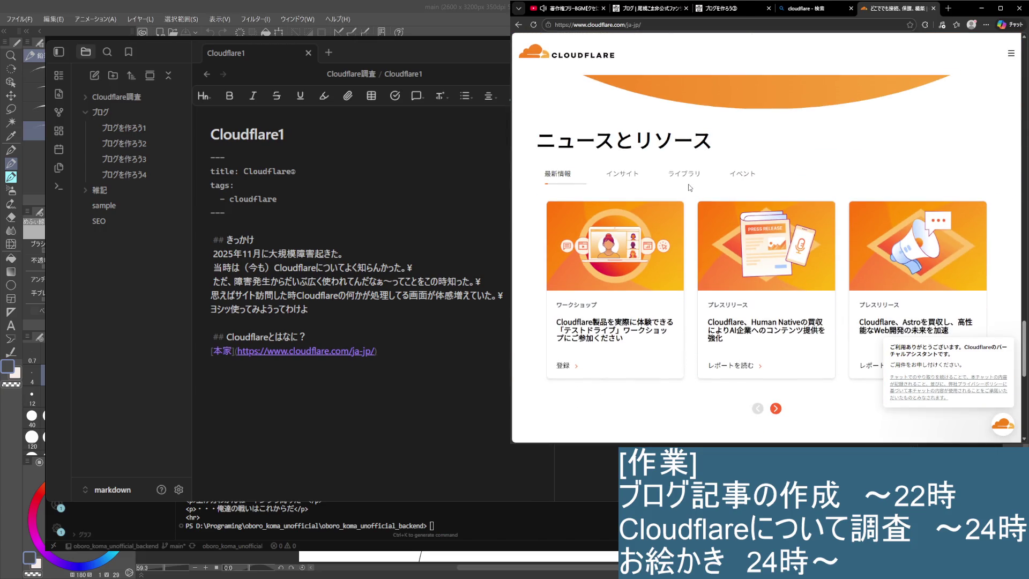
{"action": "scroll", "coordinate": [688, 189], "scroll_direction": "down", "scroll_amount": 2}
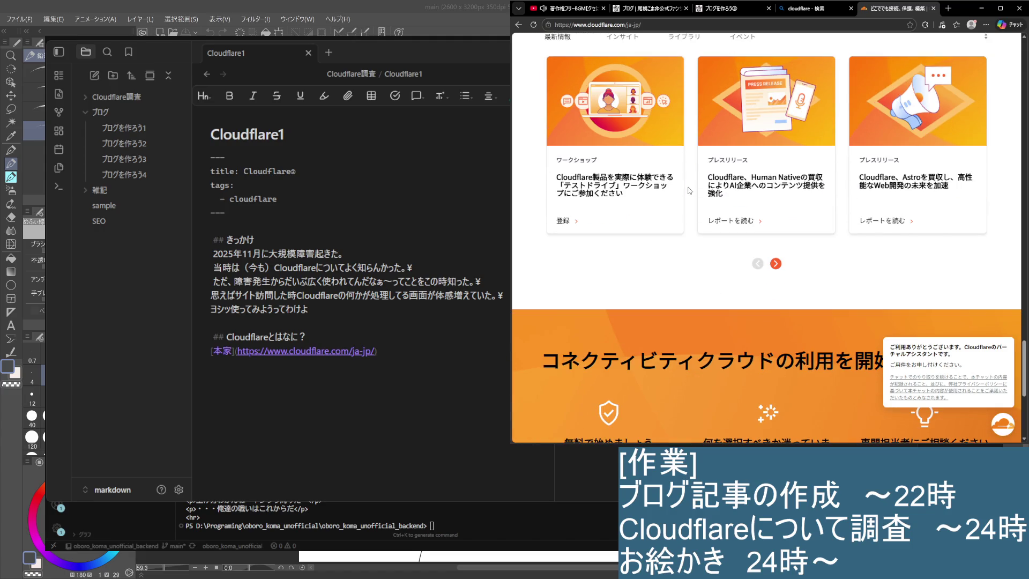
{"action": "scroll", "coordinate": [688, 191], "scroll_direction": "down", "scroll_amount": 3}
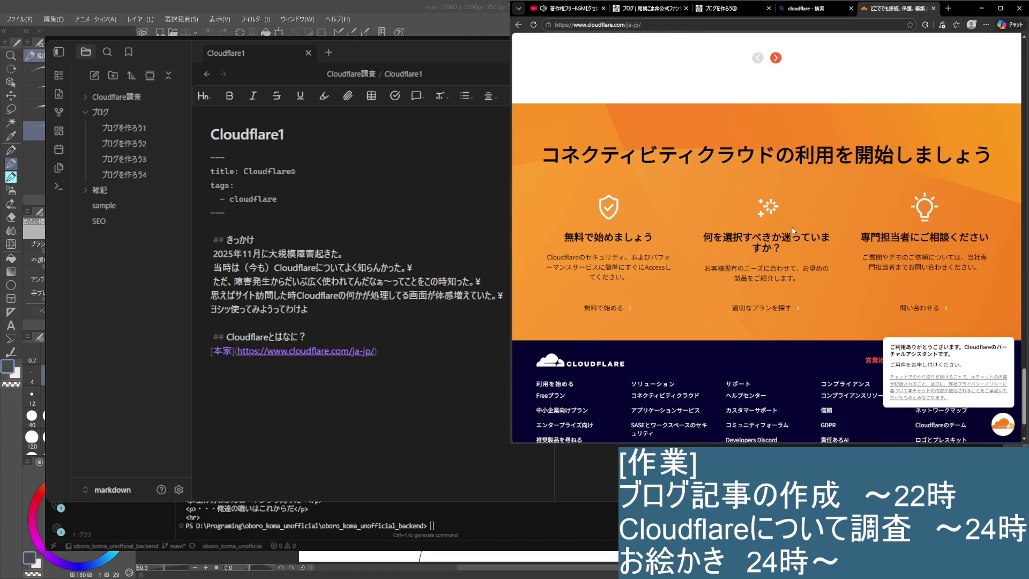
{"action": "scroll", "coordinate": [759, 341], "scroll_direction": "up", "scroll_amount": 5}
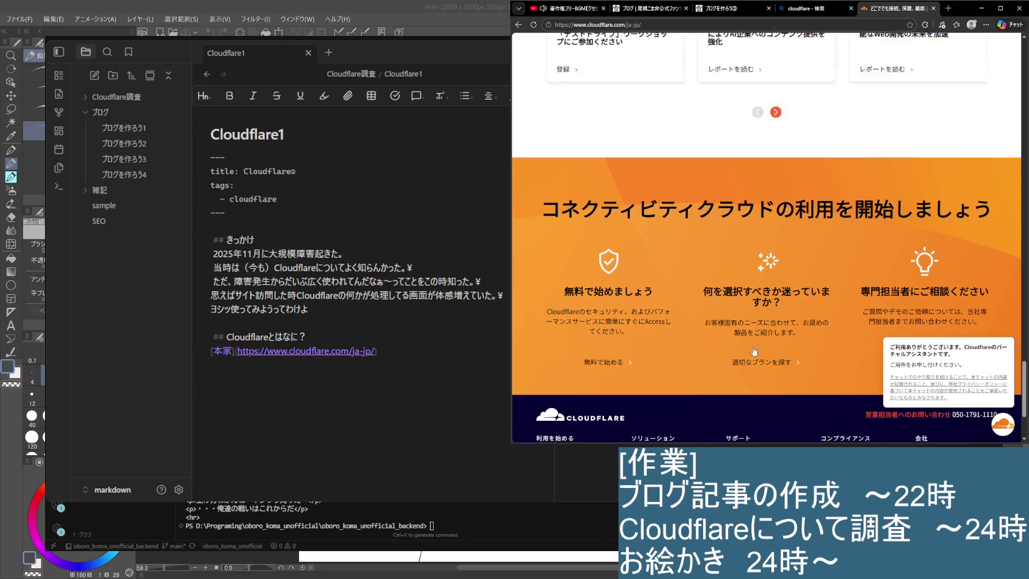
{"action": "scroll", "coordinate": [748, 350], "scroll_direction": "up", "scroll_amount": 5}
{"action": "scroll", "coordinate": [732, 362], "scroll_direction": "up", "scroll_amount": 5}
{"action": "scroll", "coordinate": [712, 374], "scroll_direction": "up", "scroll_amount": 5}
{"action": "scroll", "coordinate": [712, 375], "scroll_direction": "up", "scroll_amount": 3}
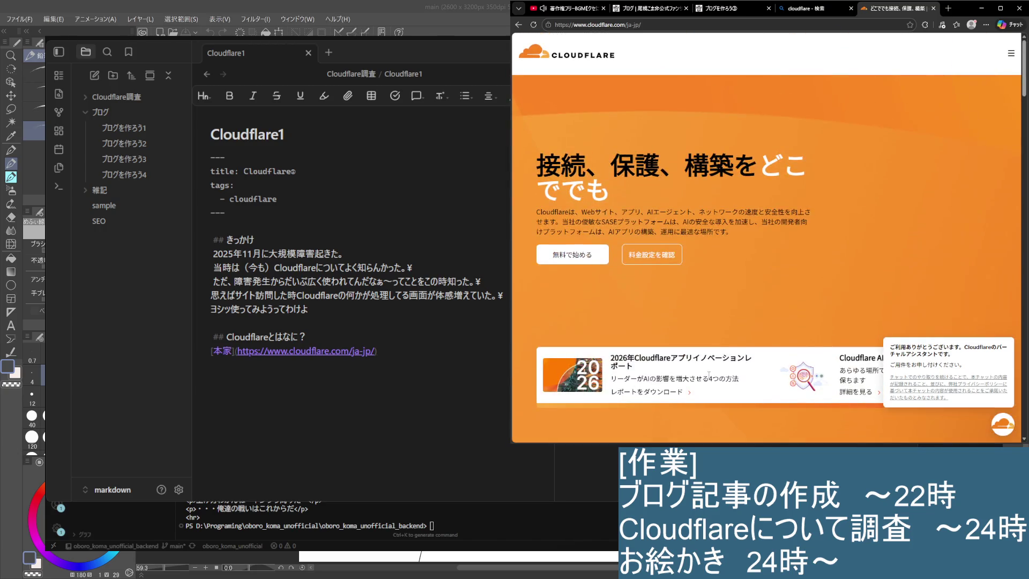
{"action": "key", "text": "ctrl+w"}
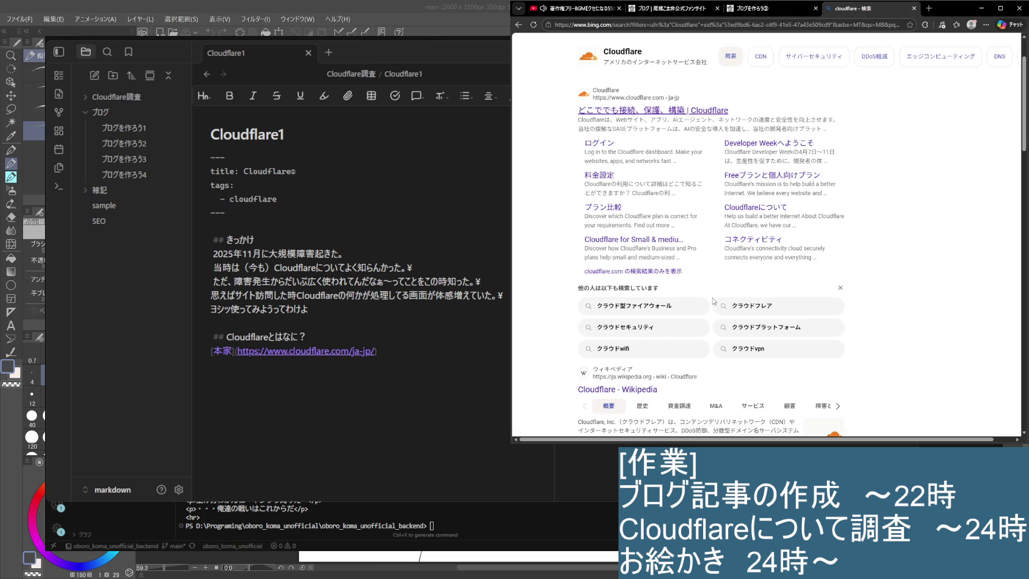
{"action": "scroll", "coordinate": [706, 288], "scroll_direction": "up", "scroll_amount": 1}
{"action": "scroll", "coordinate": [706, 288], "scroll_direction": "down", "scroll_amount": 4}
{"action": "scroll", "coordinate": [635, 217], "scroll_direction": "up", "scroll_amount": 4}
Step: Reopen cloudflare.com in a background tab and open the Value Domain Cloudflareとは？ article
{"action": "middle_click", "coordinate": [656, 186]}
{"action": "scroll", "coordinate": [655, 209], "scroll_direction": "down", "scroll_amount": 2}
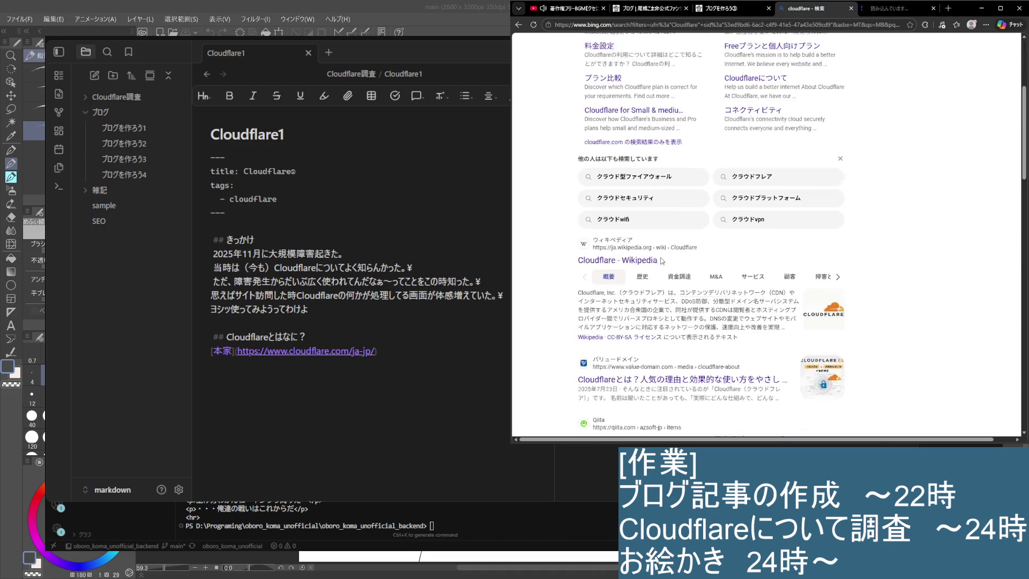
{"action": "scroll", "coordinate": [661, 262], "scroll_direction": "down", "scroll_amount": 3}
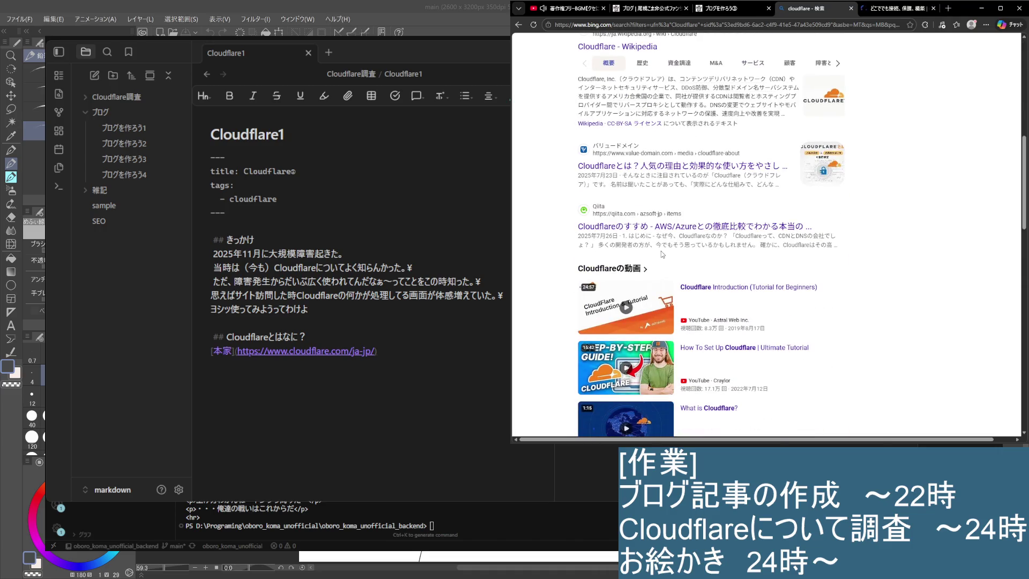
{"action": "left_click", "coordinate": [675, 167]}
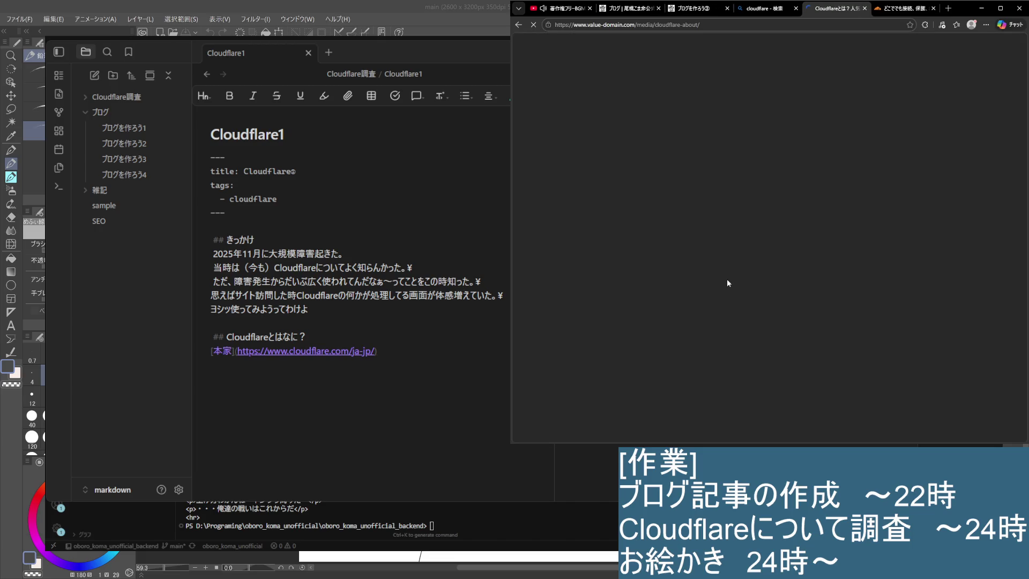
{"action": "scroll", "coordinate": [599, 295], "scroll_direction": "down", "scroll_amount": 1}
{"action": "scroll", "coordinate": [599, 295], "scroll_direction": "down", "scroll_amount": 3}
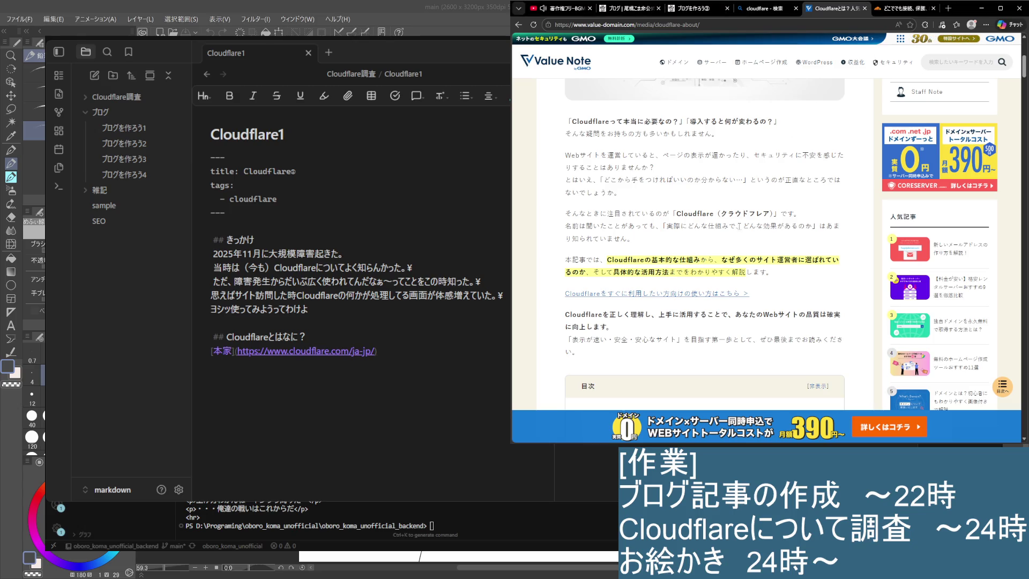
{"action": "scroll", "coordinate": [711, 266], "scroll_direction": "up", "scroll_amount": 3}
{"action": "scroll", "coordinate": [717, 259], "scroll_direction": "down", "scroll_amount": 3}
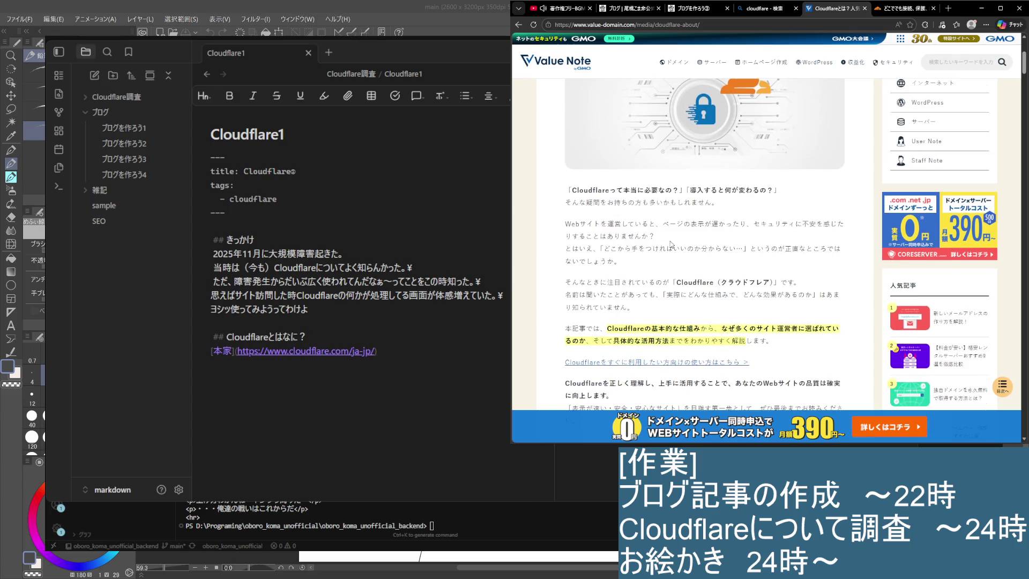
{"action": "scroll", "coordinate": [675, 245], "scroll_direction": "down", "scroll_amount": 1}
{"action": "scroll", "coordinate": [667, 239], "scroll_direction": "up", "scroll_amount": 1}
Step: Skim the Value Domain article, go back to results, and open Qiita's Cloudflareのすすめ article
{"action": "left_click_drag", "start_coordinate": [565, 155], "coordinate": [771, 212]}
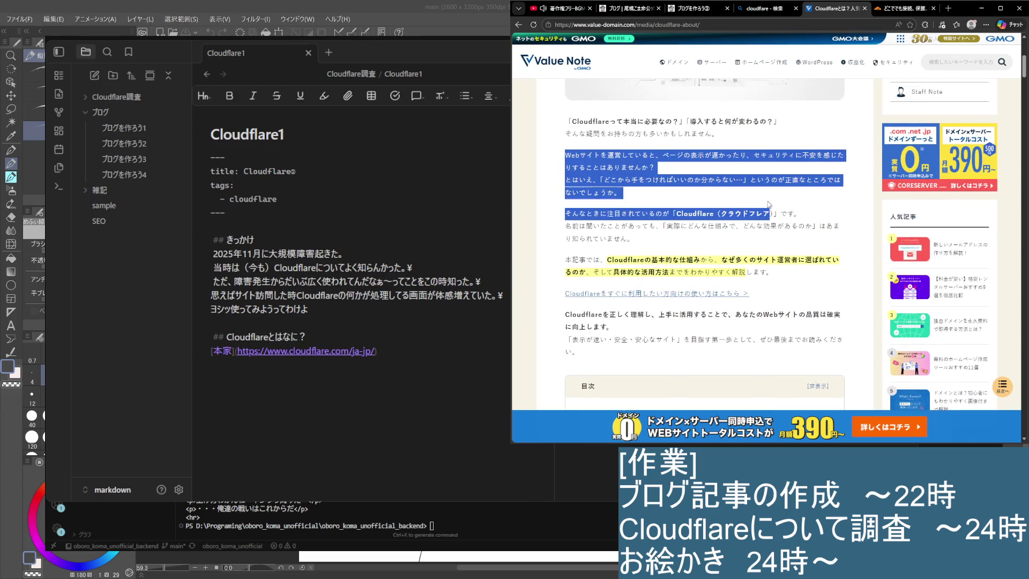
{"action": "left_click", "coordinate": [690, 224]}
{"action": "scroll", "coordinate": [682, 227], "scroll_direction": "down", "scroll_amount": 1}
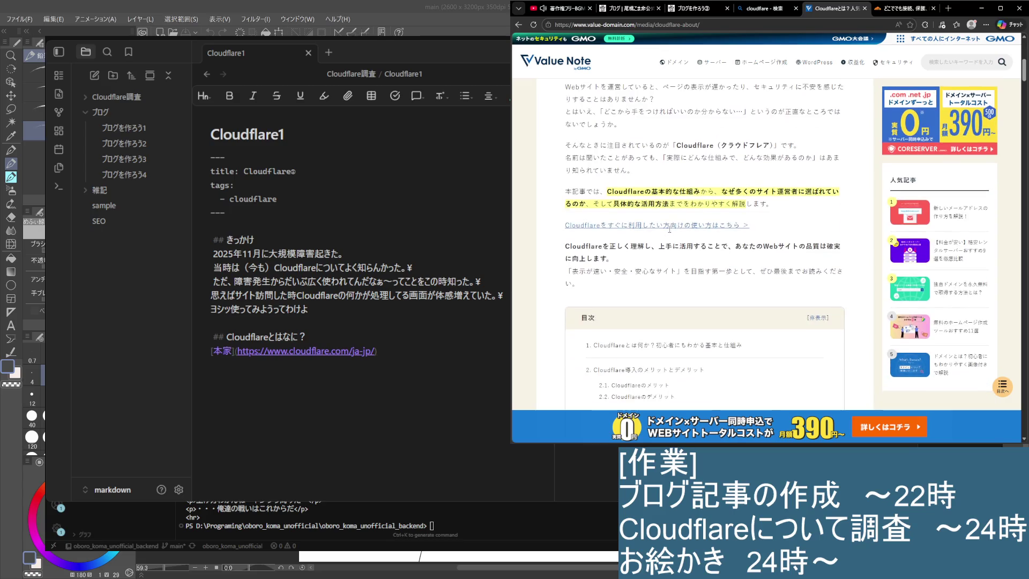
{"action": "scroll", "coordinate": [669, 234], "scroll_direction": "down", "scroll_amount": 1}
{"action": "scroll", "coordinate": [663, 221], "scroll_direction": "down", "scroll_amount": 2}
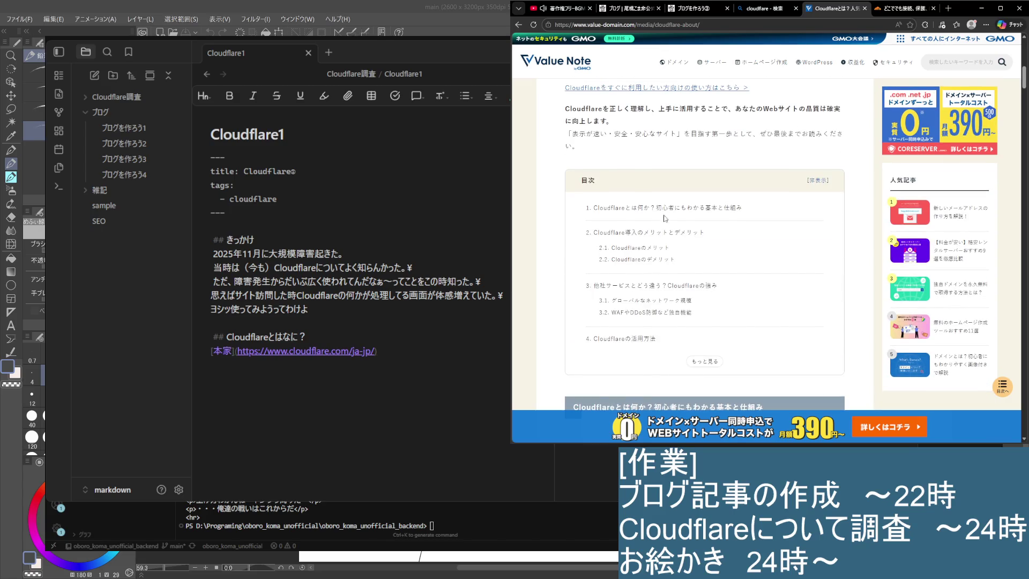
{"action": "scroll", "coordinate": [658, 208], "scroll_direction": "down", "scroll_amount": 3}
{"action": "scroll", "coordinate": [659, 208], "scroll_direction": "down", "scroll_amount": 1}
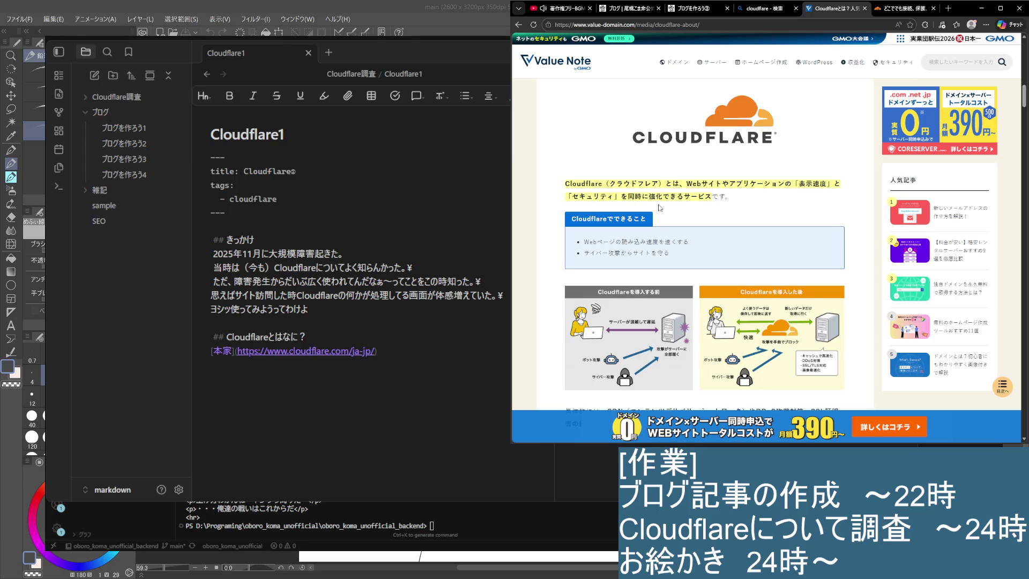
{"action": "scroll", "coordinate": [658, 207], "scroll_direction": "down", "scroll_amount": 2}
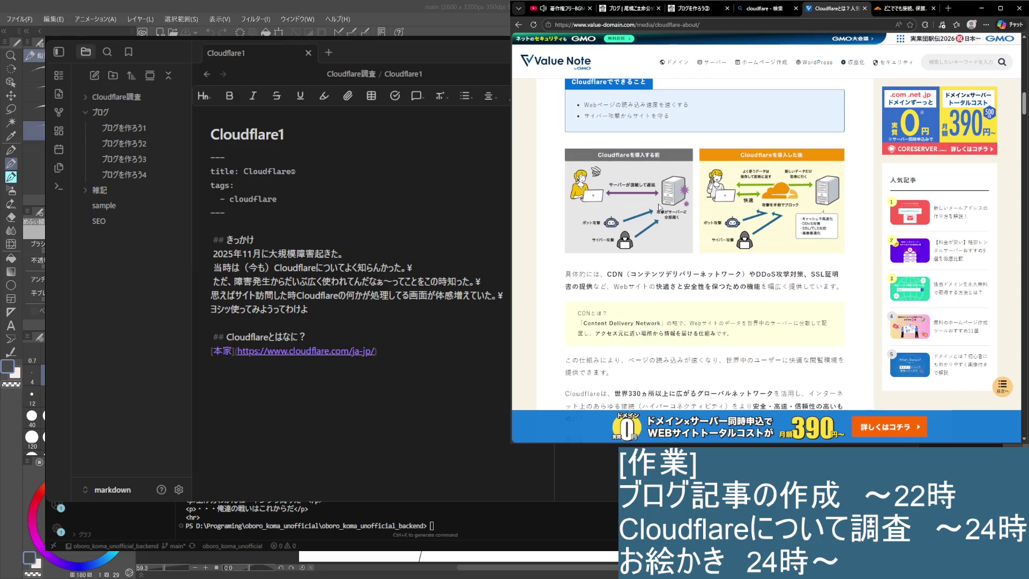
{"action": "scroll", "coordinate": [658, 208], "scroll_direction": "down", "scroll_amount": 2}
{"action": "scroll", "coordinate": [658, 208], "scroll_direction": "down", "scroll_amount": 3}
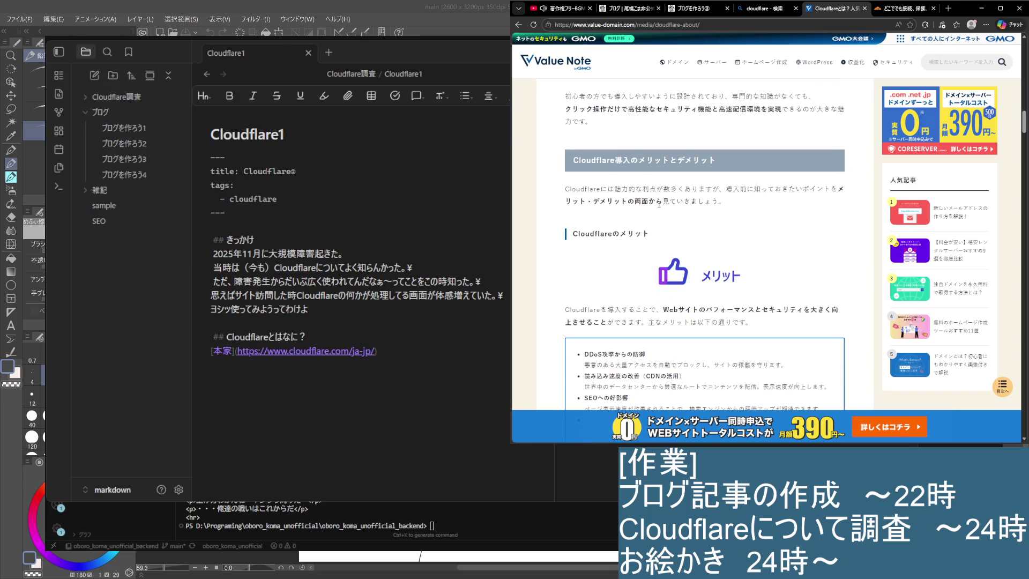
{"action": "scroll", "coordinate": [659, 207], "scroll_direction": "down", "scroll_amount": 2}
{"action": "scroll", "coordinate": [658, 207], "scroll_direction": "down", "scroll_amount": 2}
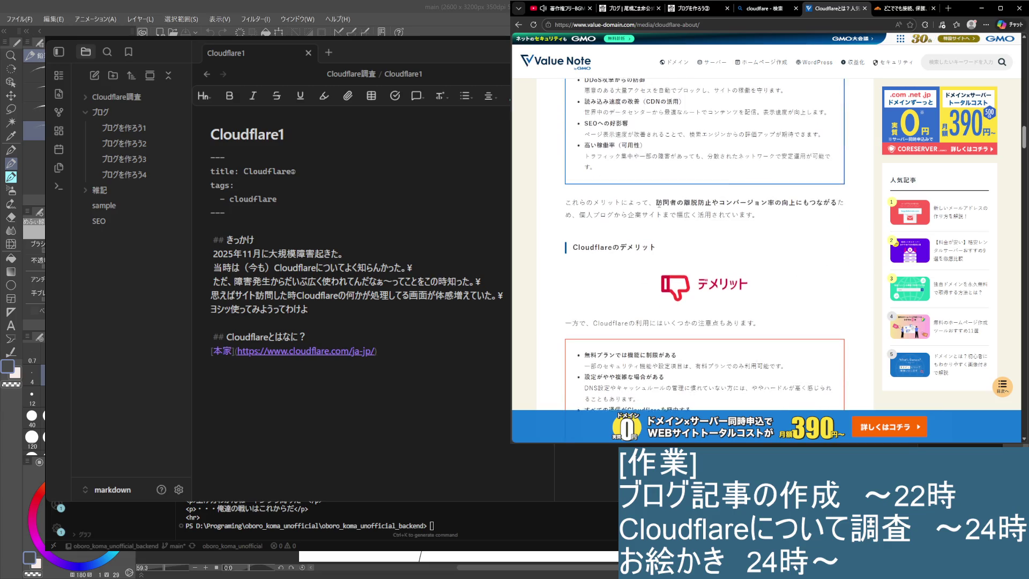
{"action": "scroll", "coordinate": [659, 207], "scroll_direction": "down", "scroll_amount": 2}
{"action": "scroll", "coordinate": [658, 206], "scroll_direction": "down", "scroll_amount": 3}
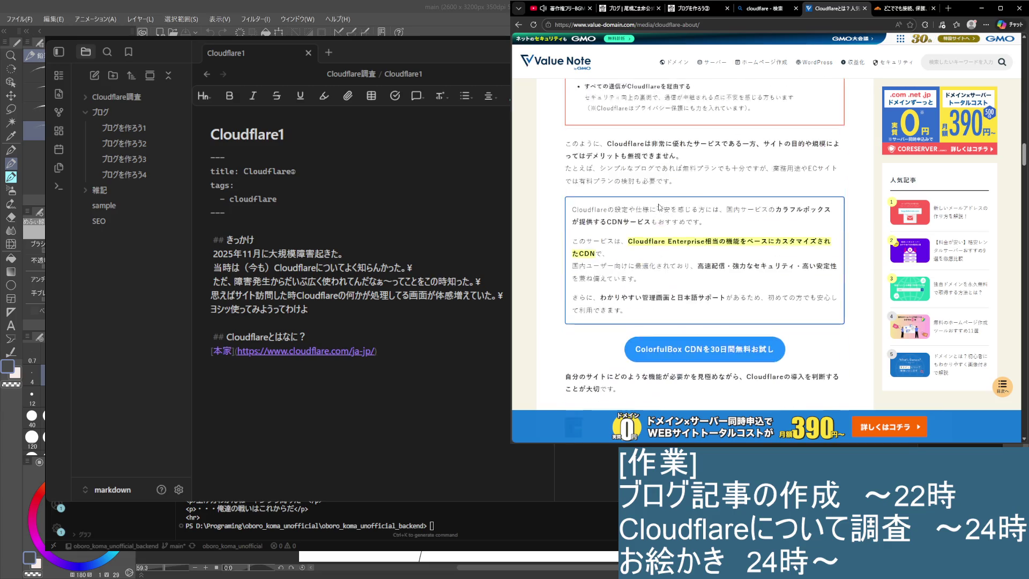
{"action": "scroll", "coordinate": [660, 205], "scroll_direction": "down", "scroll_amount": 2}
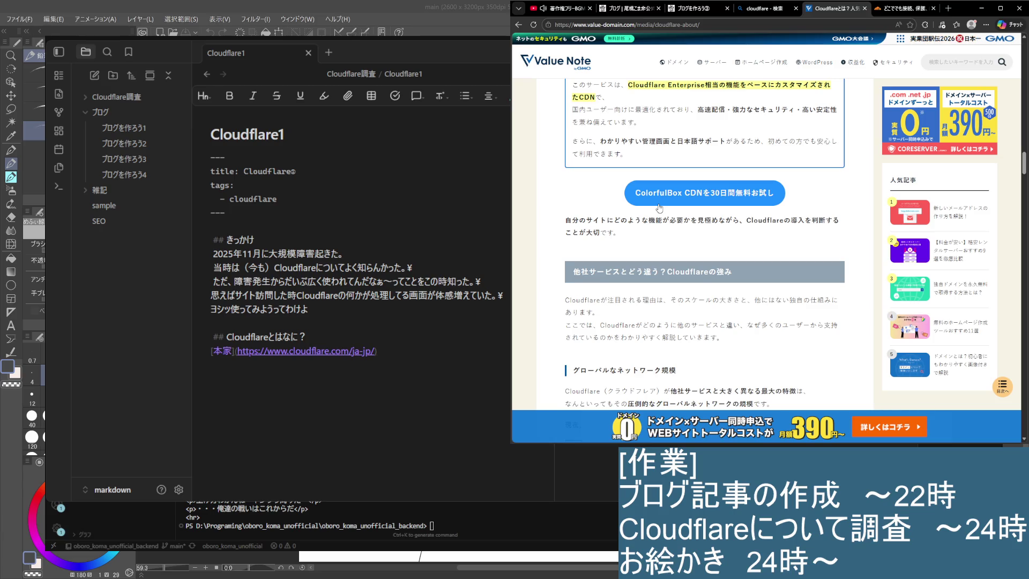
{"action": "scroll", "coordinate": [659, 208], "scroll_direction": "down", "scroll_amount": 3}
{"action": "scroll", "coordinate": [659, 207], "scroll_direction": "down", "scroll_amount": 2}
{"action": "scroll", "coordinate": [659, 208], "scroll_direction": "down", "scroll_amount": 3}
{"action": "scroll", "coordinate": [659, 208], "scroll_direction": "down", "scroll_amount": 3}
{"action": "scroll", "coordinate": [659, 207], "scroll_direction": "down", "scroll_amount": 2}
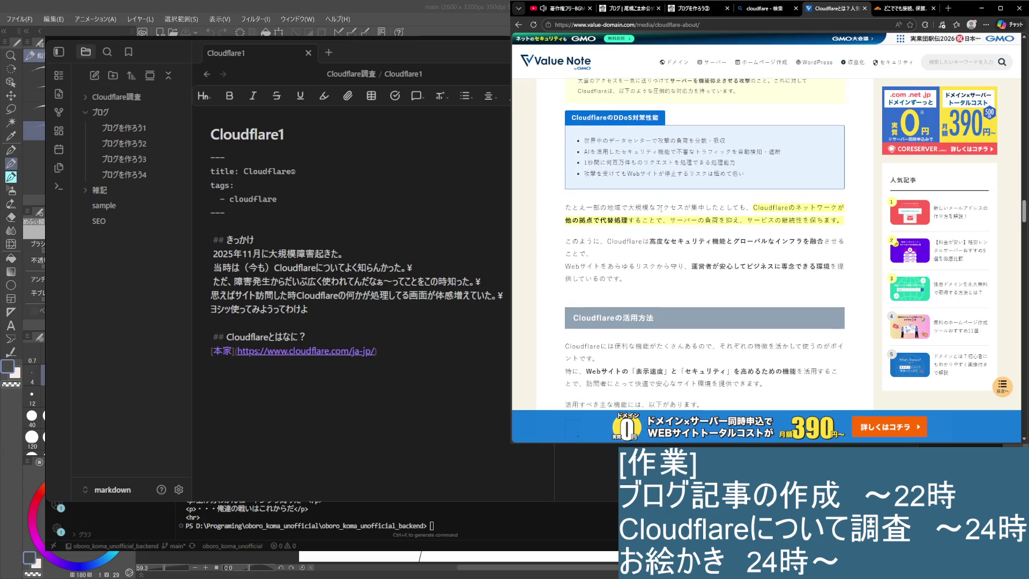
{"action": "scroll", "coordinate": [659, 207], "scroll_direction": "down", "scroll_amount": 2}
{"action": "key", "text": "alt+Left"}
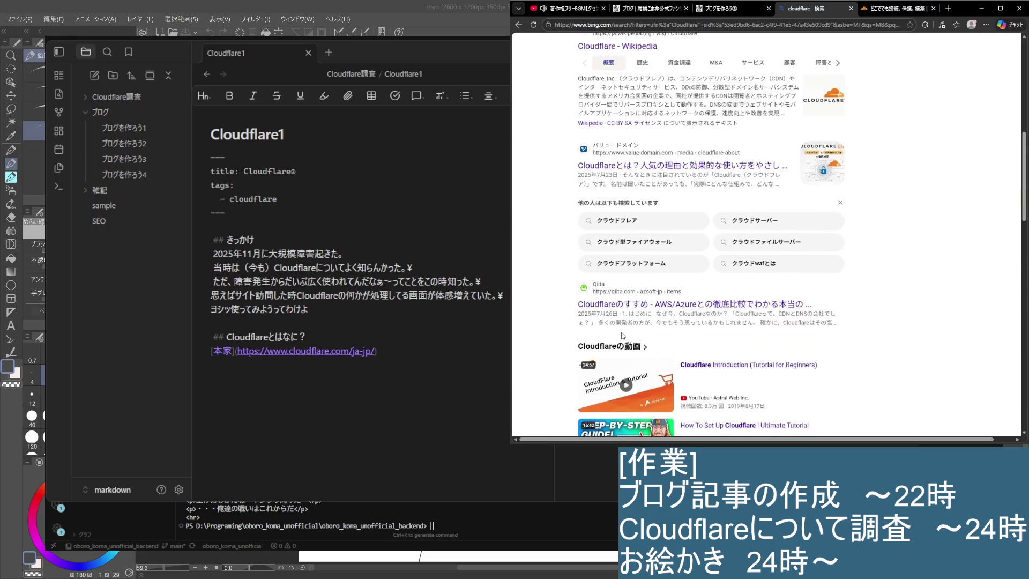
{"action": "scroll", "coordinate": [712, 229], "scroll_direction": "down", "scroll_amount": 3}
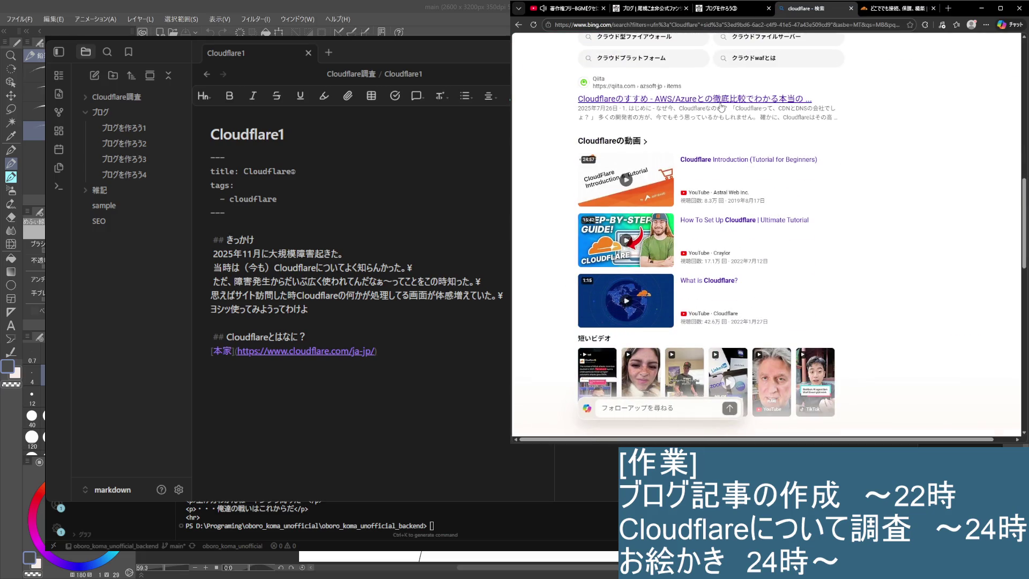
{"action": "left_click", "coordinate": [718, 98]}
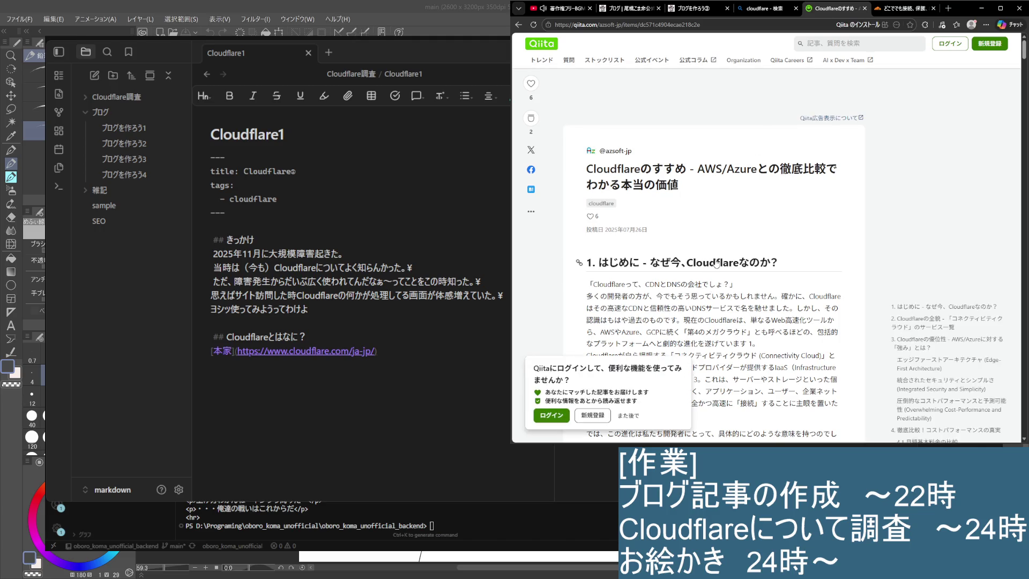
Step: Read the Qiita article's introduction on Cloudflare versus AWS and Azure, highlighting paragraphs
{"action": "left_click_drag", "start_coordinate": [587, 218], "coordinate": [769, 221]}
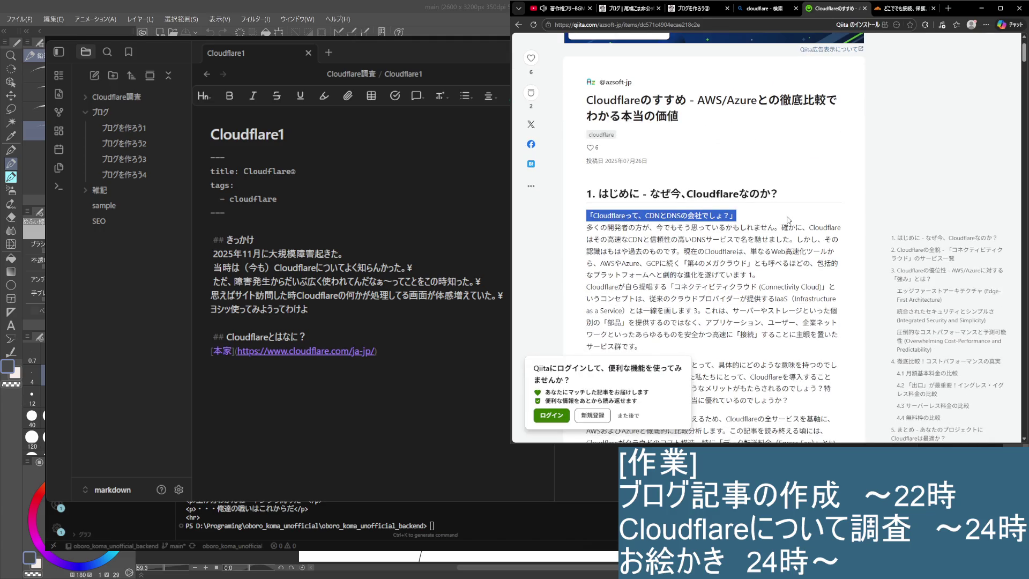
{"action": "left_click", "coordinate": [788, 220]}
{"action": "scroll", "coordinate": [788, 241], "scroll_direction": "down", "scroll_amount": 2}
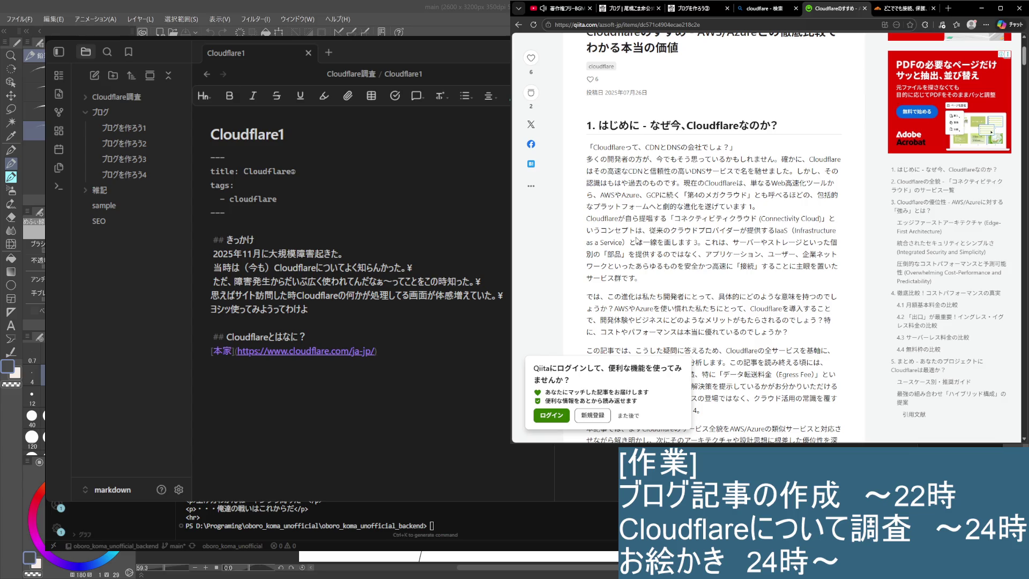
{"action": "scroll", "coordinate": [636, 239], "scroll_direction": "up", "scroll_amount": 1}
{"action": "scroll", "coordinate": [637, 240], "scroll_direction": "down", "scroll_amount": 2}
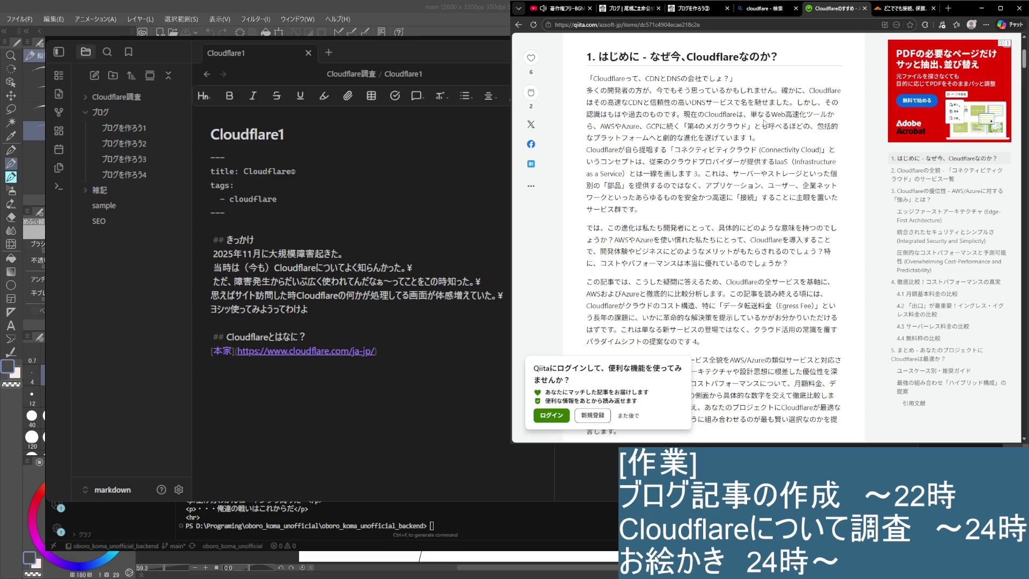
{"action": "left_click_drag", "start_coordinate": [763, 123], "coordinate": [826, 137]}
{"action": "left_click", "coordinate": [749, 122]}
{"action": "mouse_move", "coordinate": [764, 115]}
{"action": "left_mouse_down"}
{"action": "mouse_move", "coordinate": [831, 116]}
{"action": "mouse_move", "coordinate": [774, 137]}
{"action": "left_mouse_up"}
{"action": "left_click_drag", "start_coordinate": [599, 126], "coordinate": [816, 127]}
{"action": "left_click", "coordinate": [763, 149]}
{"action": "mouse_move", "coordinate": [587, 145]}
{"action": "left_mouse_down"}
{"action": "mouse_move", "coordinate": [837, 164]}
{"action": "mouse_move", "coordinate": [705, 174]}
{"action": "mouse_move", "coordinate": [721, 232]}
{"action": "mouse_move", "coordinate": [748, 161]}
{"action": "mouse_move", "coordinate": [821, 164]}
{"action": "left_mouse_up"}
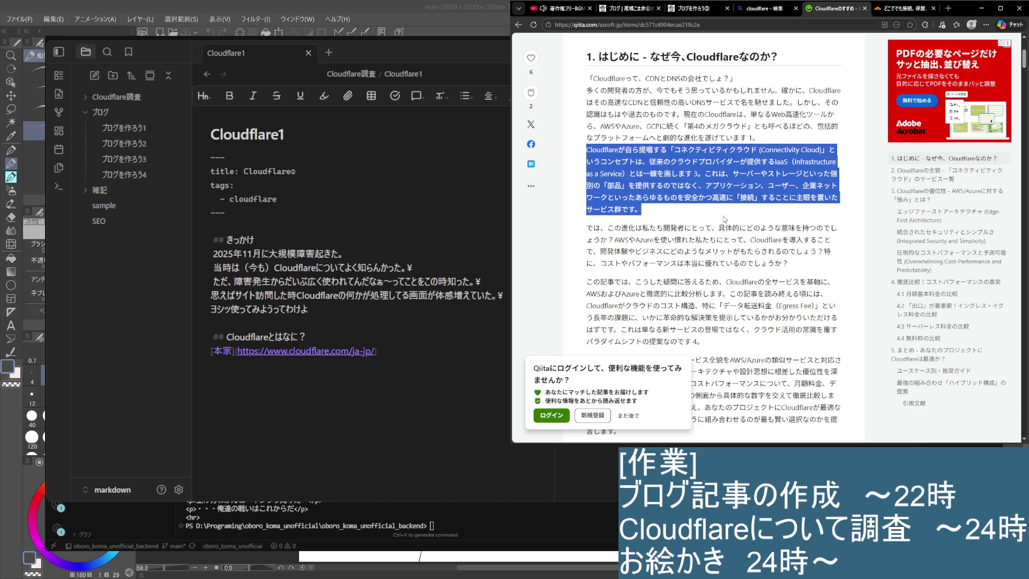
{"action": "scroll", "coordinate": [804, 201], "scroll_direction": "down", "scroll_amount": 2}
{"action": "mouse_move", "coordinate": [587, 91]}
{"action": "left_mouse_down"}
{"action": "mouse_move", "coordinate": [781, 117]}
{"action": "mouse_move", "coordinate": [778, 127]}
{"action": "left_mouse_up"}
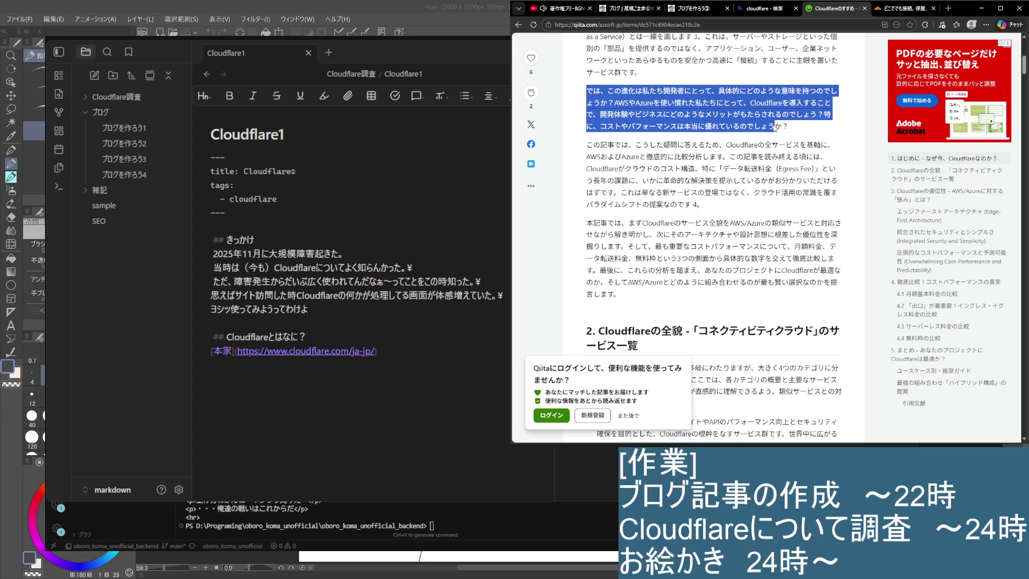
{"action": "left_click", "coordinate": [641, 159]}
{"action": "mouse_move", "coordinate": [586, 145]}
{"action": "left_mouse_down"}
{"action": "mouse_move", "coordinate": [838, 156]}
{"action": "mouse_move", "coordinate": [845, 206]}
{"action": "left_mouse_up"}
{"action": "left_click", "coordinate": [793, 225]}
{"action": "scroll", "coordinate": [798, 228], "scroll_direction": "down", "scroll_amount": 1}
{"action": "scroll", "coordinate": [798, 228], "scroll_direction": "down", "scroll_amount": 1}
{"action": "scroll", "coordinate": [796, 236], "scroll_direction": "down", "scroll_amount": 1}
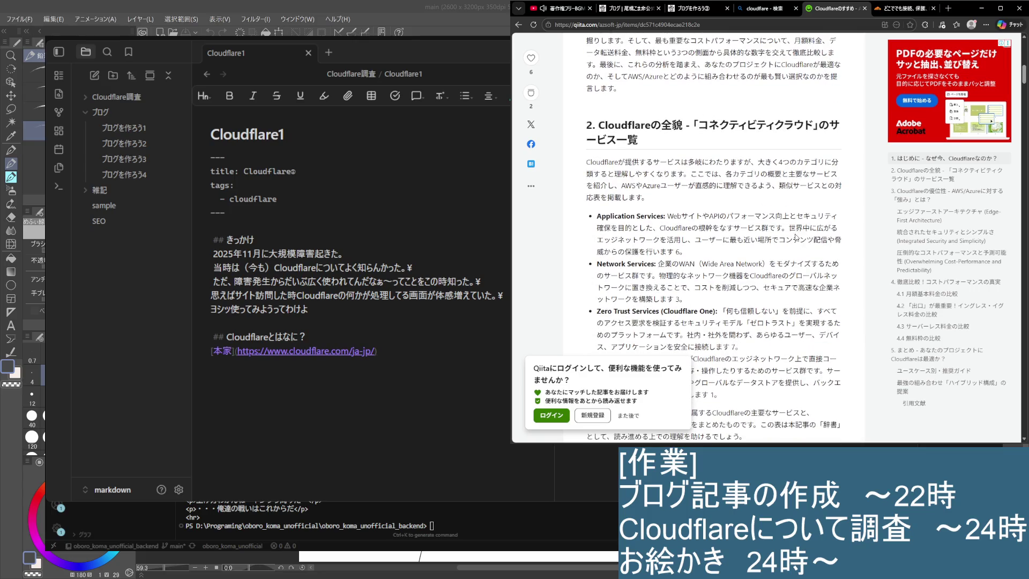
Step: Read through the Application, Network and Zero Trust services tables down to the 強み section
{"action": "left_click_drag", "start_coordinate": [594, 170], "coordinate": [826, 201]}
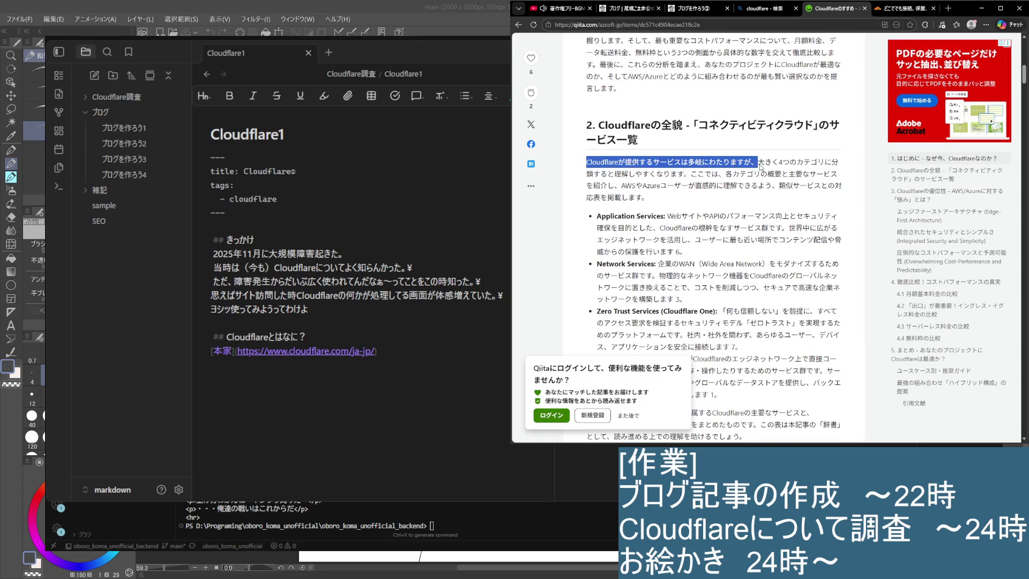
{"action": "left_click", "coordinate": [709, 228]}
{"action": "scroll", "coordinate": [710, 226], "scroll_direction": "down", "scroll_amount": 1}
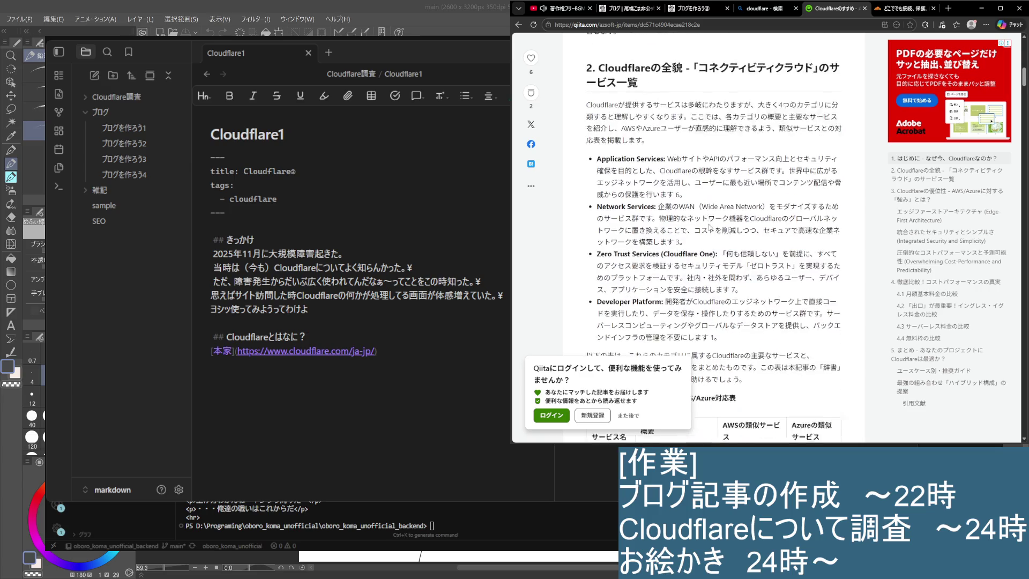
{"action": "left_click_drag", "start_coordinate": [664, 147], "coordinate": [841, 172]}
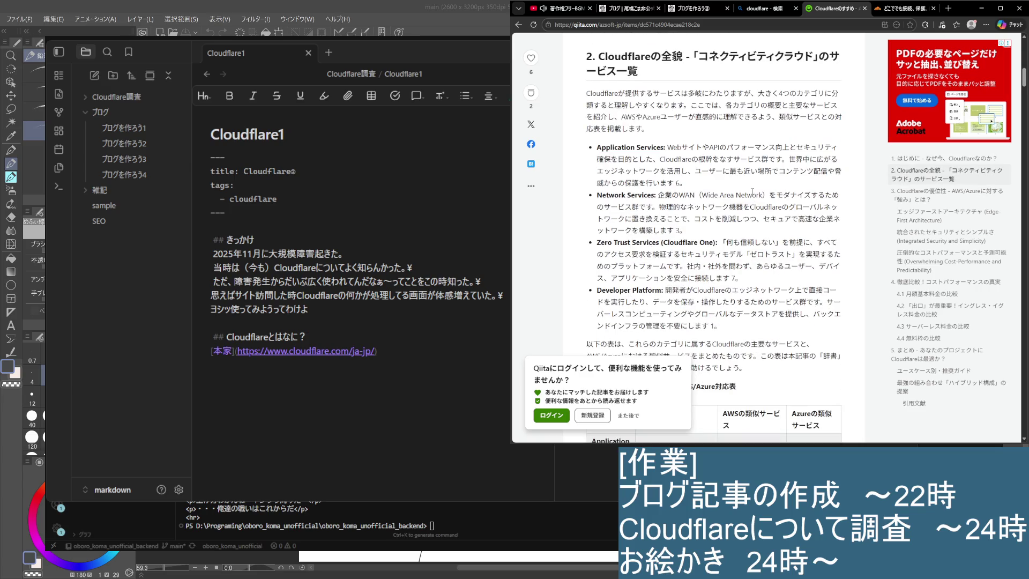
{"action": "left_click_drag", "start_coordinate": [755, 197], "coordinate": [610, 172]}
{"action": "left_click", "coordinate": [661, 194]}
{"action": "scroll", "coordinate": [661, 193], "scroll_direction": "down", "scroll_amount": 1}
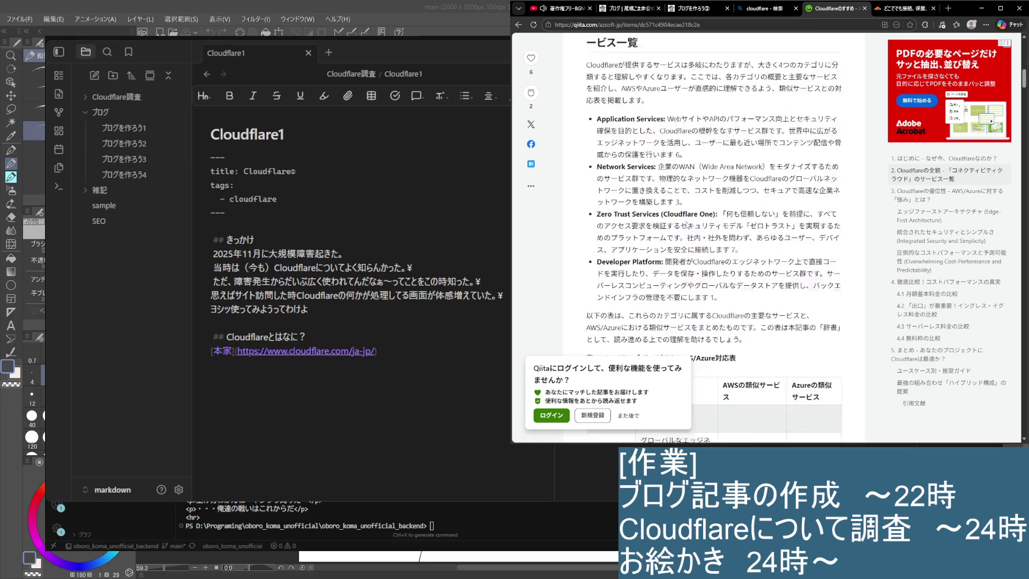
{"action": "left_click_drag", "start_coordinate": [763, 123], "coordinate": [841, 164]}
{"action": "left_click", "coordinate": [739, 161]}
{"action": "scroll", "coordinate": [736, 183], "scroll_direction": "down", "scroll_amount": 1}
{"action": "scroll", "coordinate": [736, 184], "scroll_direction": "down", "scroll_amount": 1}
{"action": "scroll", "coordinate": [628, 106], "scroll_direction": "up", "scroll_amount": 1}
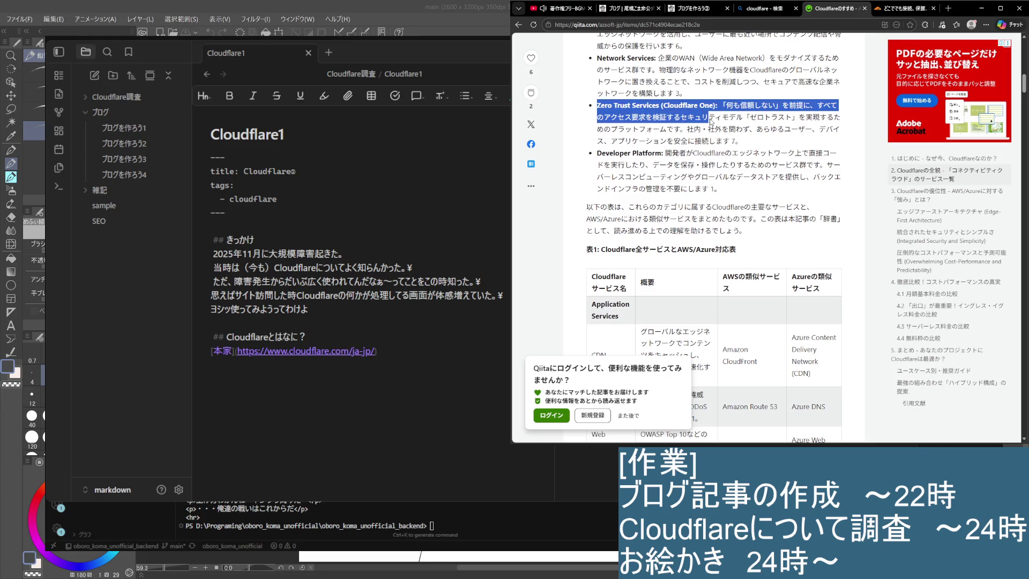
{"action": "mouse_move", "coordinate": [596, 105]}
{"action": "left_mouse_down"}
{"action": "mouse_move", "coordinate": [793, 119]}
{"action": "mouse_move", "coordinate": [805, 146]}
{"action": "left_mouse_up"}
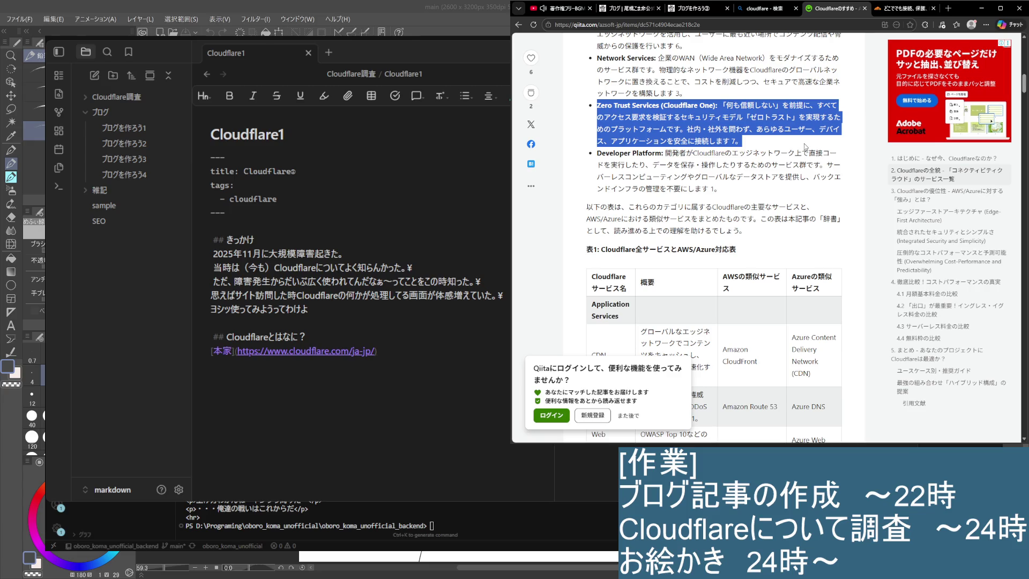
{"action": "left_click_drag", "start_coordinate": [804, 145], "coordinate": [808, 147]}
{"action": "left_click", "coordinate": [736, 154]}
{"action": "scroll", "coordinate": [721, 215], "scroll_direction": "down", "scroll_amount": 3}
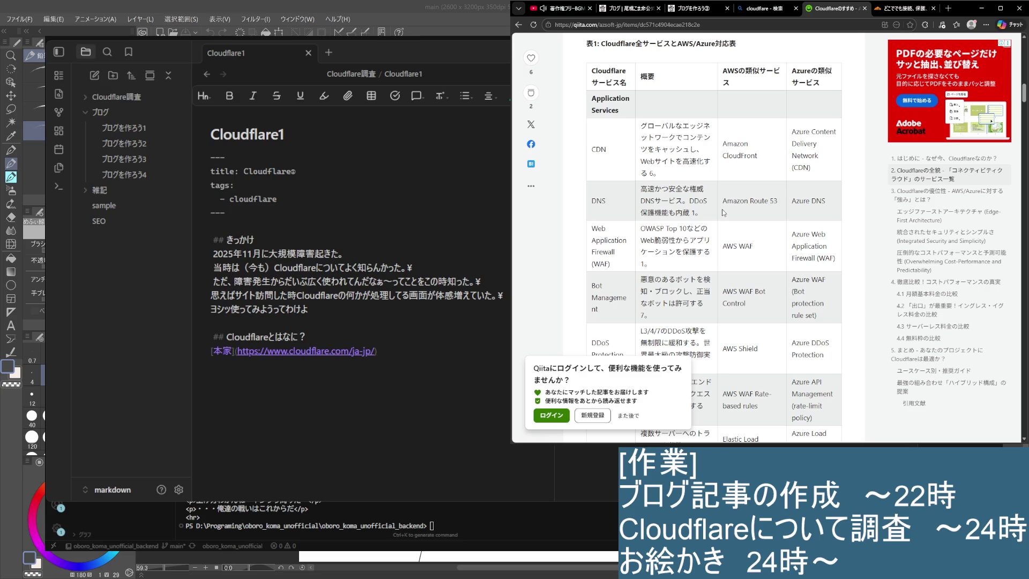
{"action": "scroll", "coordinate": [722, 209], "scroll_direction": "down", "scroll_amount": 1}
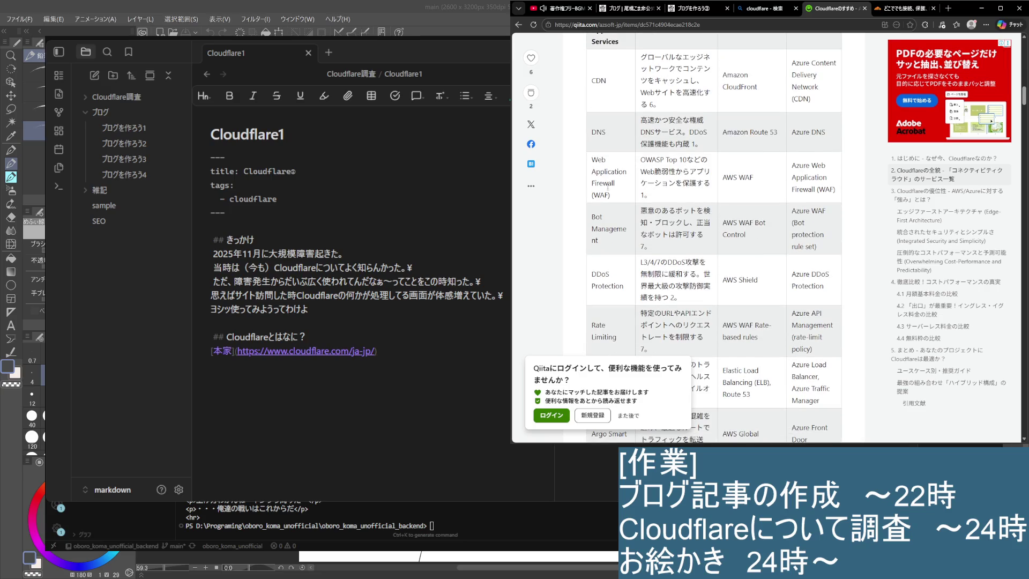
{"action": "scroll", "coordinate": [608, 197], "scroll_direction": "down", "scroll_amount": 1}
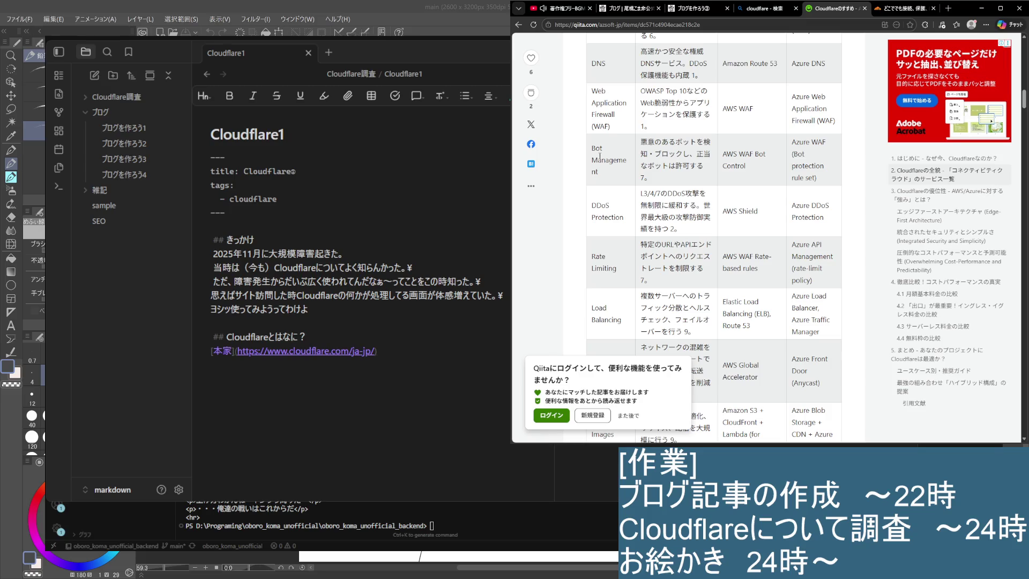
{"action": "scroll", "coordinate": [597, 174], "scroll_direction": "down", "scroll_amount": 1}
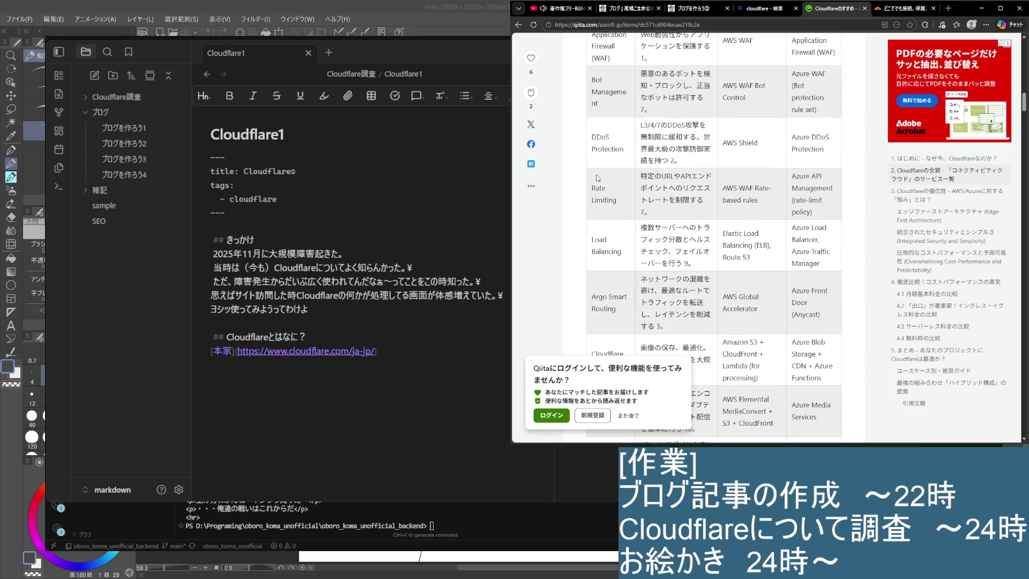
{"action": "scroll", "coordinate": [603, 144], "scroll_direction": "down", "scroll_amount": 1}
{"action": "scroll", "coordinate": [612, 164], "scroll_direction": "down", "scroll_amount": 1}
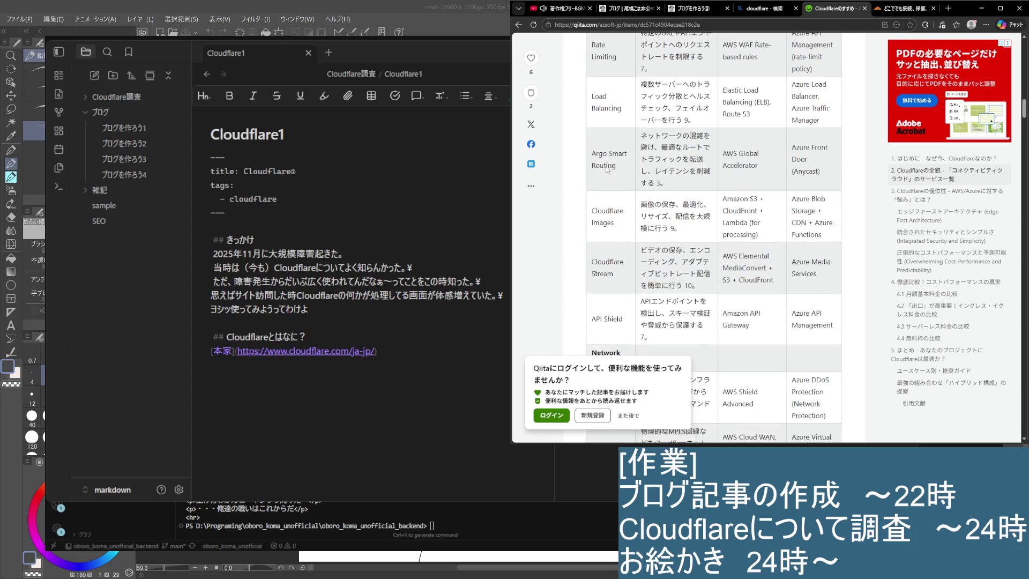
{"action": "scroll", "coordinate": [604, 128], "scroll_direction": "down", "scroll_amount": 1}
{"action": "scroll", "coordinate": [607, 168], "scroll_direction": "down", "scroll_amount": 1}
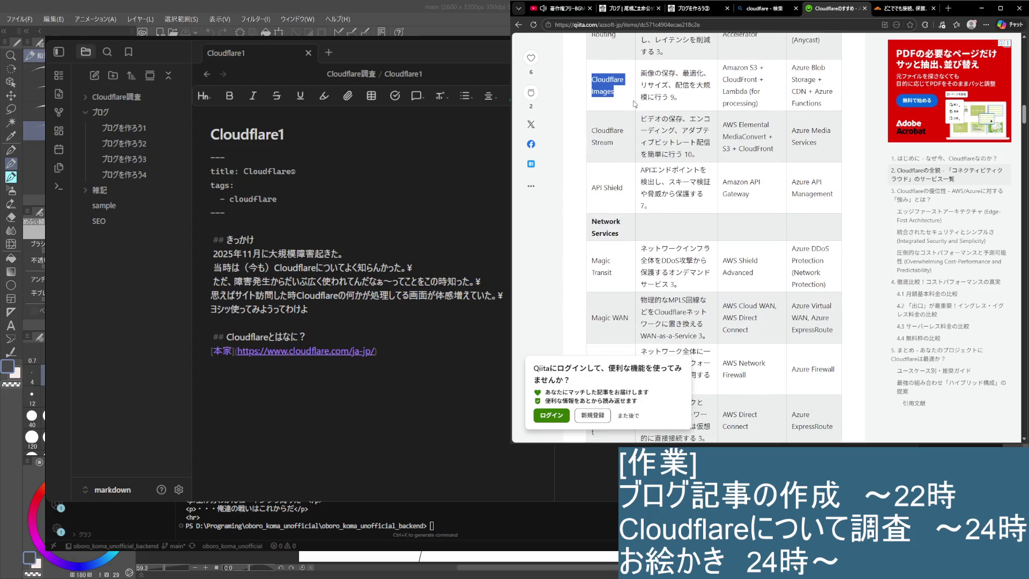
{"action": "left_click_drag", "start_coordinate": [593, 186], "coordinate": [619, 222]}
{"action": "left_click", "coordinate": [617, 236]}
{"action": "scroll", "coordinate": [615, 245], "scroll_direction": "down", "scroll_amount": 1}
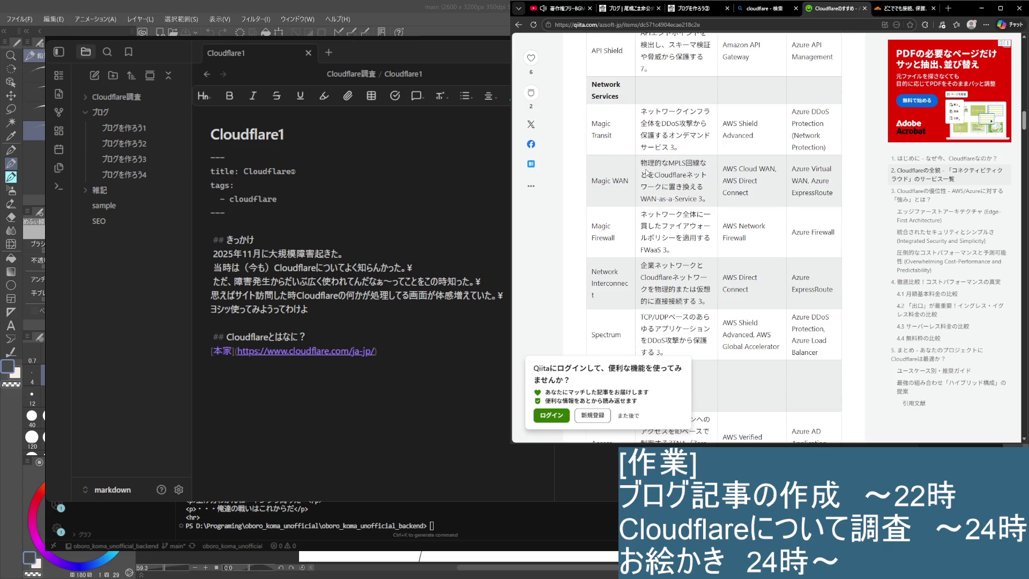
{"action": "scroll", "coordinate": [697, 261], "scroll_direction": "down", "scroll_amount": 1}
{"action": "scroll", "coordinate": [634, 240], "scroll_direction": "down", "scroll_amount": 1}
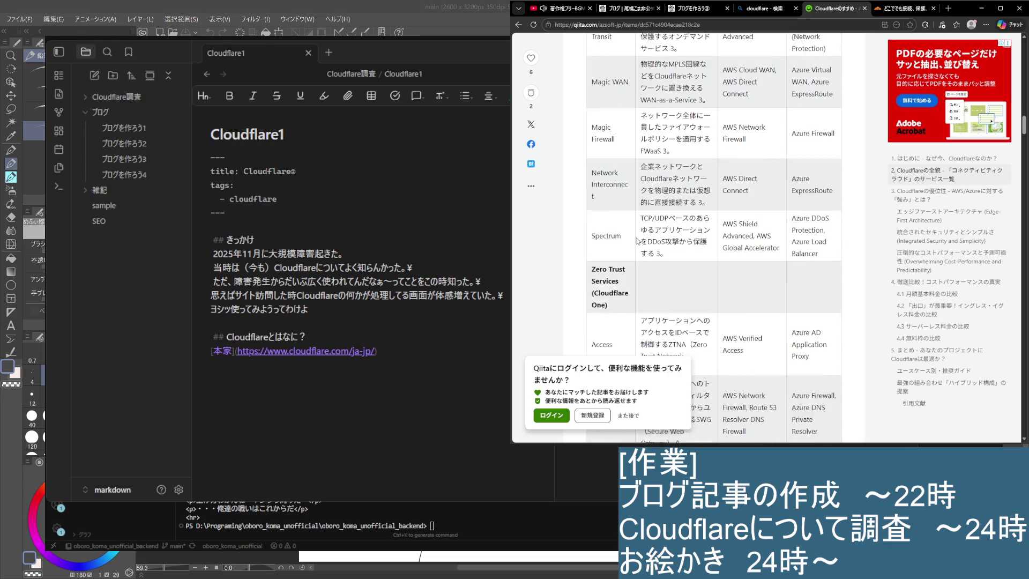
{"action": "scroll", "coordinate": [635, 245], "scroll_direction": "down", "scroll_amount": 1}
{"action": "scroll", "coordinate": [634, 248], "scroll_direction": "down", "scroll_amount": 1}
{"action": "scroll", "coordinate": [634, 248], "scroll_direction": "down", "scroll_amount": 1}
{"action": "scroll", "coordinate": [633, 249], "scroll_direction": "down", "scroll_amount": 2}
{"action": "scroll", "coordinate": [632, 249], "scroll_direction": "down", "scroll_amount": 1}
{"action": "scroll", "coordinate": [634, 248], "scroll_direction": "down", "scroll_amount": 2}
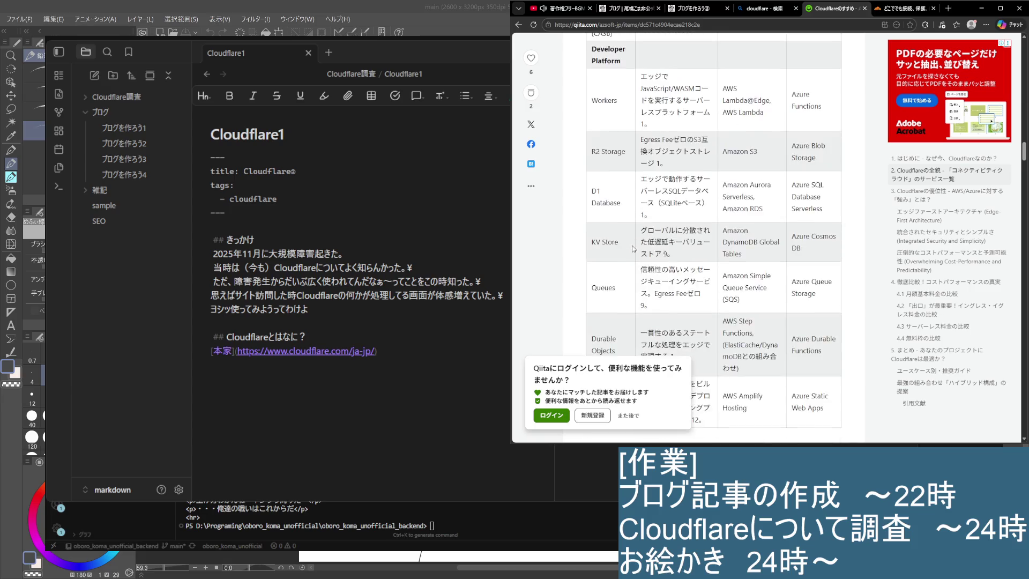
{"action": "scroll", "coordinate": [636, 245], "scroll_direction": "down", "scroll_amount": 2}
{"action": "scroll", "coordinate": [640, 240], "scroll_direction": "down", "scroll_amount": 1}
{"action": "scroll", "coordinate": [641, 241], "scroll_direction": "down", "scroll_amount": 1}
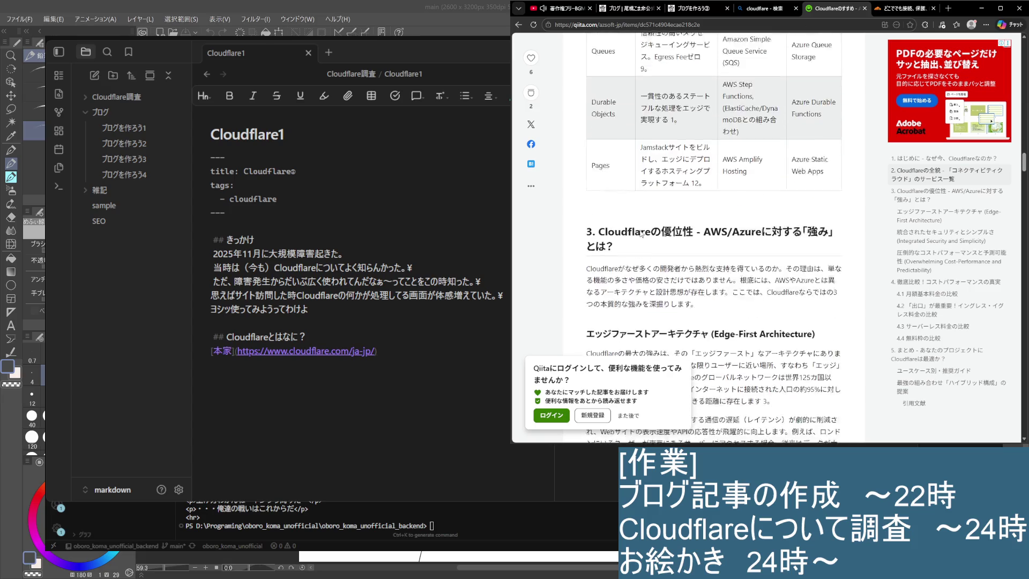
{"action": "scroll", "coordinate": [641, 236], "scroll_direction": "down", "scroll_amount": 1}
{"action": "scroll", "coordinate": [641, 231], "scroll_direction": "down", "scroll_amount": 1}
{"action": "mouse_move", "coordinate": [589, 161]}
{"action": "left_mouse_down"}
{"action": "mouse_move", "coordinate": [840, 183]}
{"action": "mouse_move", "coordinate": [689, 185]}
{"action": "mouse_move", "coordinate": [687, 199]}
{"action": "mouse_move", "coordinate": [721, 198]}
{"action": "left_mouse_up"}
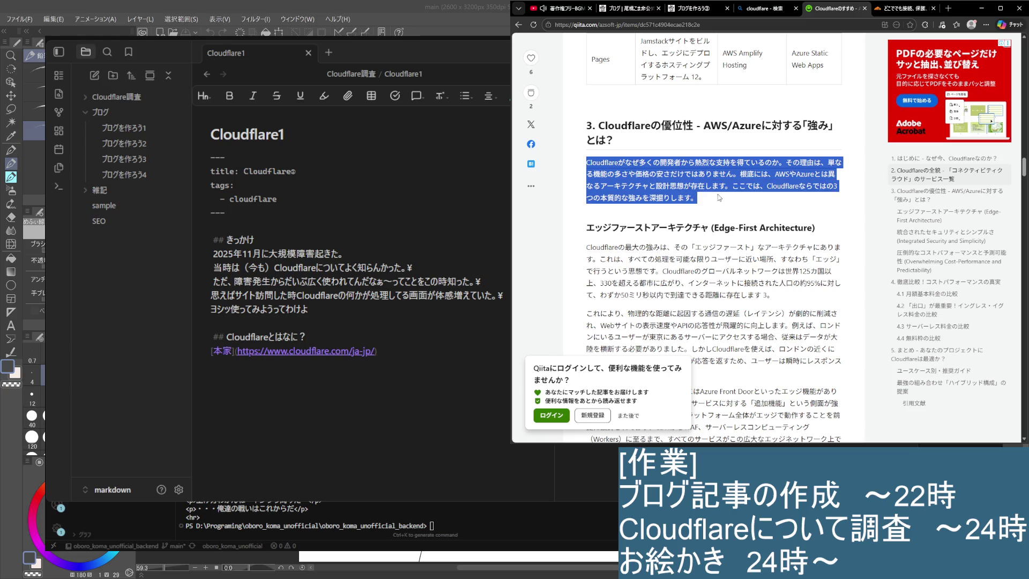
Step: Read the edge-first and security sections on Qiita, then resume editing after the 思えば line
{"action": "left_click", "coordinate": [728, 203]}
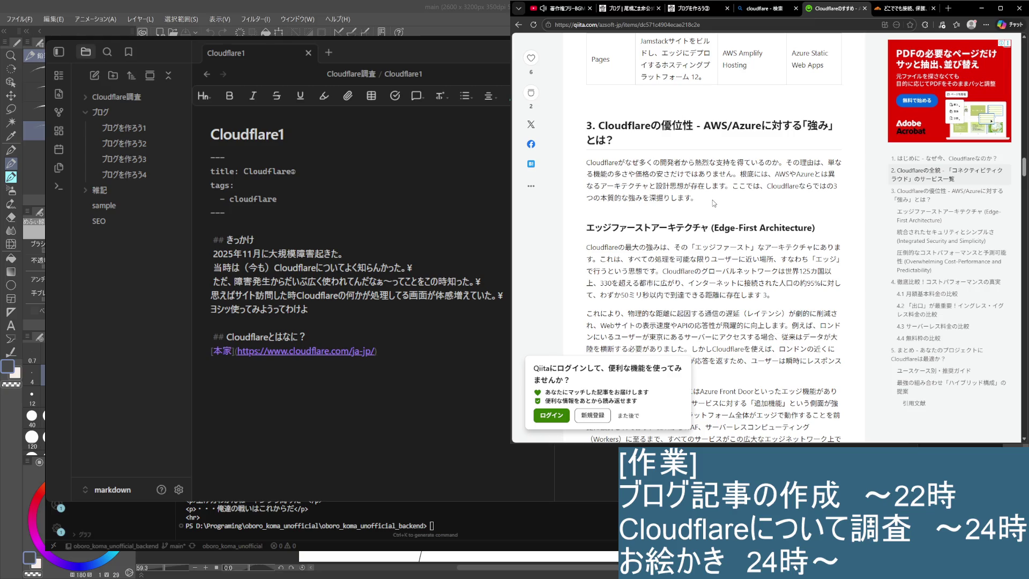
{"action": "scroll", "coordinate": [712, 203], "scroll_direction": "down", "scroll_amount": 2}
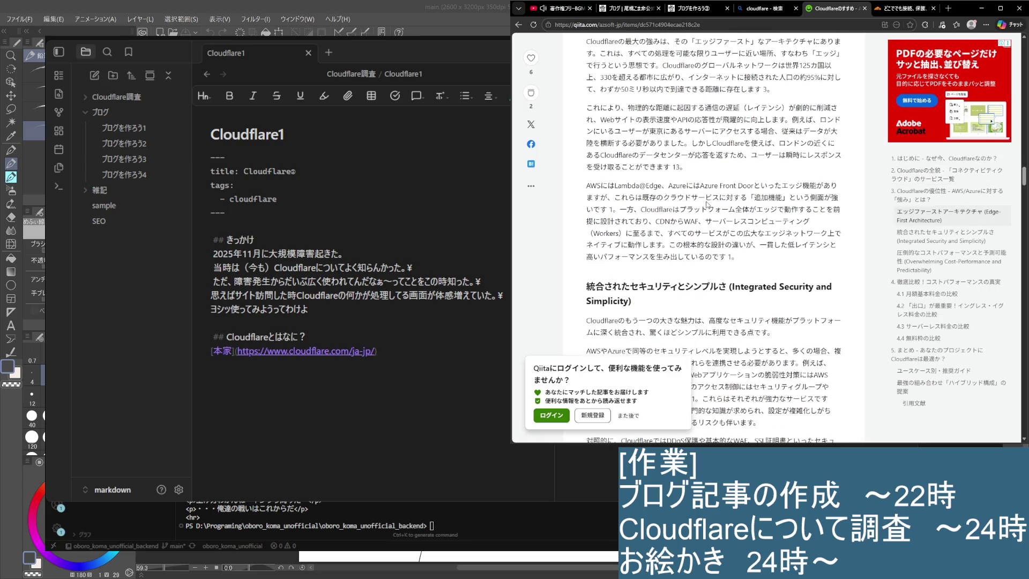
{"action": "scroll", "coordinate": [703, 206], "scroll_direction": "up", "scroll_amount": 2}
{"action": "scroll", "coordinate": [698, 208], "scroll_direction": "down", "scroll_amount": 3}
{"action": "left_click", "coordinate": [502, 296]}
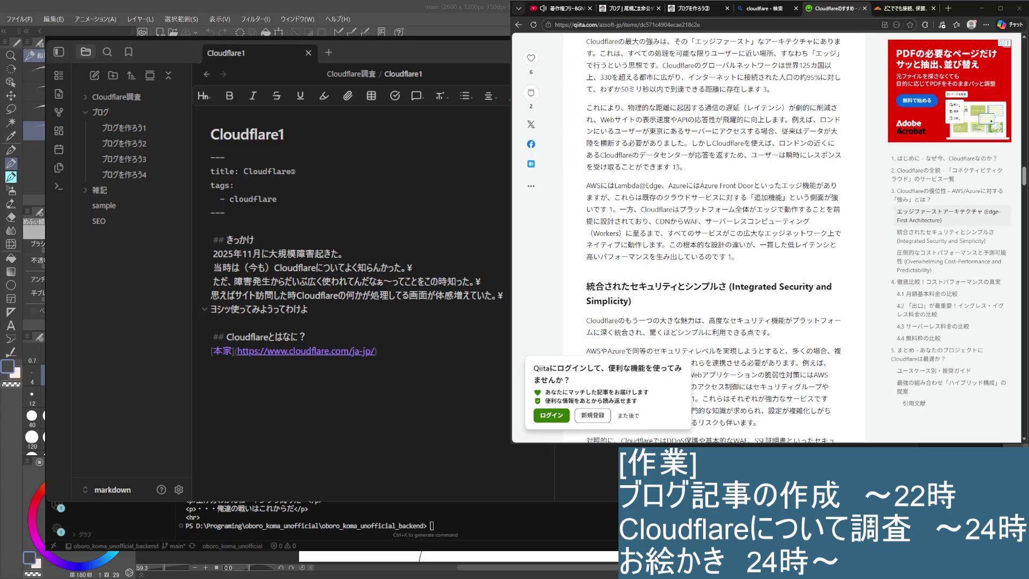
Step: Start the new line: そのうえでサイト、システムを構築するうえで, fixing a mistyped サイトを
{"action": "key", "text": "Return"}
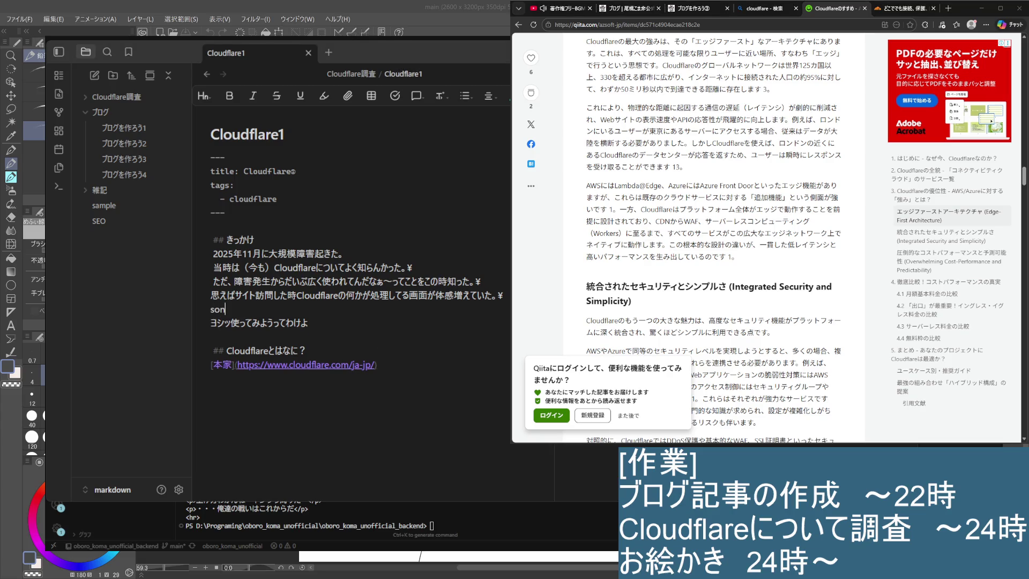
{"action": "type", "text": "そのうえで"}
{"action": "key", "text": "Return"}
{"action": "type", "text": "Webさい to"}
{"action": "key", "text": "space"}
{"action": "key", "text": "Return"}
{"action": "type", "text": "wo"}
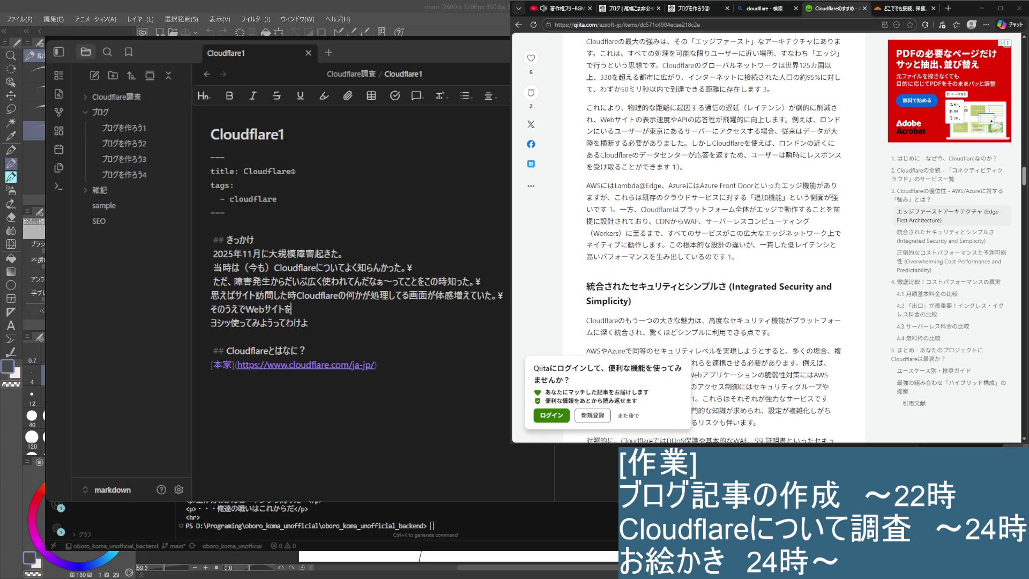
{"action": "key", "text": "BackSpace"}
{"action": "key", "text": "BackSpace"}
{"action": "key", "text": "BackSpace"}
{"action": "key", "text": "BackSpace"}
{"action": "type", "text": "saito"}
{"action": "key", "text": "space"}
{"action": "key", "text": "Return"}
{"action": "type", "text": "yashisutemuwo"}
{"action": "key", "text": "space"}
{"action": "type", "text": "kouchikusuruuede"}
{"action": "key", "text": "space"}
{"action": "key", "text": "Return"}
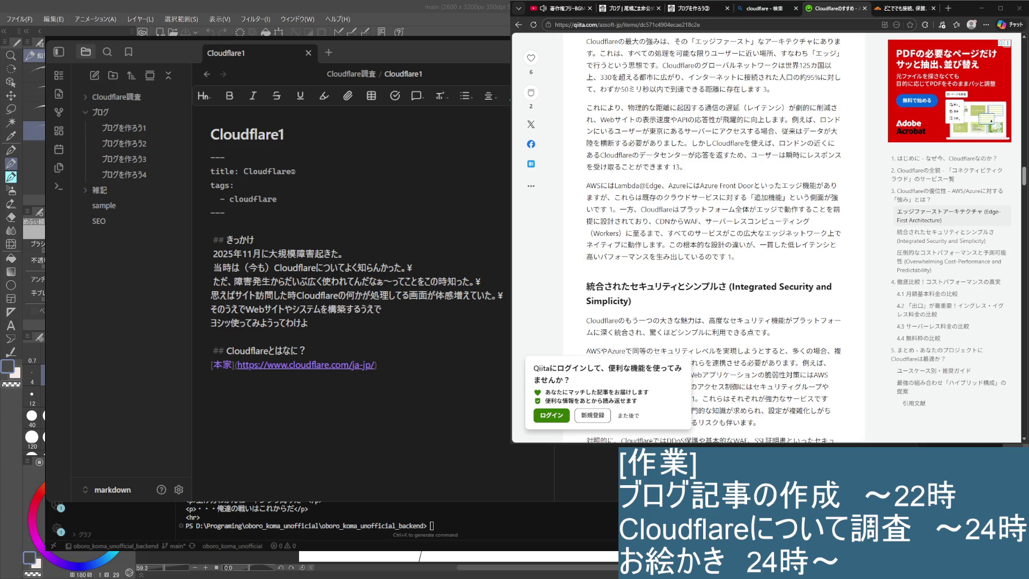
{"action": "type", "text": "yasuitoiunoo"}
Step: Finish the sentence with やすいというのを見た, then move to the start of the ヨシッ line to insert なら
{"action": "key", "text": "Return"}
{"action": "type", "text": "mita"}
{"action": "key", "text": "space"}
{"action": "key", "text": "Return"}
{"action": "type", "text": "。¥"}
{"action": "key", "text": "Return"}
{"action": "key", "text": "Escape"}
{"action": "key", "text": "j"}
{"action": "key", "text": "0"}
{"action": "type", "text": "i"}
{"action": "type", "text": "なら"}
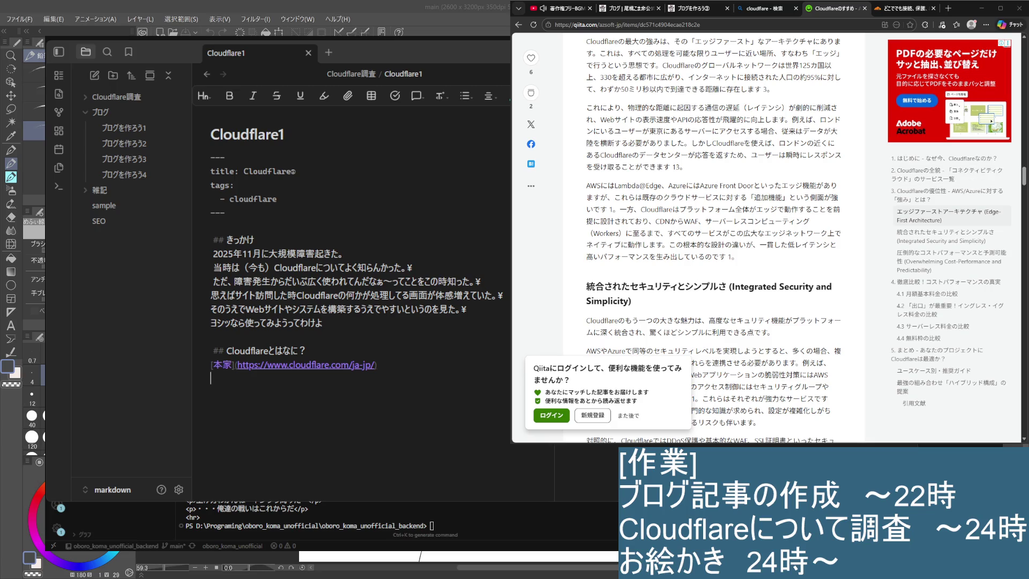
{"action": "scroll", "coordinate": [713, 241], "scroll_direction": "down", "scroll_amount": 3}
{"action": "scroll", "coordinate": [713, 241], "scroll_direction": "down", "scroll_amount": 2}
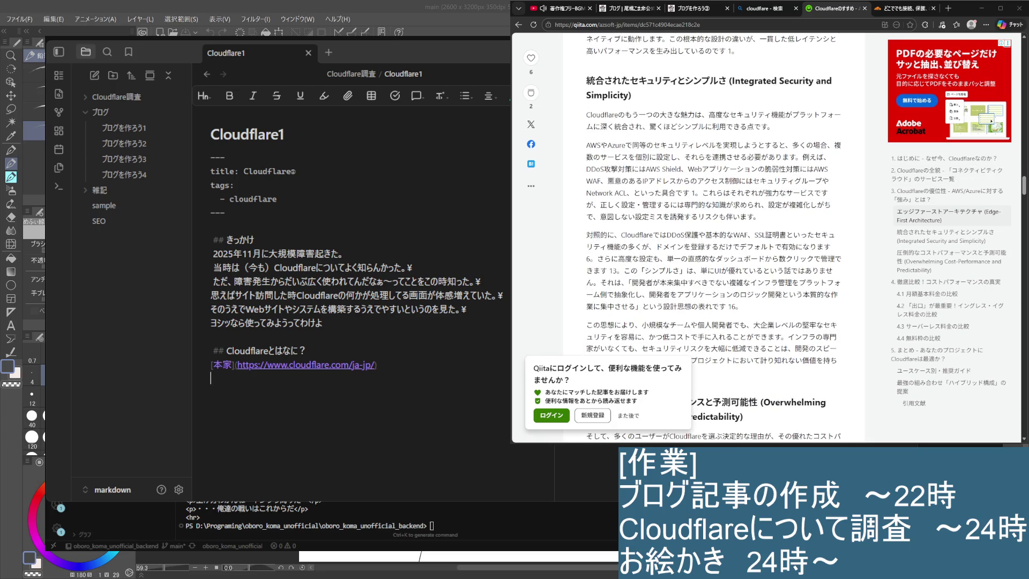
{"action": "scroll", "coordinate": [713, 241], "scroll_direction": "down", "scroll_amount": 4}
{"action": "scroll", "coordinate": [714, 241], "scroll_direction": "down", "scroll_amount": 1}
{"action": "scroll", "coordinate": [713, 242], "scroll_direction": "up", "scroll_amount": 1}
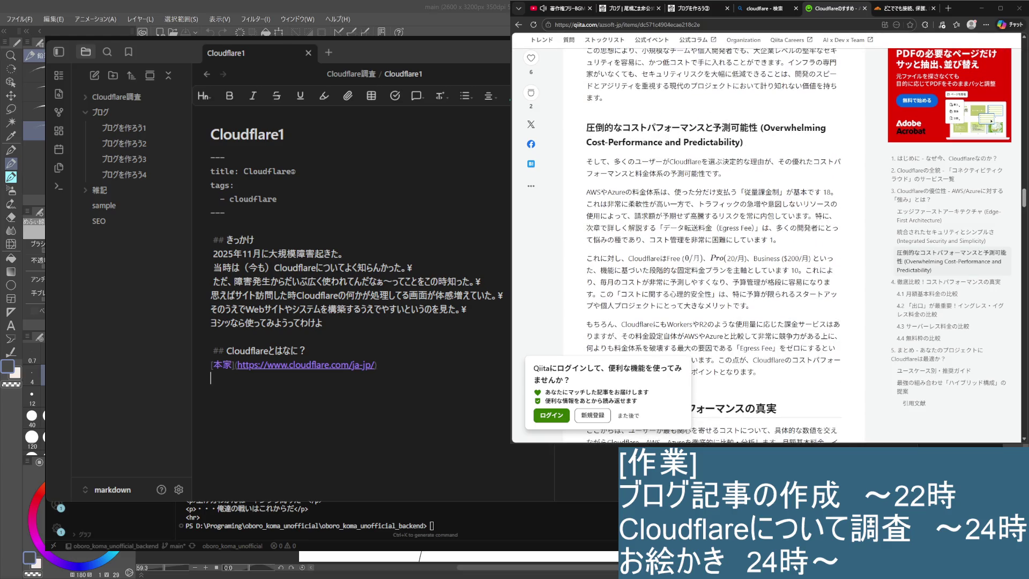
{"action": "scroll", "coordinate": [713, 241], "scroll_direction": "down", "scroll_amount": 5}
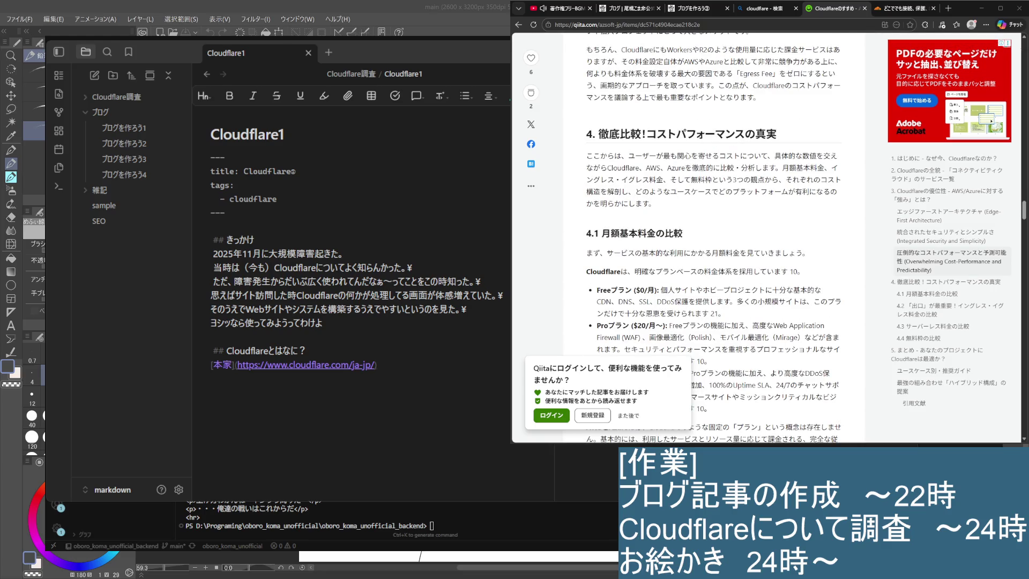
{"action": "scroll", "coordinate": [713, 241], "scroll_direction": "down", "scroll_amount": 2}
{"action": "scroll", "coordinate": [713, 241], "scroll_direction": "down", "scroll_amount": 4}
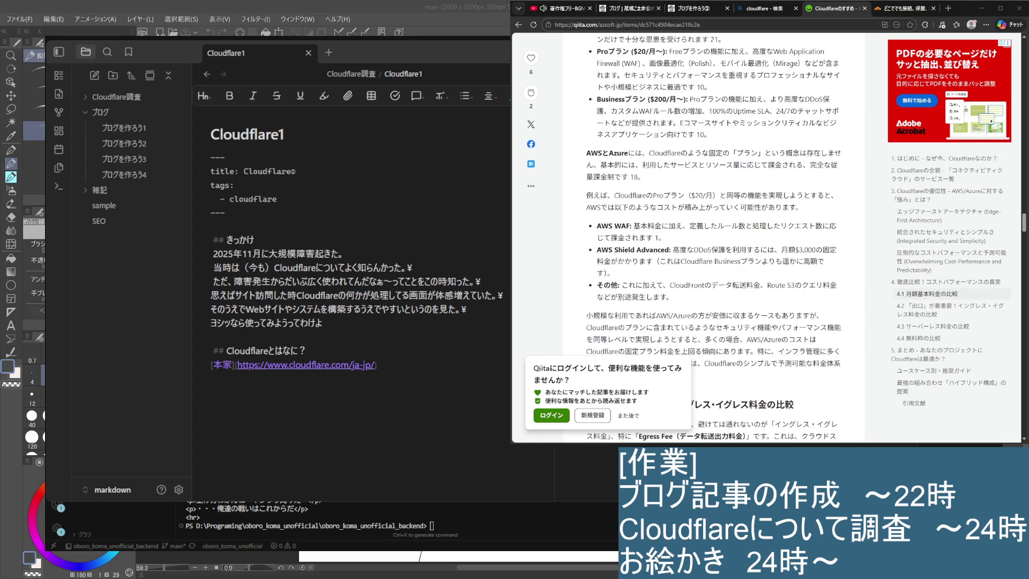
{"action": "scroll", "coordinate": [713, 241], "scroll_direction": "down", "scroll_amount": 1}
{"action": "scroll", "coordinate": [713, 241], "scroll_direction": "down", "scroll_amount": 1}
{"action": "scroll", "coordinate": [712, 241], "scroll_direction": "down", "scroll_amount": 1}
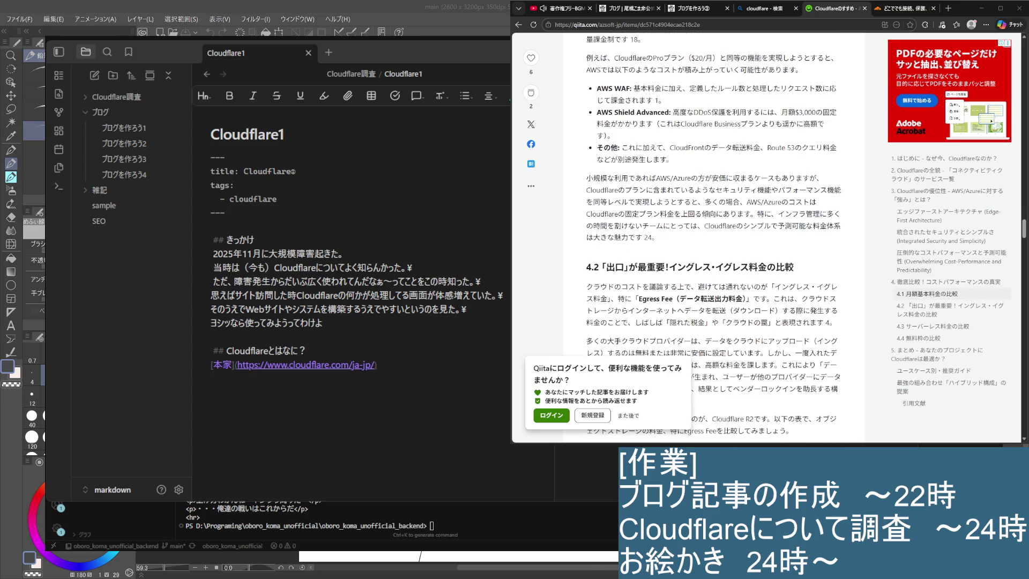
{"action": "scroll", "coordinate": [713, 241], "scroll_direction": "down", "scroll_amount": 3}
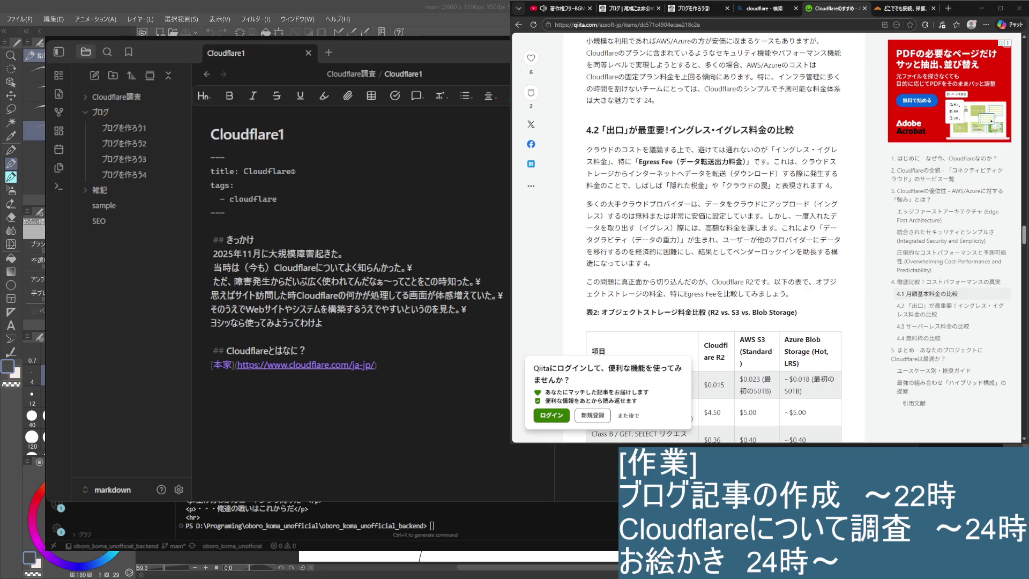
{"action": "scroll", "coordinate": [713, 241], "scroll_direction": "down", "scroll_amount": 2}
{"action": "scroll", "coordinate": [713, 241], "scroll_direction": "down", "scroll_amount": 2}
{"action": "scroll", "coordinate": [714, 242], "scroll_direction": "down", "scroll_amount": 3}
{"action": "scroll", "coordinate": [713, 241], "scroll_direction": "down", "scroll_amount": 1}
{"action": "scroll", "coordinate": [713, 241], "scroll_direction": "down", "scroll_amount": 1}
{"action": "scroll", "coordinate": [713, 241], "scroll_direction": "down", "scroll_amount": 1}
{"action": "scroll", "coordinate": [713, 242], "scroll_direction": "down", "scroll_amount": 2}
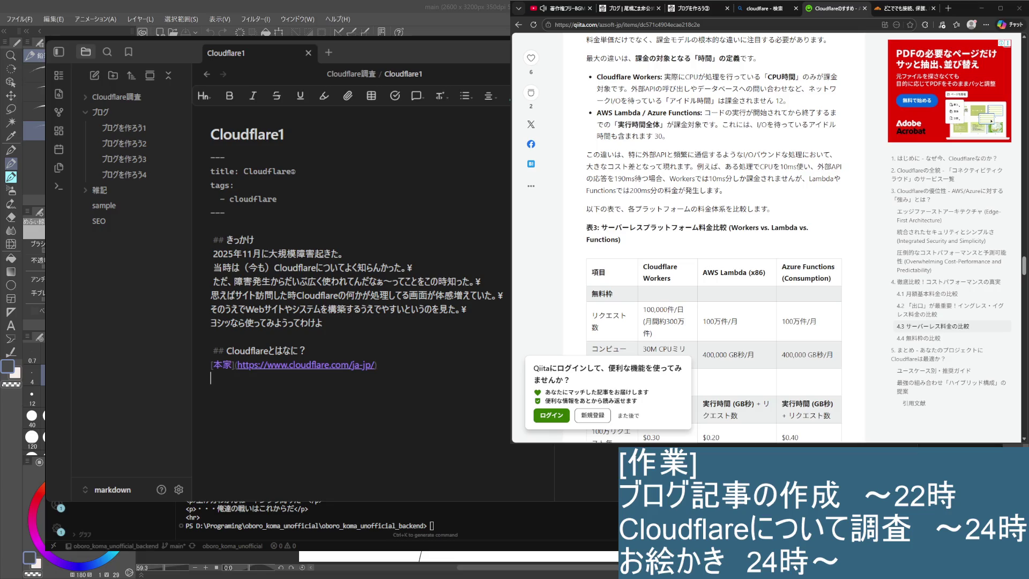
{"action": "scroll", "coordinate": [713, 241], "scroll_direction": "down", "scroll_amount": 2}
{"action": "scroll", "coordinate": [713, 241], "scroll_direction": "down", "scroll_amount": 3}
{"action": "scroll", "coordinate": [713, 242], "scroll_direction": "down", "scroll_amount": 3}
{"action": "scroll", "coordinate": [713, 241], "scroll_direction": "down", "scroll_amount": 2}
{"action": "scroll", "coordinate": [713, 242], "scroll_direction": "down", "scroll_amount": 2}
{"action": "scroll", "coordinate": [713, 242], "scroll_direction": "up", "scroll_amount": 2}
{"action": "scroll", "coordinate": [712, 241], "scroll_direction": "down", "scroll_amount": 2}
{"action": "scroll", "coordinate": [712, 242], "scroll_direction": "down", "scroll_amount": 3}
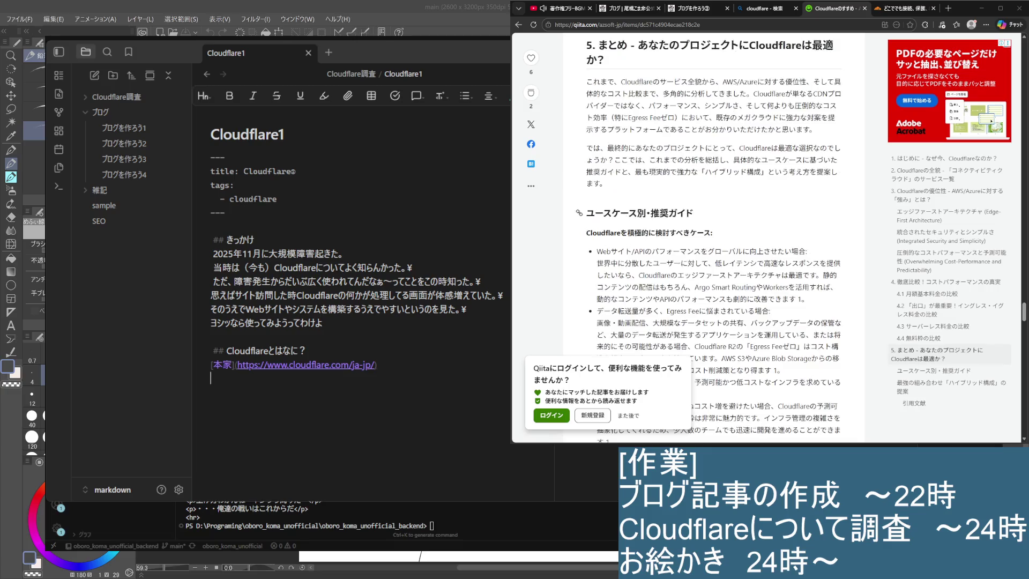
{"action": "scroll", "coordinate": [713, 241], "scroll_direction": "up", "scroll_amount": 1}
{"action": "scroll", "coordinate": [713, 241], "scroll_direction": "down", "scroll_amount": 1}
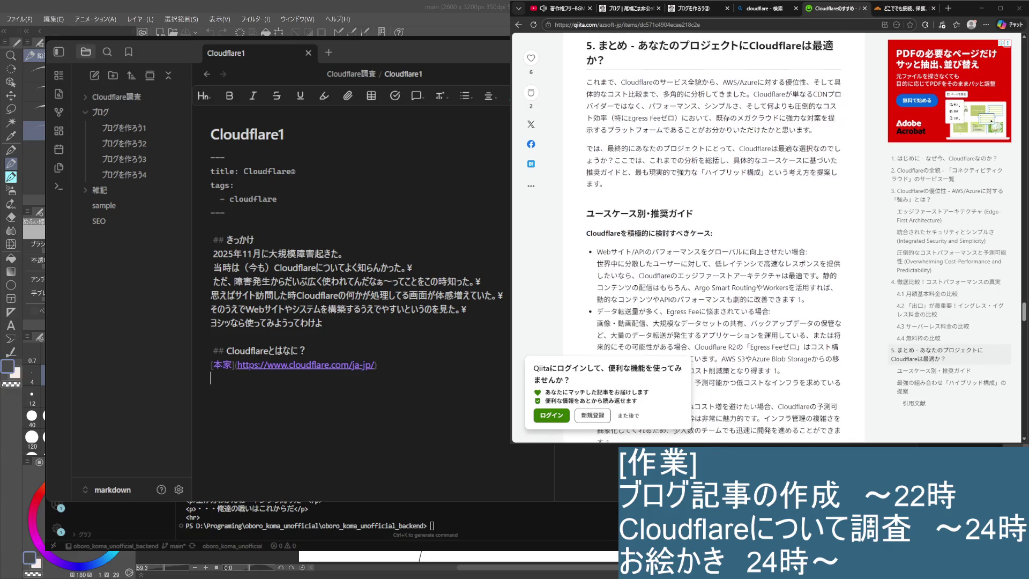
{"action": "scroll", "coordinate": [713, 242], "scroll_direction": "down", "scroll_amount": 1}
{"action": "scroll", "coordinate": [771, 178], "scroll_direction": "down", "scroll_amount": 3}
{"action": "scroll", "coordinate": [770, 178], "scroll_direction": "down", "scroll_amount": 3}
{"action": "scroll", "coordinate": [770, 179], "scroll_direction": "down", "scroll_amount": 3}
Step: Close the finished Qiita article and open Accelia's 「Cloudflare（クラウドフレア）とは？」 article from Bing
{"action": "key", "text": "ctrl+w"}
{"action": "scroll", "coordinate": [770, 179], "scroll_direction": "up", "scroll_amount": 2}
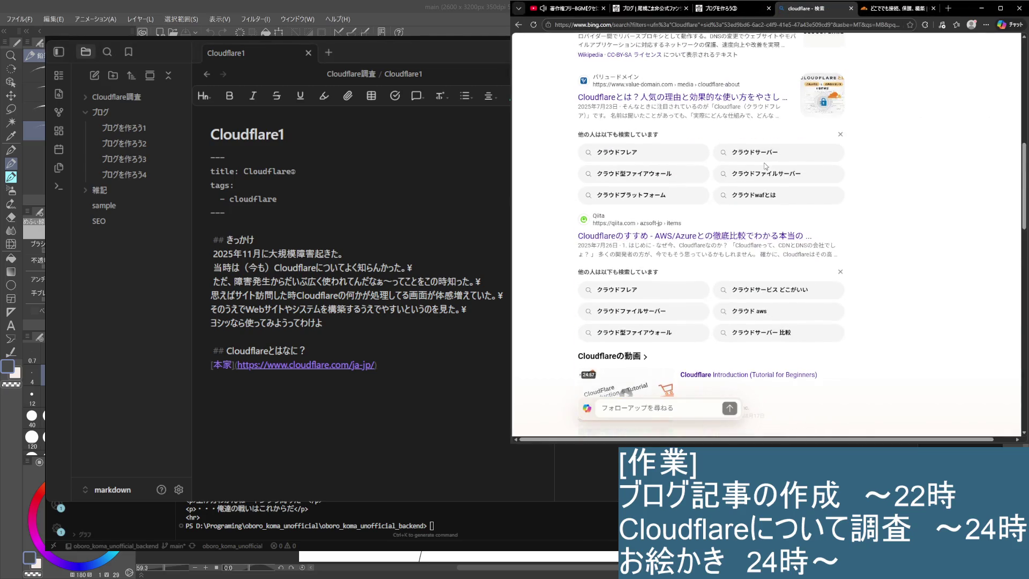
{"action": "scroll", "coordinate": [770, 173], "scroll_direction": "down", "scroll_amount": 2}
{"action": "scroll", "coordinate": [770, 157], "scroll_direction": "down", "scroll_amount": 4}
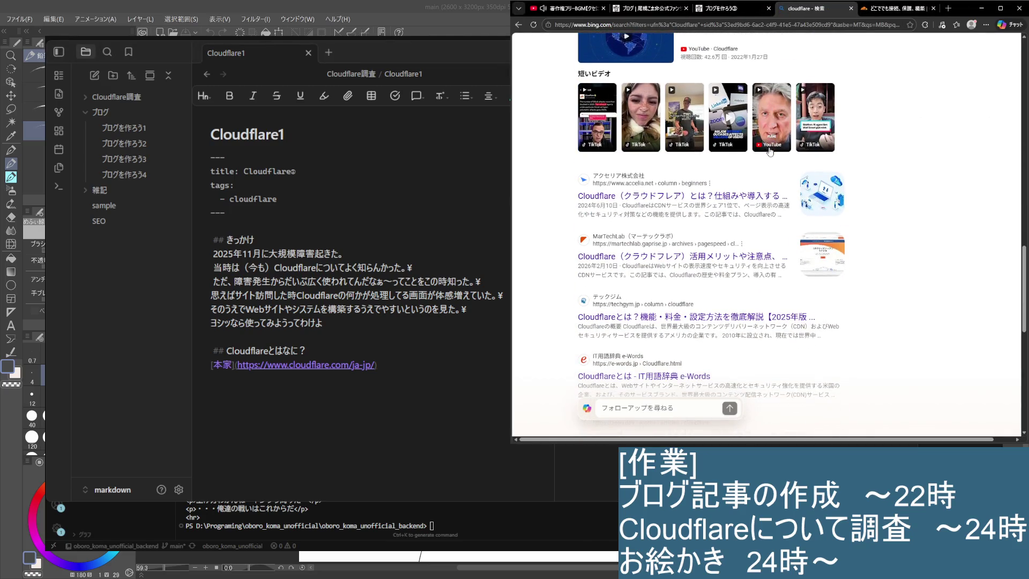
{"action": "scroll", "coordinate": [777, 282], "scroll_direction": "down", "scroll_amount": 1}
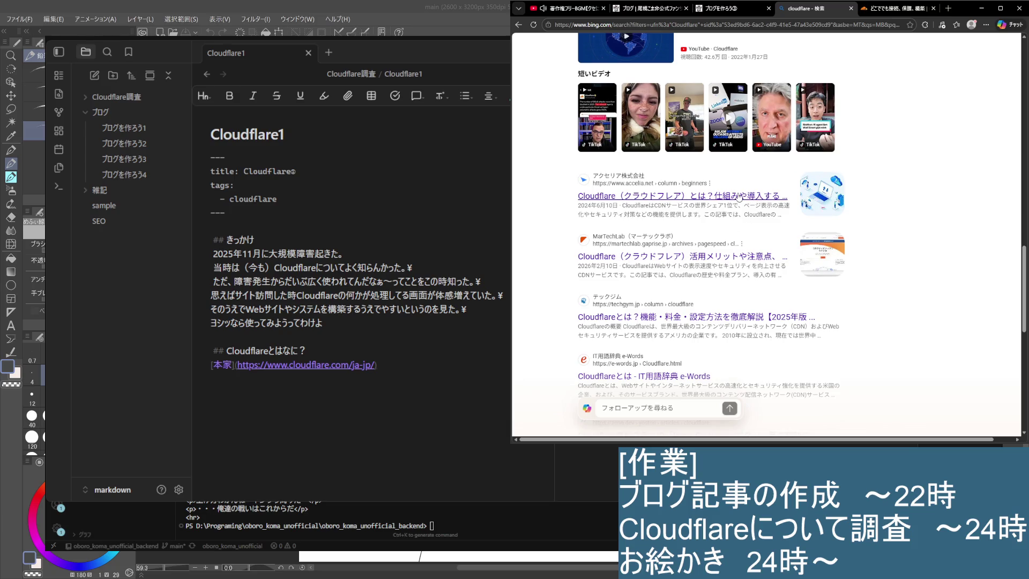
{"action": "left_click", "coordinate": [740, 197]}
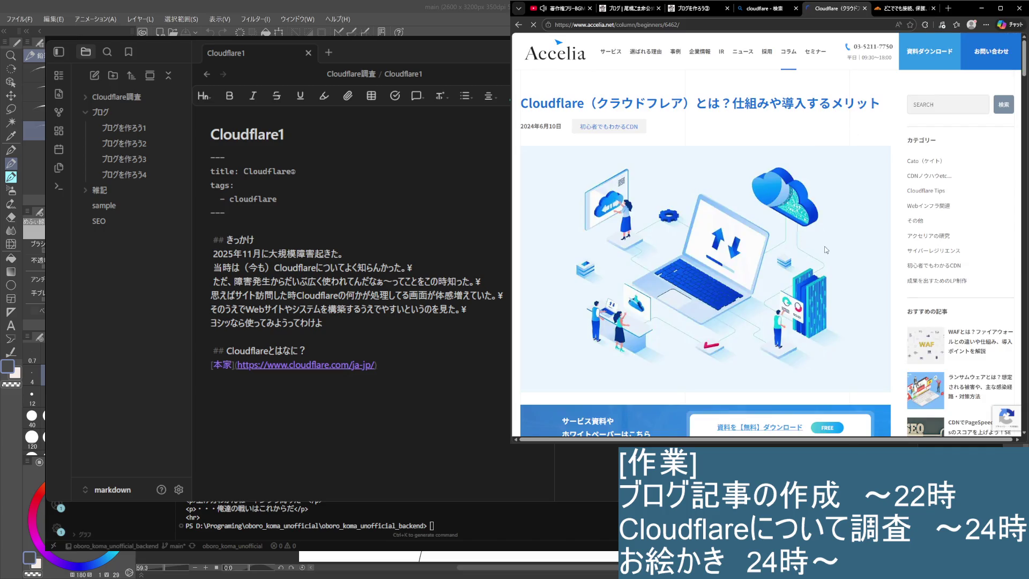
{"action": "scroll", "coordinate": [820, 248], "scroll_direction": "down", "scroll_amount": 4}
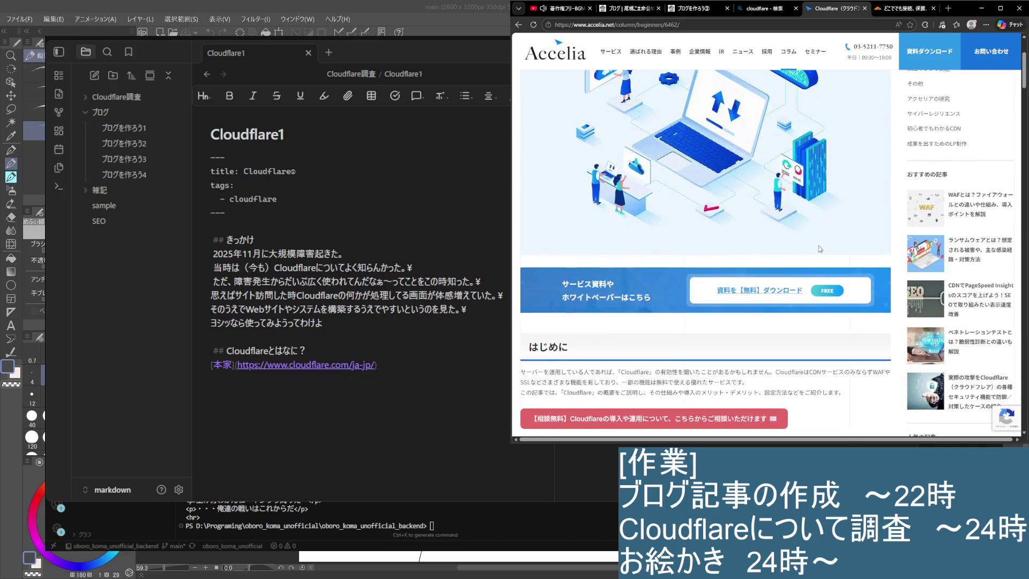
{"action": "scroll", "coordinate": [819, 245], "scroll_direction": "down", "scroll_amount": 2}
{"action": "scroll", "coordinate": [817, 248], "scroll_direction": "down", "scroll_amount": 2}
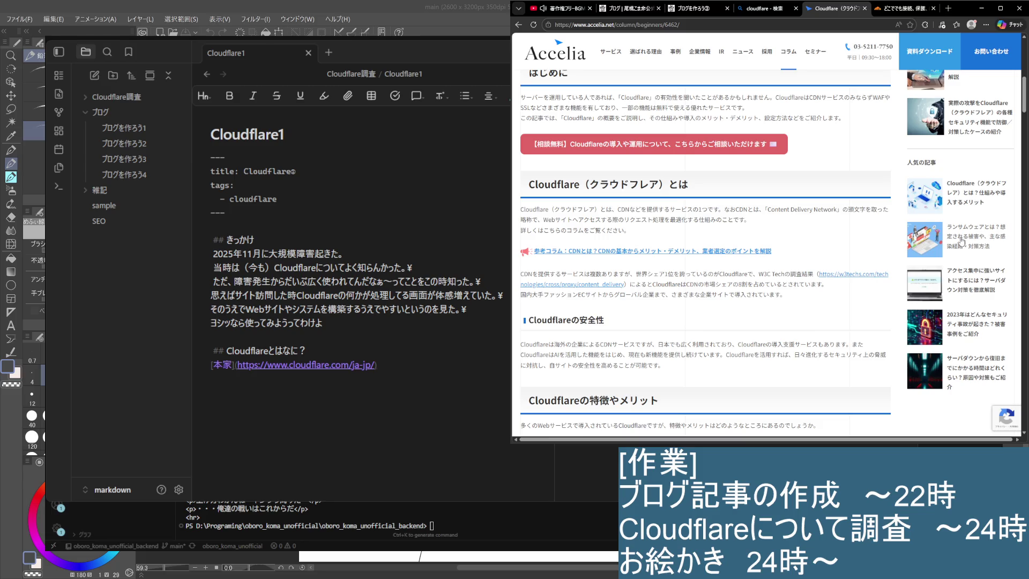
Step: Reload the okoma fan site blog page and return to the Accelia Cloudflare article
{"action": "left_click", "coordinate": [631, 8]}
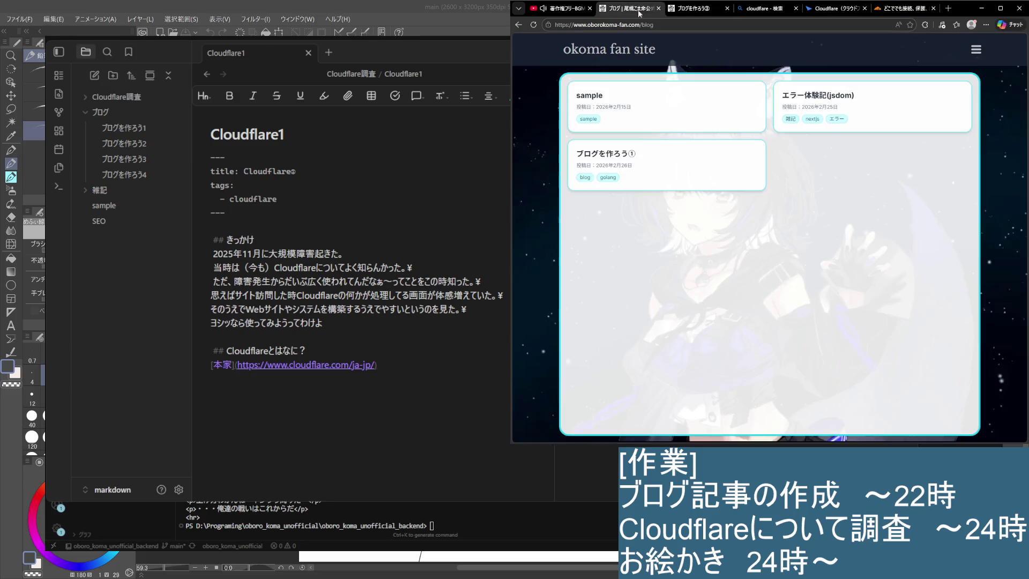
{"action": "left_click", "coordinate": [533, 24]}
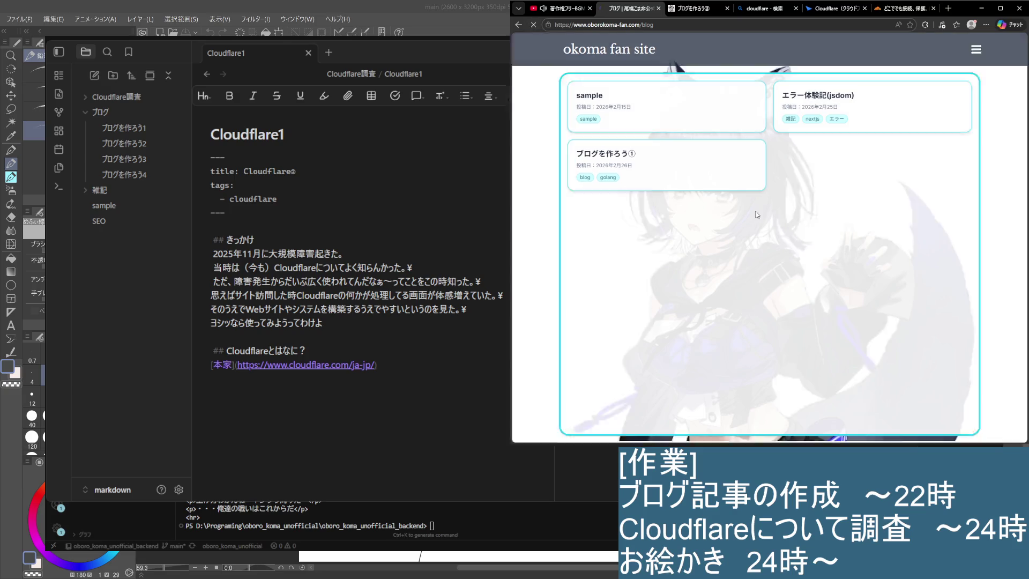
{"action": "left_click", "coordinate": [840, 10]}
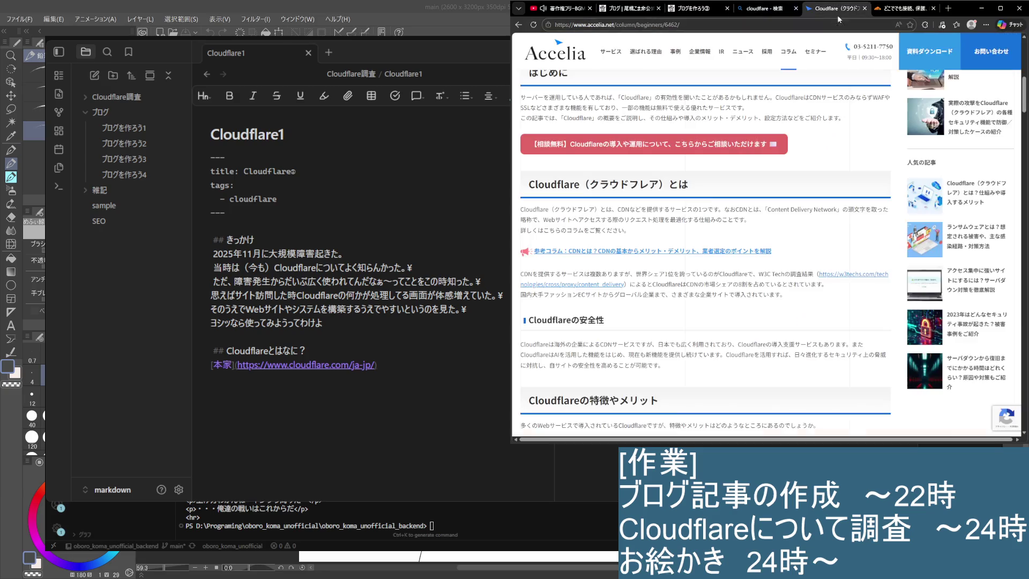
{"action": "left_click", "coordinate": [904, 8]}
{"action": "left_click", "coordinate": [840, 8]}
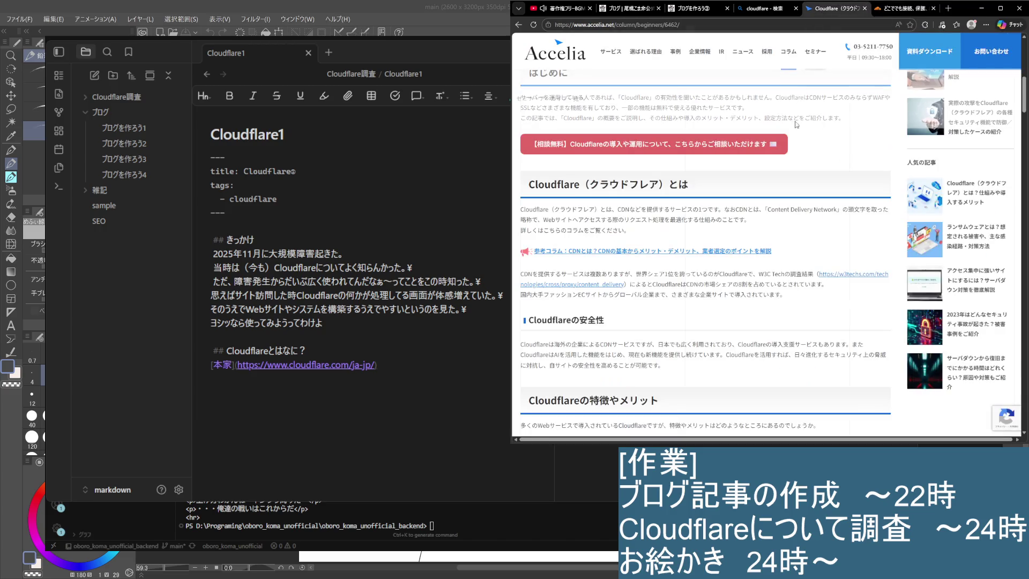
{"action": "scroll", "coordinate": [759, 258], "scroll_direction": "down", "scroll_amount": 2}
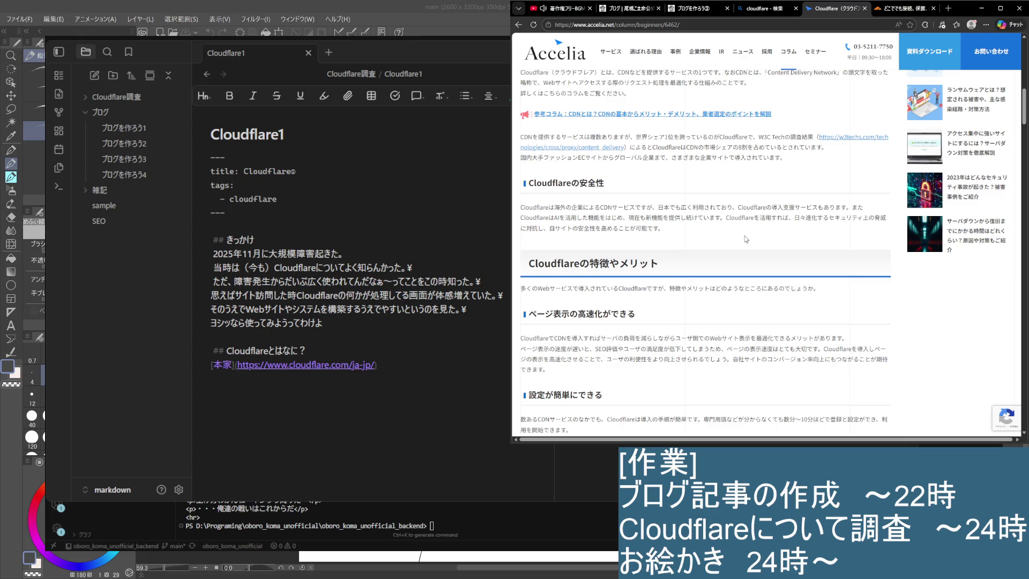
{"action": "scroll", "coordinate": [747, 242], "scroll_direction": "up", "scroll_amount": 2}
{"action": "scroll", "coordinate": [701, 260], "scroll_direction": "up", "scroll_amount": 1}
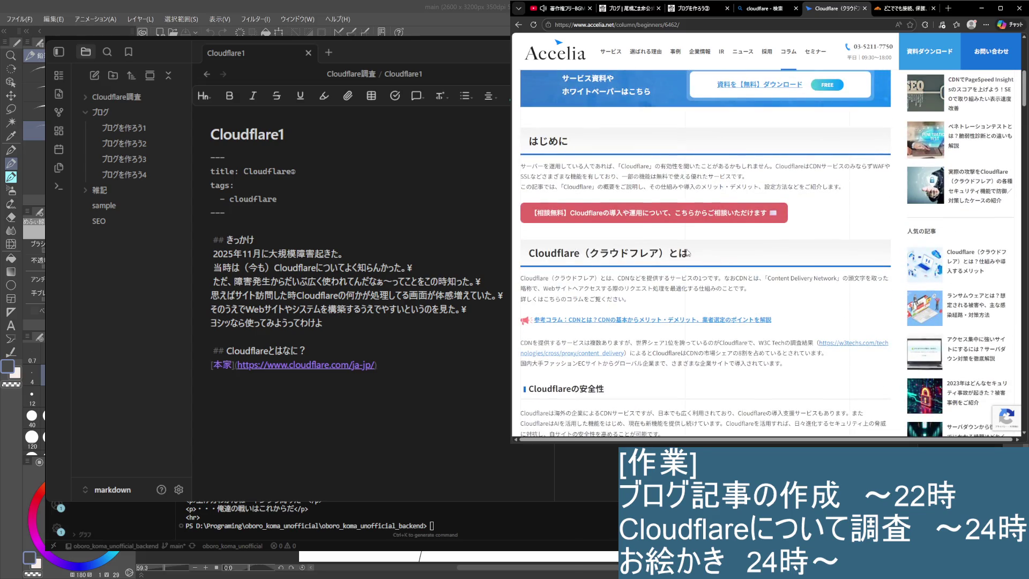
Step: Read the Accelia article's introduction and Free plan feature list, then close it
{"action": "left_click_drag", "start_coordinate": [526, 164], "coordinate": [862, 191]}
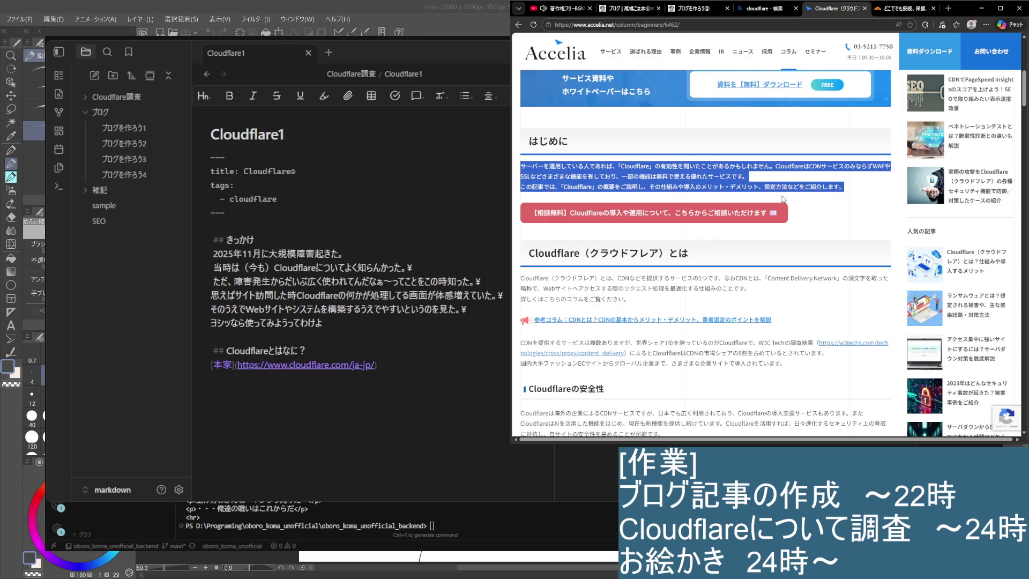
{"action": "scroll", "coordinate": [613, 269], "scroll_direction": "down", "scroll_amount": 1}
{"action": "scroll", "coordinate": [613, 269], "scroll_direction": "down", "scroll_amount": 2}
{"action": "scroll", "coordinate": [613, 268], "scroll_direction": "up", "scroll_amount": 1}
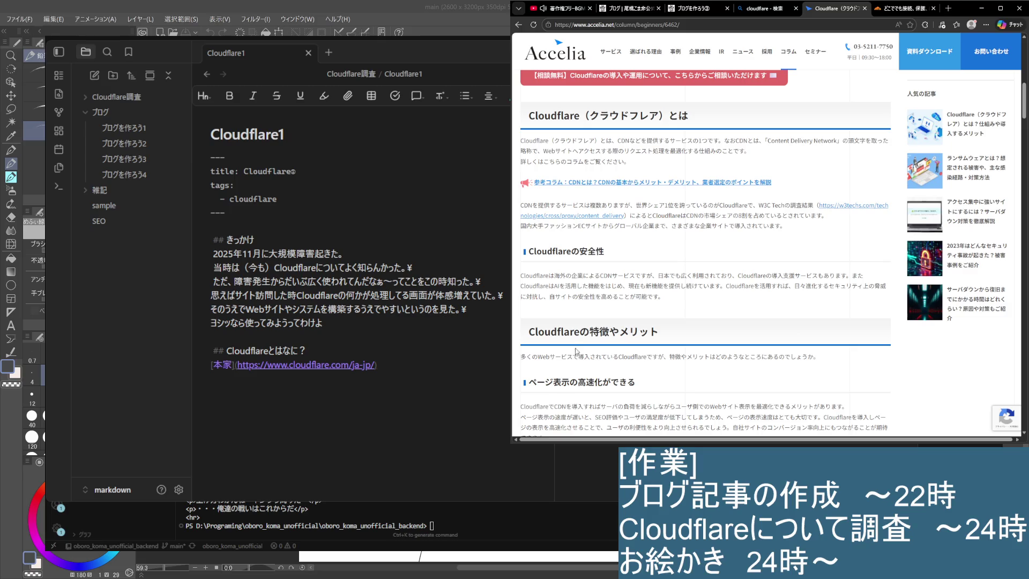
{"action": "scroll", "coordinate": [576, 348], "scroll_direction": "down", "scroll_amount": 2}
{"action": "left_click_drag", "start_coordinate": [522, 255], "coordinate": [664, 273]}
{"action": "left_click", "coordinate": [664, 274]}
{"action": "scroll", "coordinate": [663, 338], "scroll_direction": "down", "scroll_amount": 1}
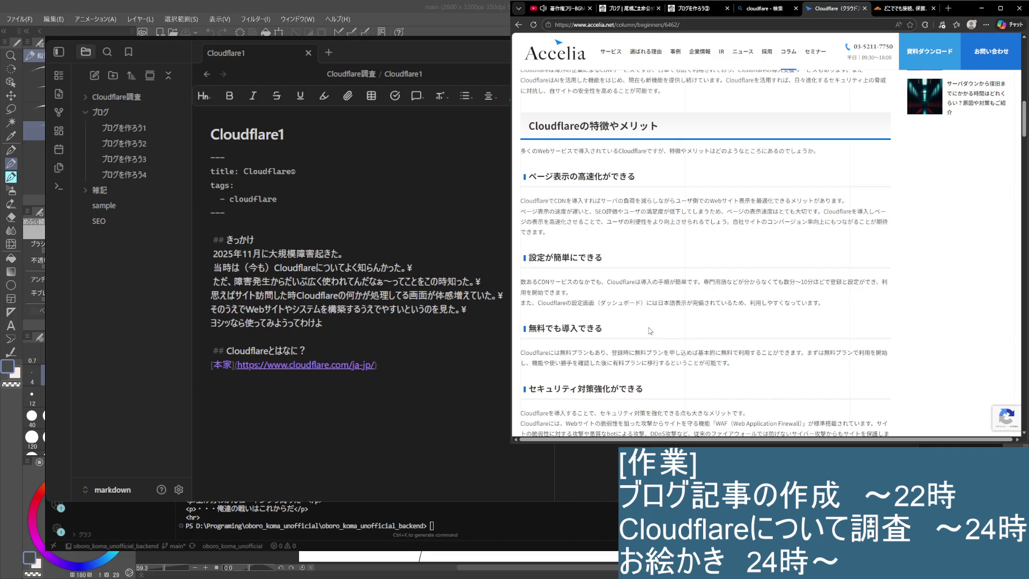
{"action": "scroll", "coordinate": [648, 330], "scroll_direction": "down", "scroll_amount": 2}
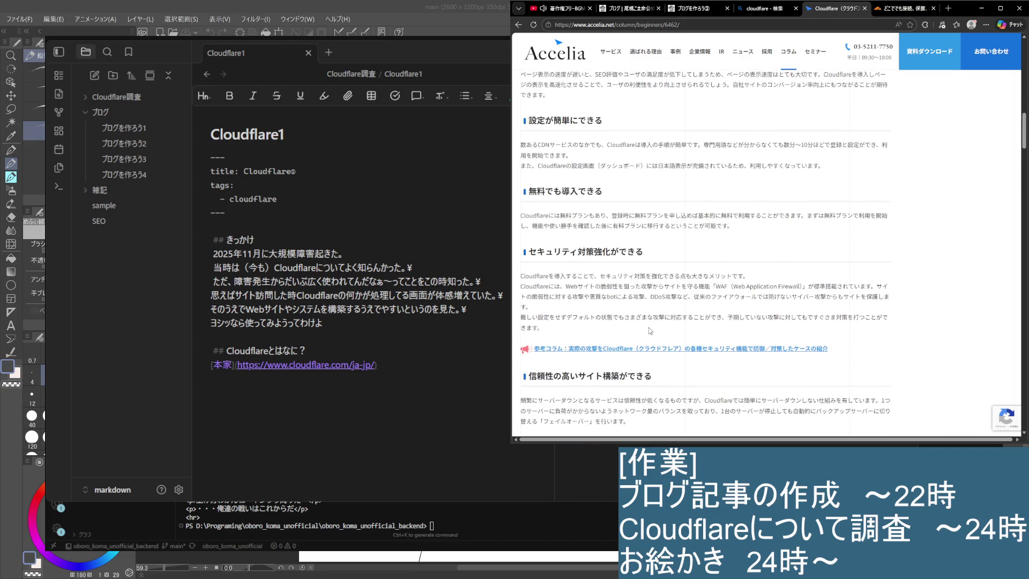
{"action": "scroll", "coordinate": [649, 331], "scroll_direction": "down", "scroll_amount": 2}
{"action": "scroll", "coordinate": [642, 316], "scroll_direction": "down", "scroll_amount": 2}
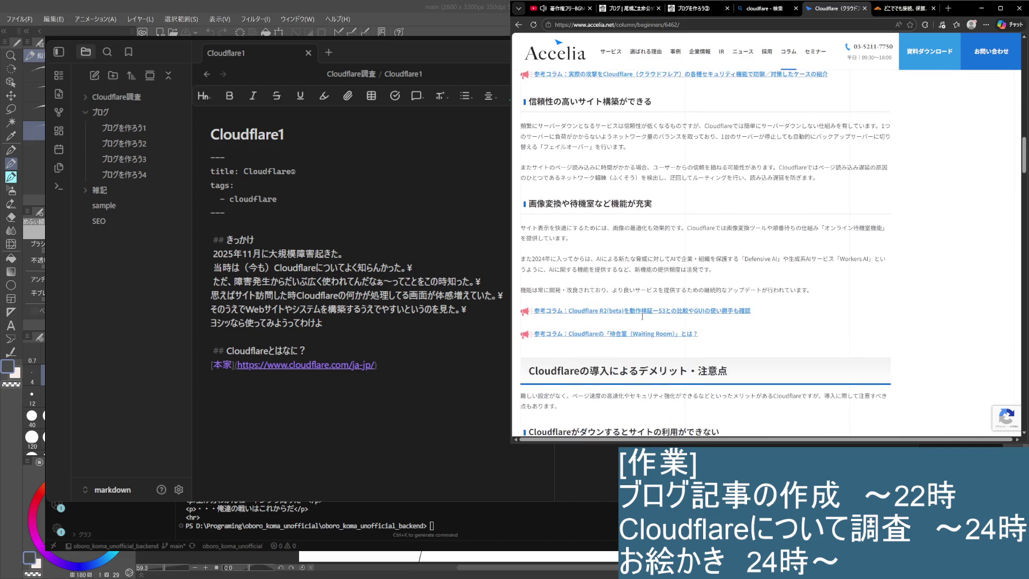
{"action": "scroll", "coordinate": [643, 320], "scroll_direction": "down", "scroll_amount": 1}
{"action": "scroll", "coordinate": [642, 319], "scroll_direction": "down", "scroll_amount": 3}
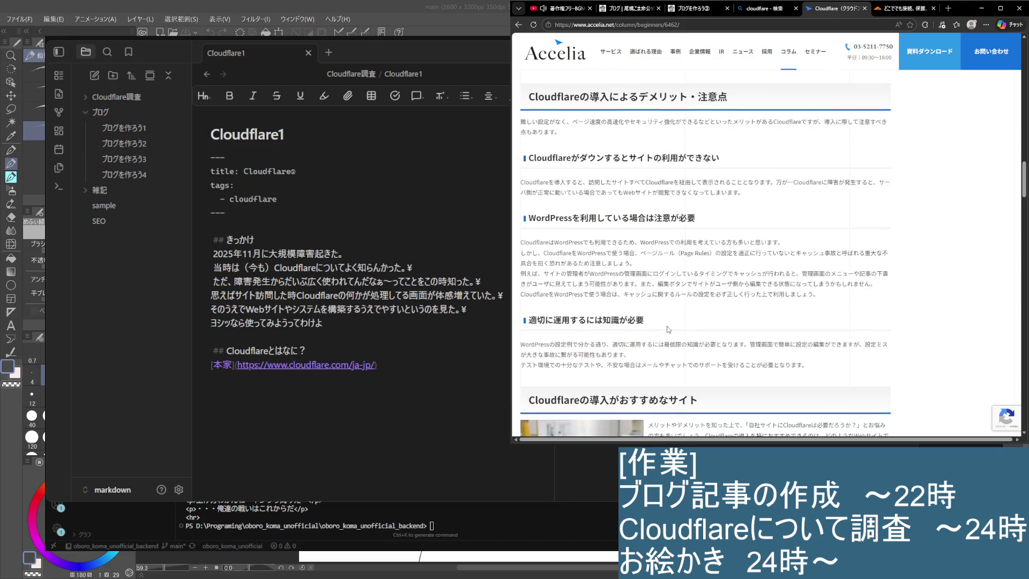
{"action": "scroll", "coordinate": [619, 179], "scroll_direction": "down", "scroll_amount": 2}
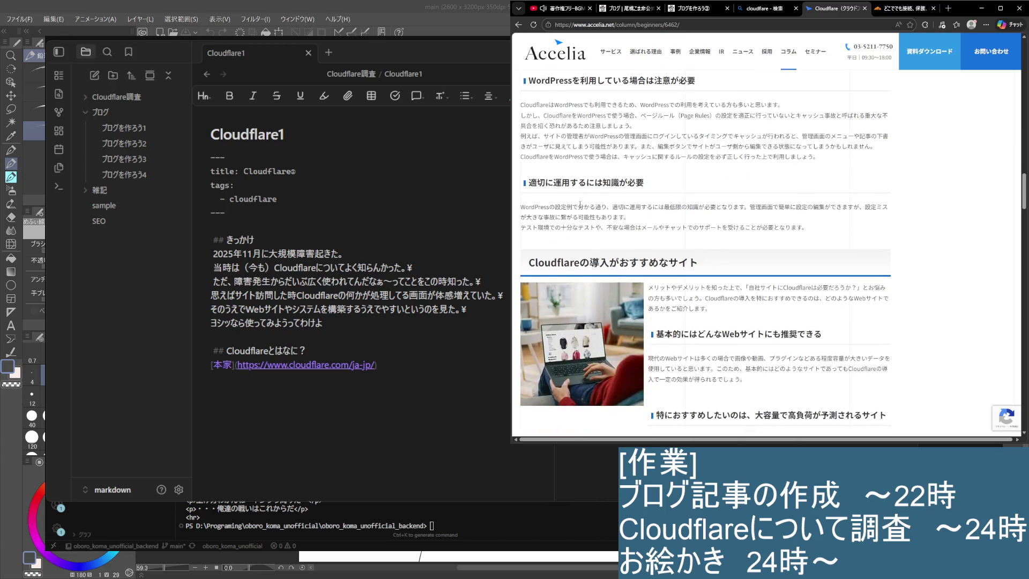
{"action": "scroll", "coordinate": [578, 199], "scroll_direction": "down", "scroll_amount": 2}
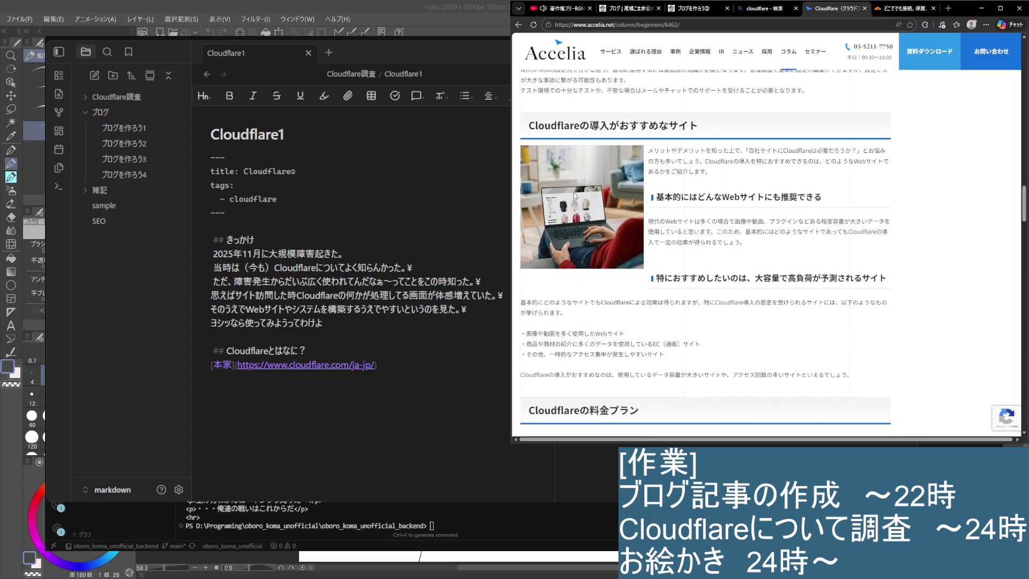
{"action": "scroll", "coordinate": [575, 196], "scroll_direction": "down", "scroll_amount": 2}
{"action": "scroll", "coordinate": [587, 196], "scroll_direction": "down", "scroll_amount": 1}
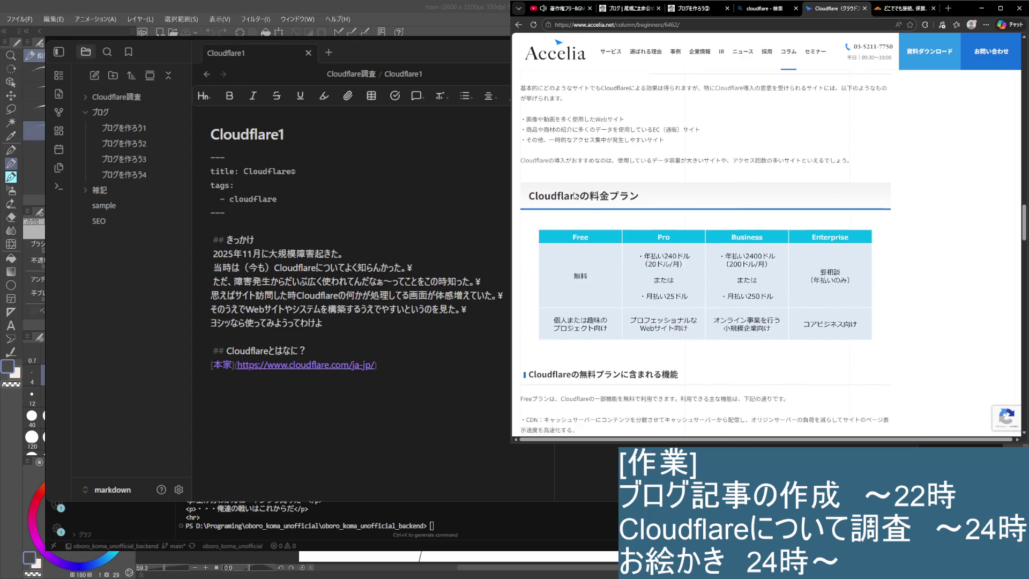
{"action": "scroll", "coordinate": [612, 198], "scroll_direction": "down", "scroll_amount": 1}
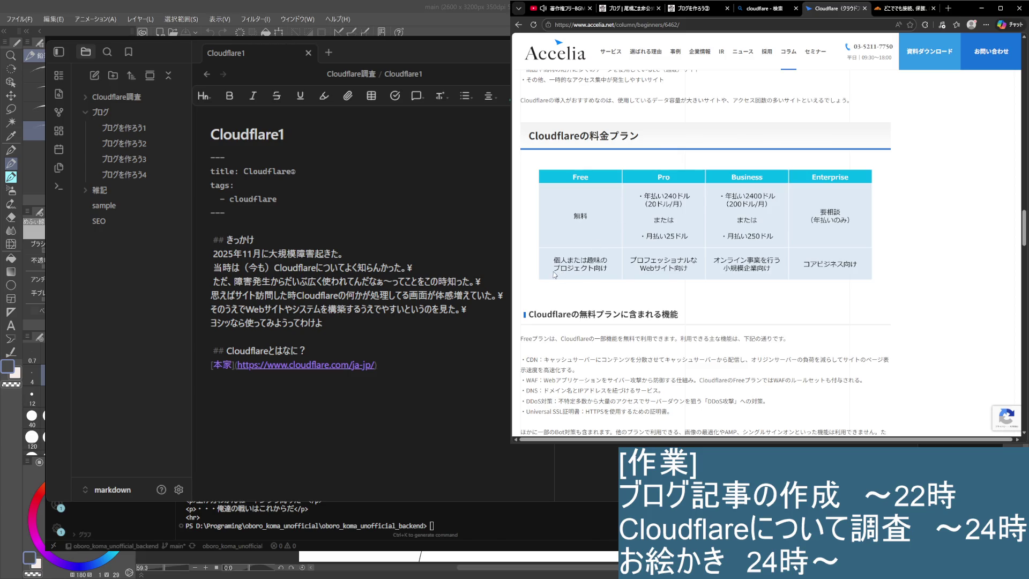
{"action": "scroll", "coordinate": [556, 268], "scroll_direction": "down", "scroll_amount": 1}
{"action": "scroll", "coordinate": [552, 268], "scroll_direction": "up", "scroll_amount": 1}
{"action": "scroll", "coordinate": [553, 268], "scroll_direction": "down", "scroll_amount": 2}
{"action": "left_click_drag", "start_coordinate": [524, 199], "coordinate": [797, 201]}
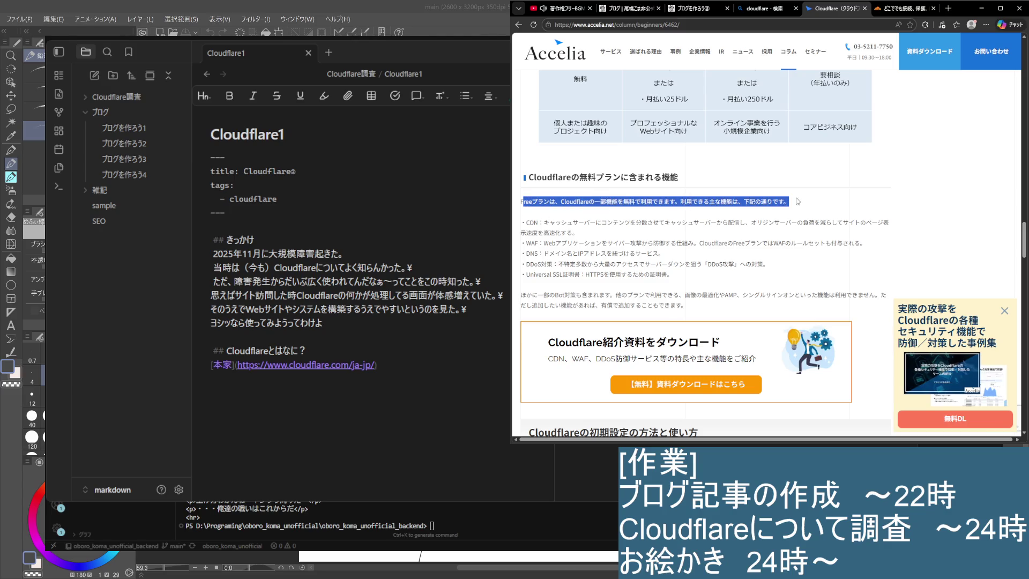
{"action": "left_click", "coordinate": [637, 234]}
{"action": "mouse_move", "coordinate": [525, 221]}
{"action": "left_mouse_down"}
{"action": "mouse_move", "coordinate": [867, 245]}
{"action": "mouse_move", "coordinate": [631, 254]}
{"action": "mouse_move", "coordinate": [763, 282]}
{"action": "left_mouse_up"}
{"action": "scroll", "coordinate": [682, 271], "scroll_direction": "down", "scroll_amount": 1}
{"action": "scroll", "coordinate": [675, 271], "scroll_direction": "down", "scroll_amount": 2}
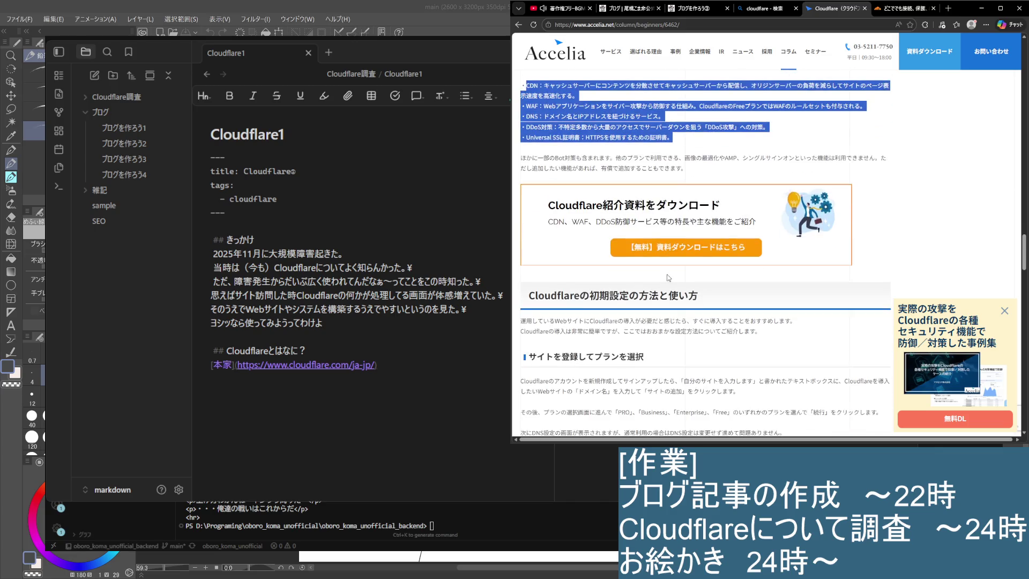
{"action": "scroll", "coordinate": [666, 275], "scroll_direction": "down", "scroll_amount": 2}
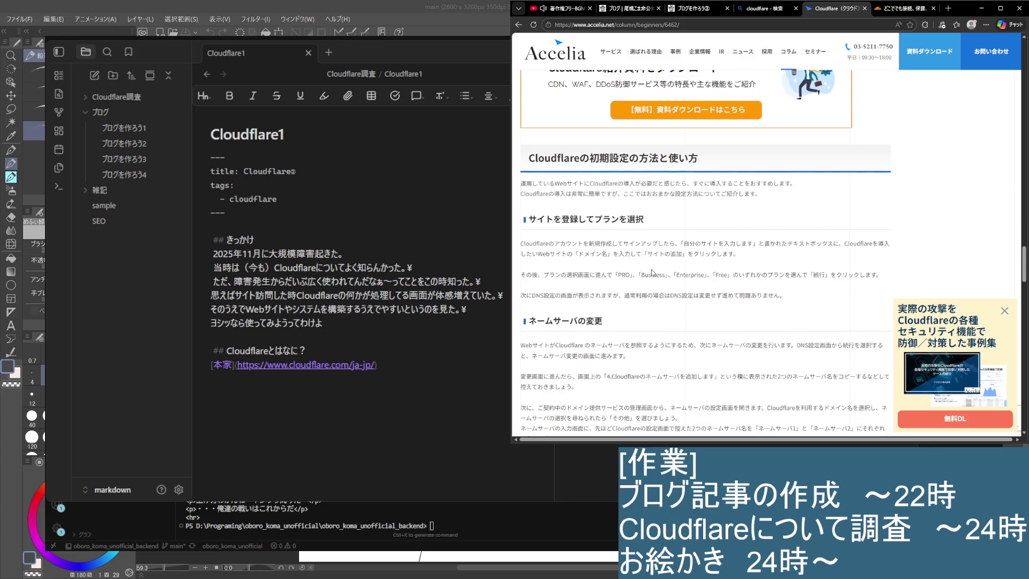
{"action": "scroll", "coordinate": [651, 272], "scroll_direction": "down", "scroll_amount": 1}
{"action": "scroll", "coordinate": [647, 270], "scroll_direction": "down", "scroll_amount": 2}
{"action": "scroll", "coordinate": [639, 269], "scroll_direction": "down", "scroll_amount": 3}
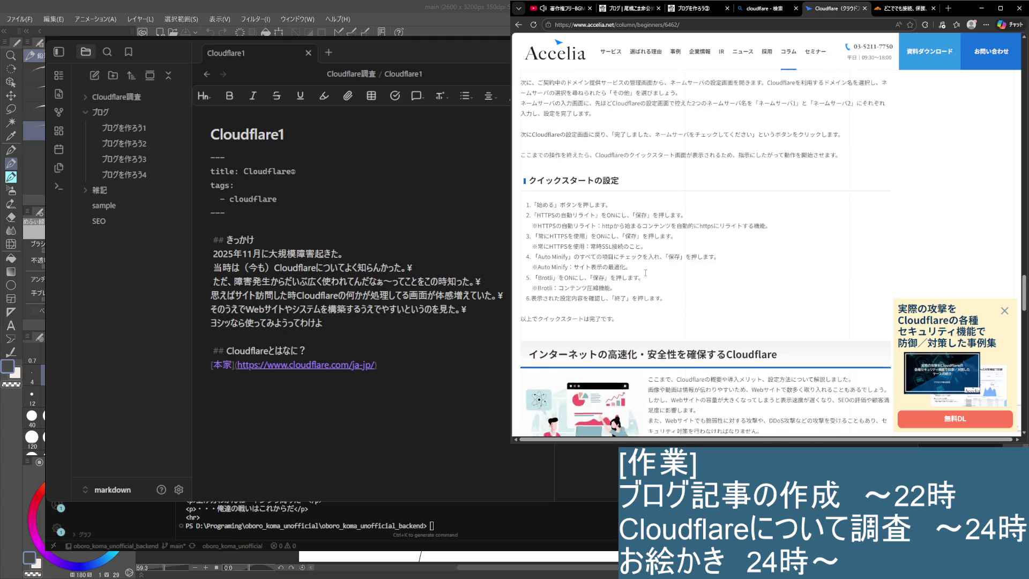
{"action": "scroll", "coordinate": [635, 269], "scroll_direction": "down", "scroll_amount": 3}
{"action": "scroll", "coordinate": [635, 269], "scroll_direction": "down", "scroll_amount": 2}
{"action": "scroll", "coordinate": [635, 269], "scroll_direction": "down", "scroll_amount": 3}
{"action": "scroll", "coordinate": [635, 270], "scroll_direction": "down", "scroll_amount": 2}
{"action": "key", "text": "ctrl+w"}
{"action": "scroll", "coordinate": [647, 185], "scroll_direction": "down", "scroll_amount": 2}
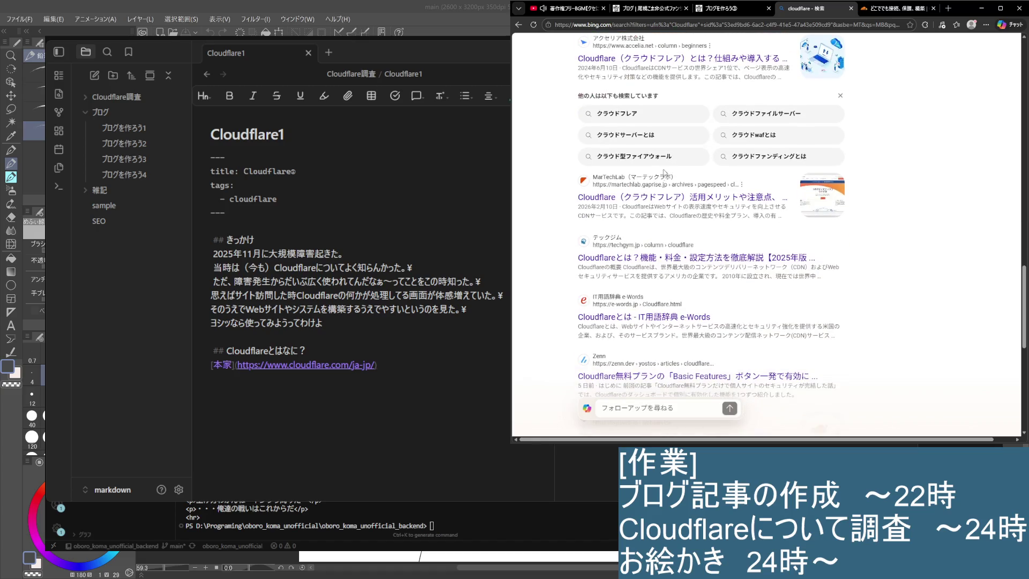
{"action": "scroll", "coordinate": [643, 181], "scroll_direction": "down", "scroll_amount": 2}
{"action": "scroll", "coordinate": [648, 185], "scroll_direction": "down", "scroll_amount": 2}
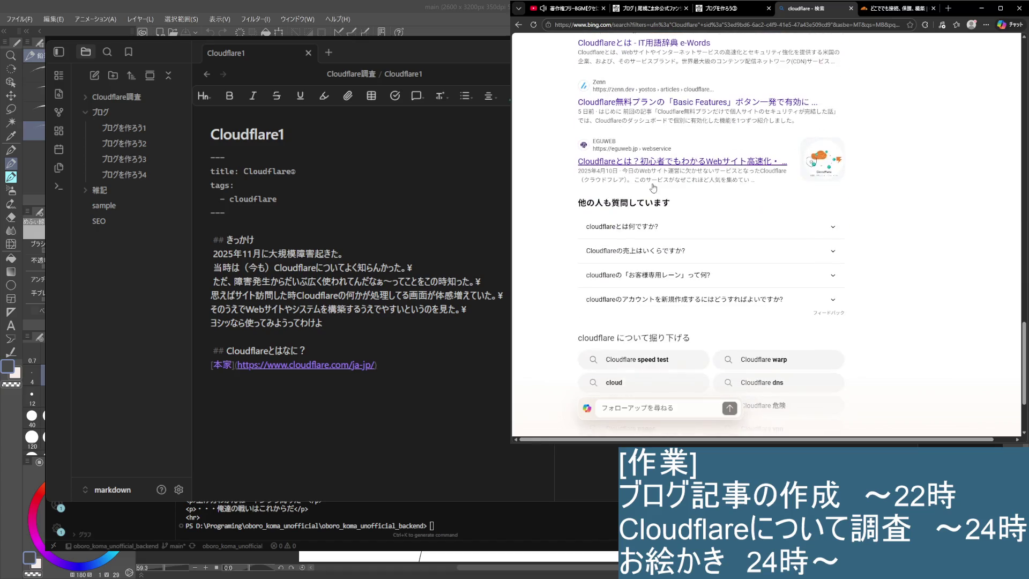
{"action": "scroll", "coordinate": [724, 183], "scroll_direction": "down", "scroll_amount": 2}
{"action": "scroll", "coordinate": [724, 184], "scroll_direction": "up", "scroll_amount": 5}
{"action": "scroll", "coordinate": [763, 161], "scroll_direction": "up", "scroll_amount": 5}
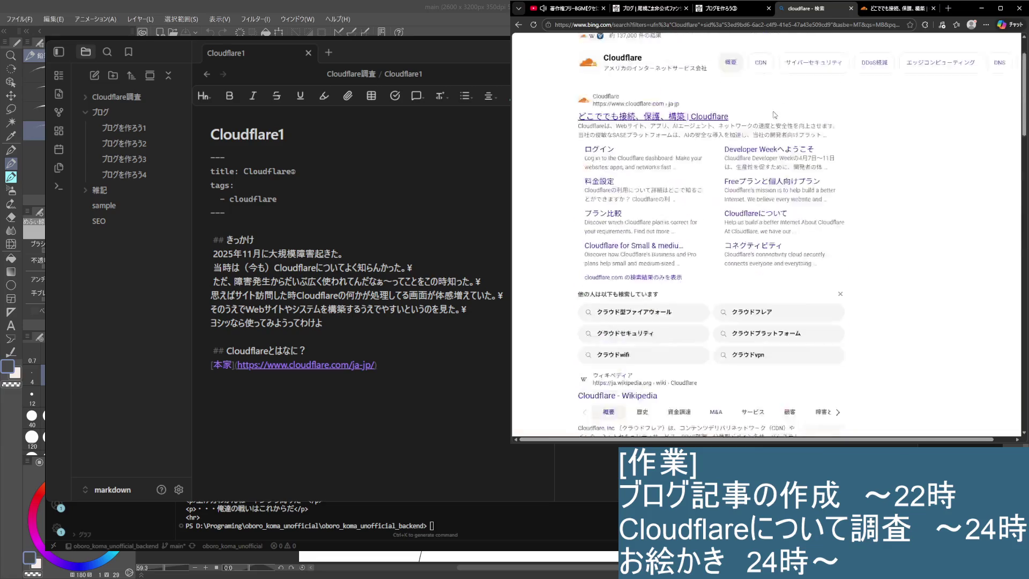
{"action": "scroll", "coordinate": [884, 121], "scroll_direction": "up", "scroll_amount": 2}
Step: Read the Cloudflare homepage description and its ソリューション footer heading
{"action": "left_click", "coordinate": [920, 15]}
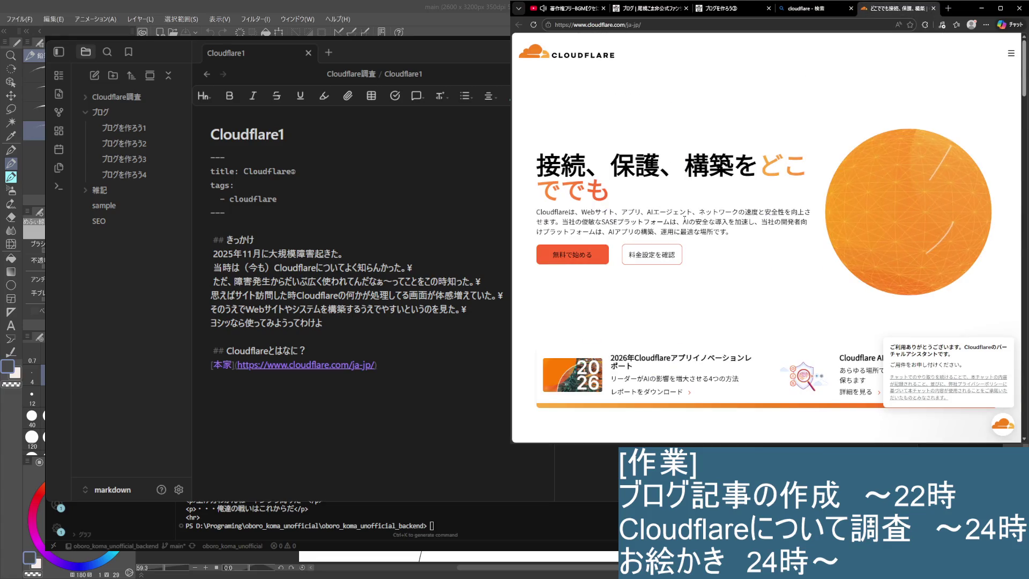
{"action": "scroll", "coordinate": [671, 210], "scroll_direction": "down", "scroll_amount": 2}
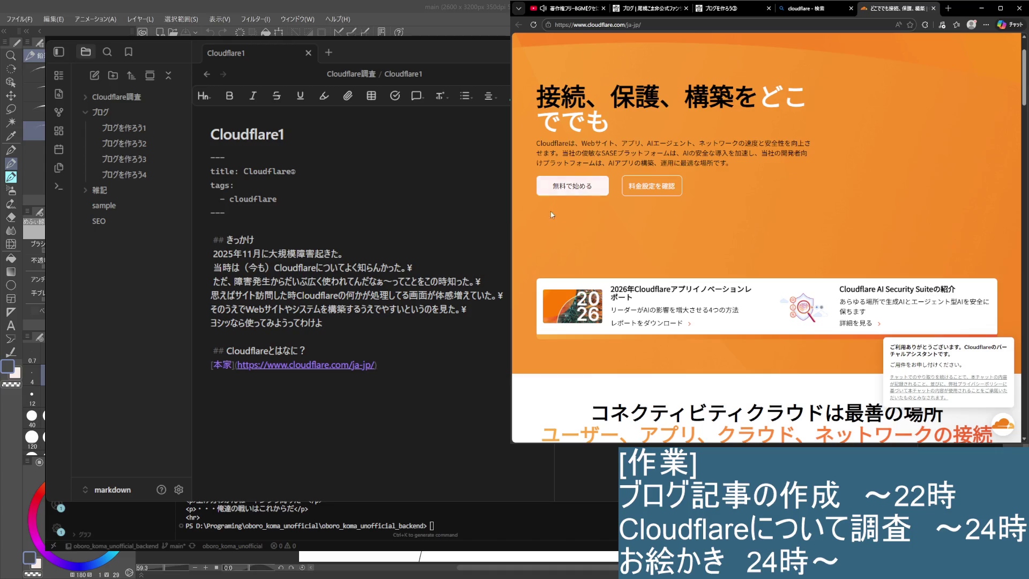
{"action": "scroll", "coordinate": [695, 241], "scroll_direction": "up", "scroll_amount": 2}
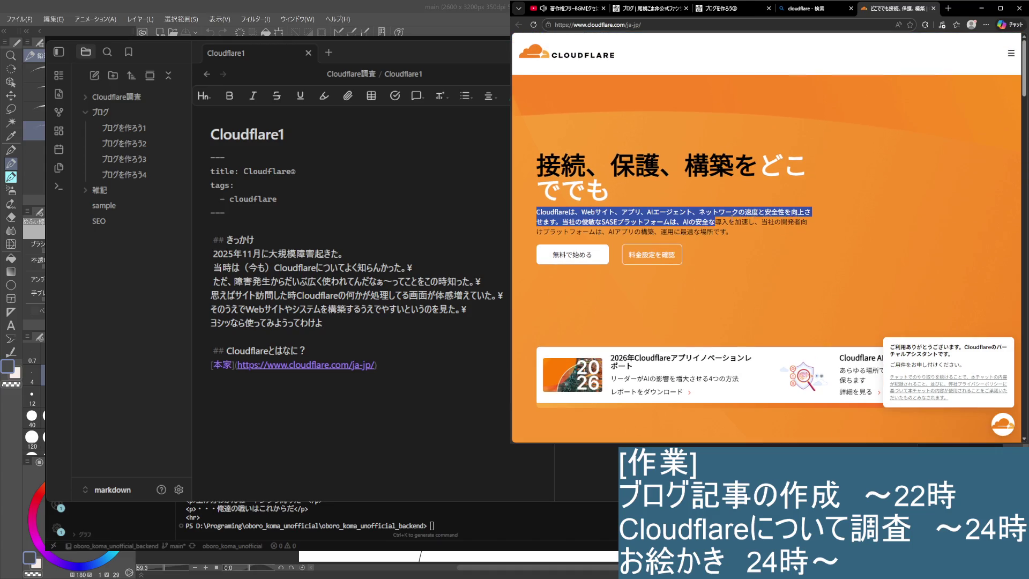
{"action": "left_click_drag", "start_coordinate": [536, 211], "coordinate": [825, 244]}
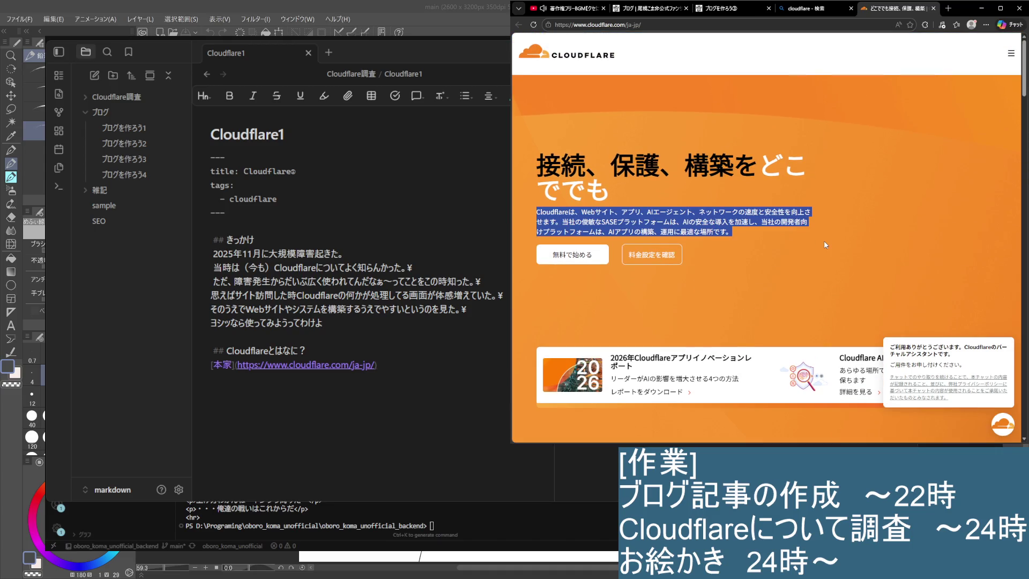
{"action": "left_click", "coordinate": [761, 238]}
{"action": "scroll", "coordinate": [702, 271], "scroll_direction": "down", "scroll_amount": 4}
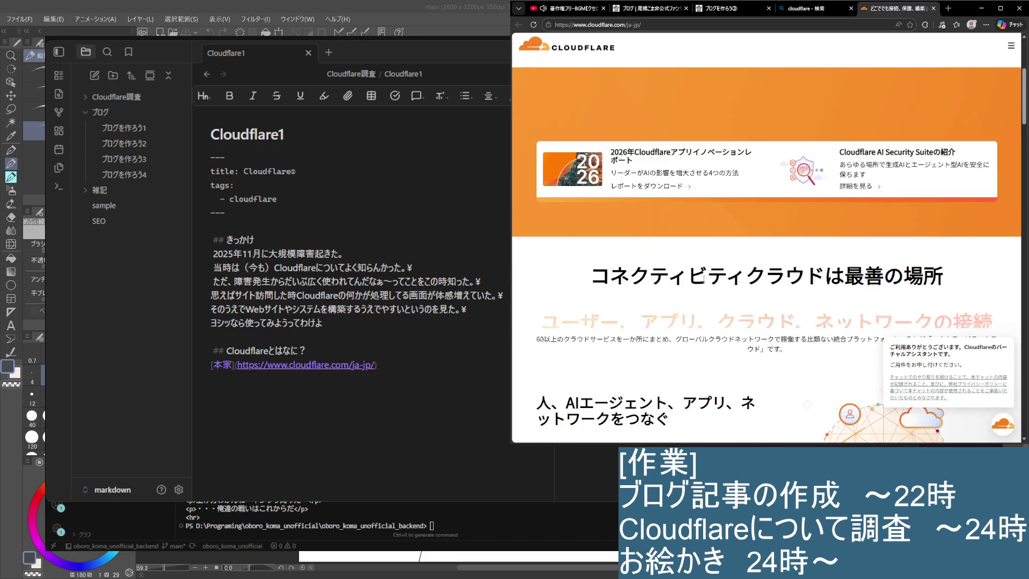
{"action": "scroll", "coordinate": [702, 271], "scroll_direction": "down", "scroll_amount": 4}
{"action": "scroll", "coordinate": [702, 271], "scroll_direction": "down", "scroll_amount": 3}
{"action": "scroll", "coordinate": [703, 271], "scroll_direction": "down", "scroll_amount": 2}
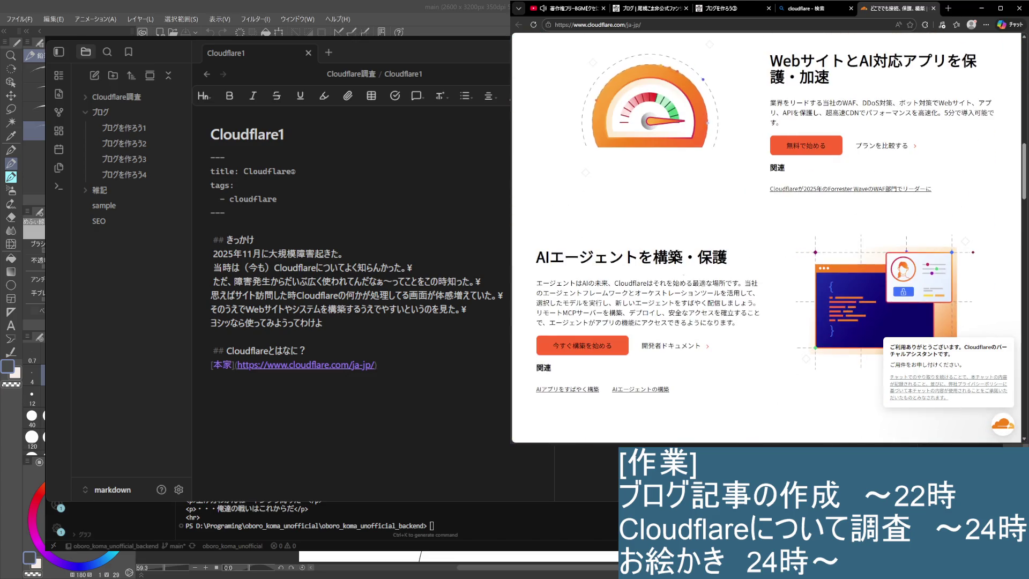
{"action": "scroll", "coordinate": [702, 271], "scroll_direction": "down", "scroll_amount": 1}
{"action": "scroll", "coordinate": [685, 232], "scroll_direction": "down", "scroll_amount": 3}
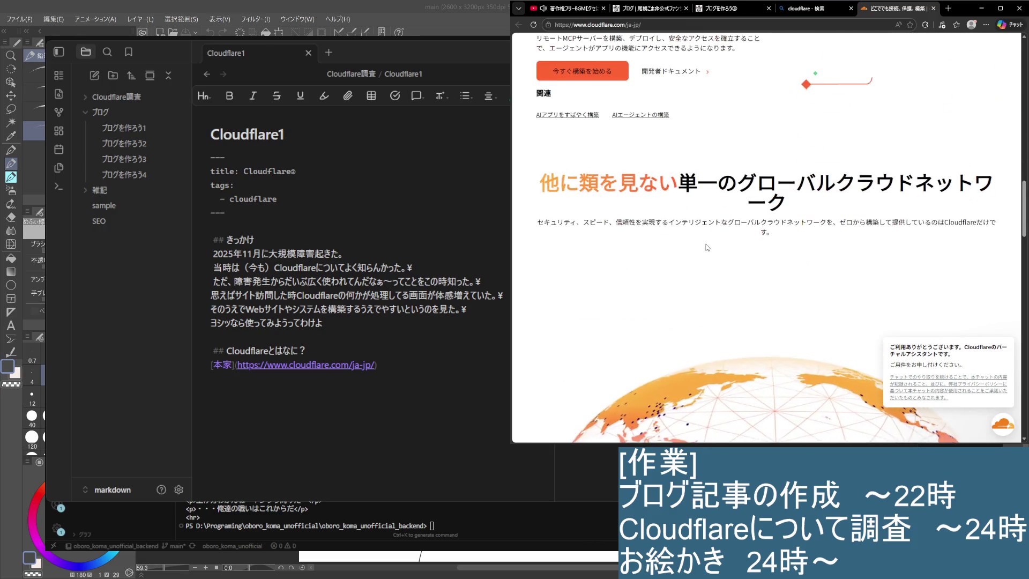
{"action": "scroll", "coordinate": [686, 232], "scroll_direction": "down", "scroll_amount": 3}
{"action": "scroll", "coordinate": [686, 232], "scroll_direction": "down", "scroll_amount": 2}
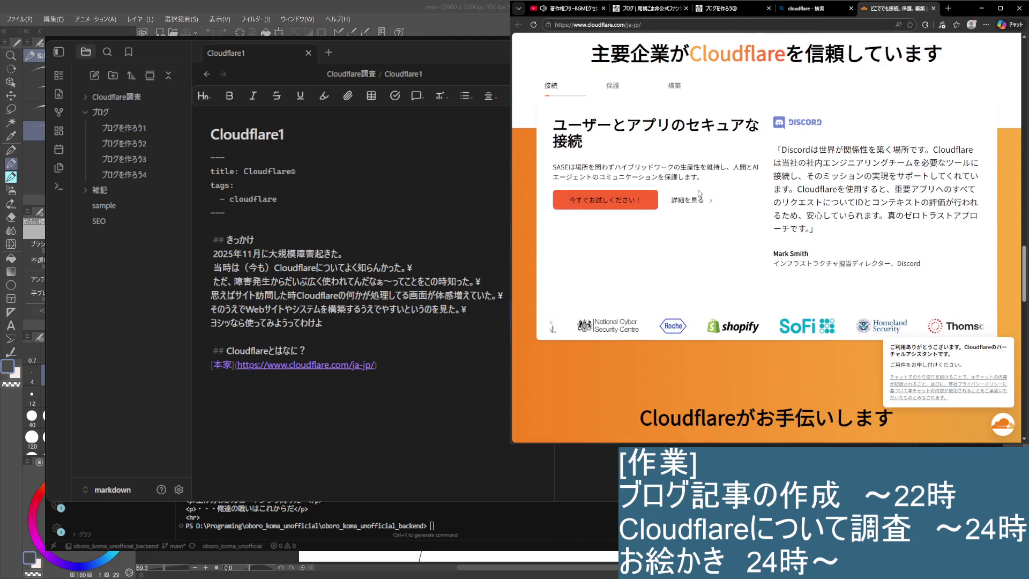
{"action": "scroll", "coordinate": [703, 167], "scroll_direction": "down", "scroll_amount": 1}
{"action": "scroll", "coordinate": [704, 166], "scroll_direction": "down", "scroll_amount": 2}
{"action": "scroll", "coordinate": [702, 171], "scroll_direction": "down", "scroll_amount": 1}
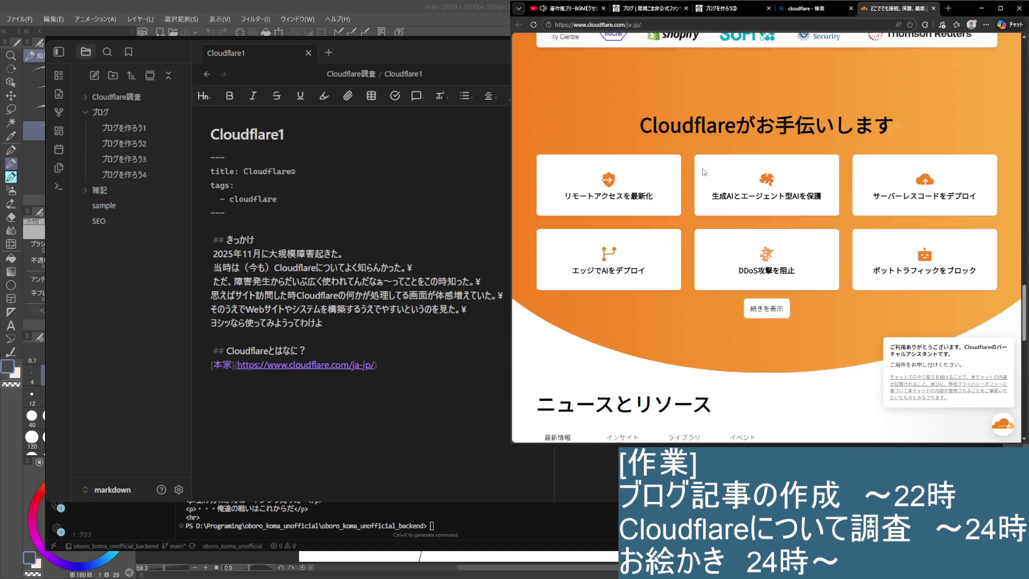
{"action": "scroll", "coordinate": [699, 173], "scroll_direction": "down", "scroll_amount": 4}
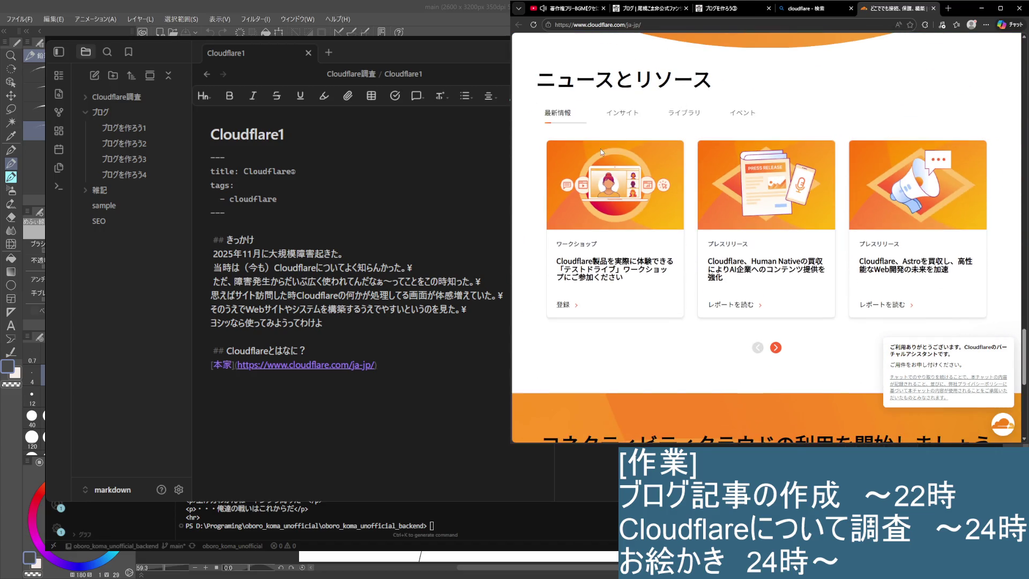
{"action": "scroll", "coordinate": [655, 149], "scroll_direction": "down", "scroll_amount": 2}
{"action": "scroll", "coordinate": [651, 153], "scroll_direction": "down", "scroll_amount": 2}
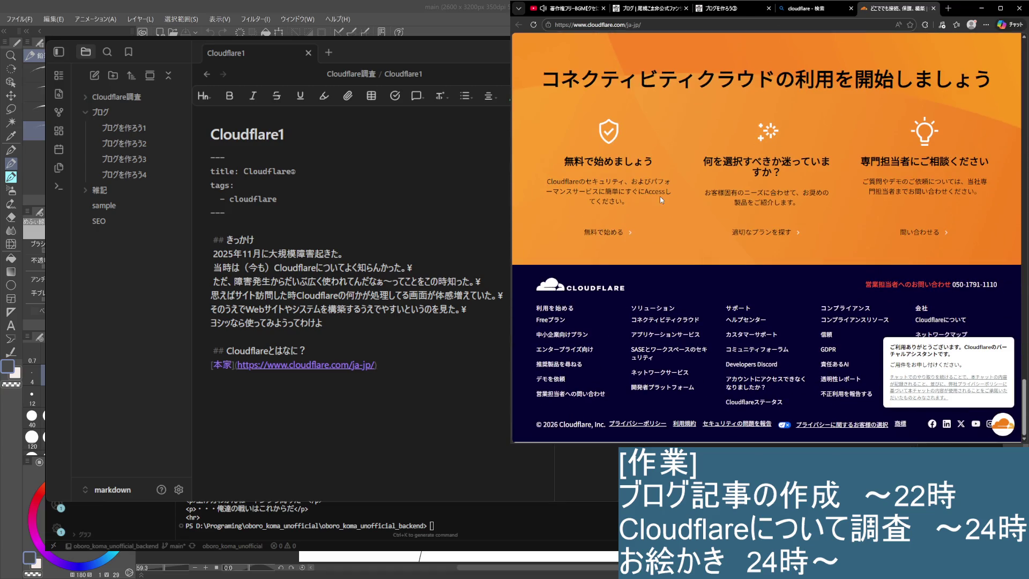
{"action": "double_click", "coordinate": [661, 313]}
{"action": "scroll", "coordinate": [618, 306], "scroll_direction": "up", "scroll_amount": 1}
Step: Peek at the Cloudflare sign-up page twice, then go to the pricing plans
{"action": "left_click", "coordinate": [813, 87]}
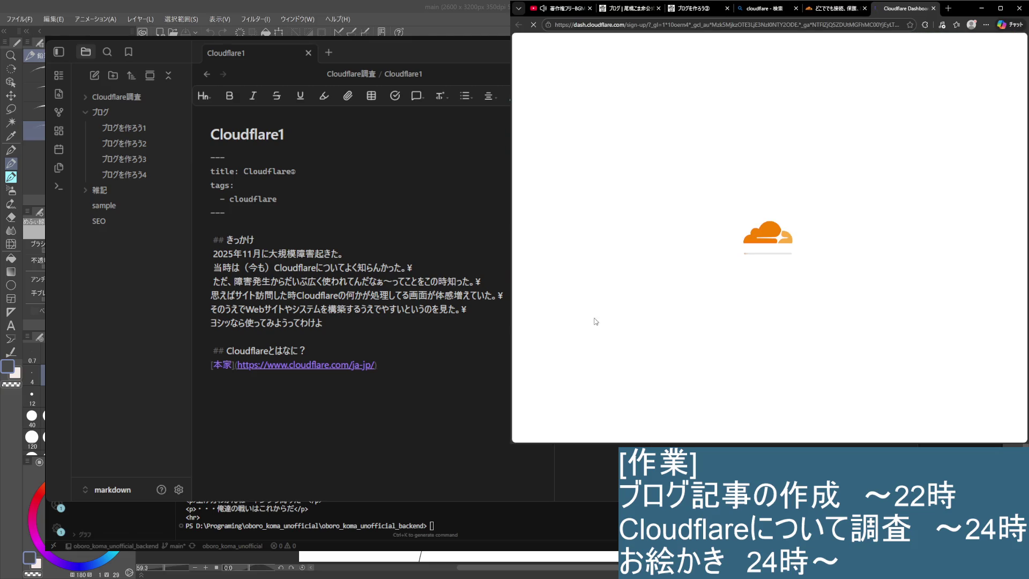
{"action": "left_click", "coordinate": [933, 8]}
{"action": "scroll", "coordinate": [822, 222], "scroll_direction": "up", "scroll_amount": 5}
{"action": "scroll", "coordinate": [822, 222], "scroll_direction": "up", "scroll_amount": 5}
{"action": "scroll", "coordinate": [828, 219], "scroll_direction": "up", "scroll_amount": 5}
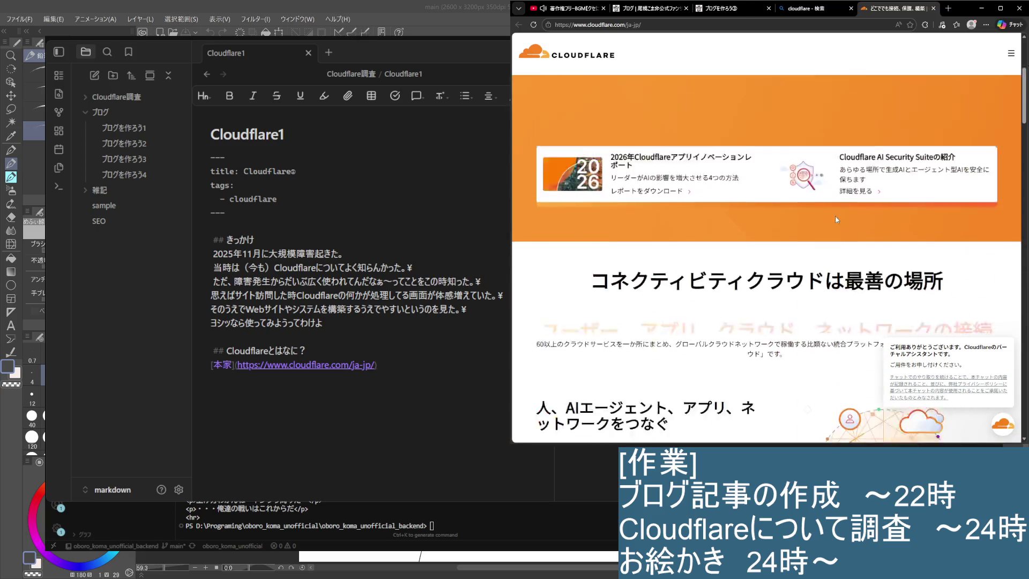
{"action": "scroll", "coordinate": [828, 219], "scroll_direction": "up", "scroll_amount": 5}
{"action": "left_click", "coordinate": [572, 259]}
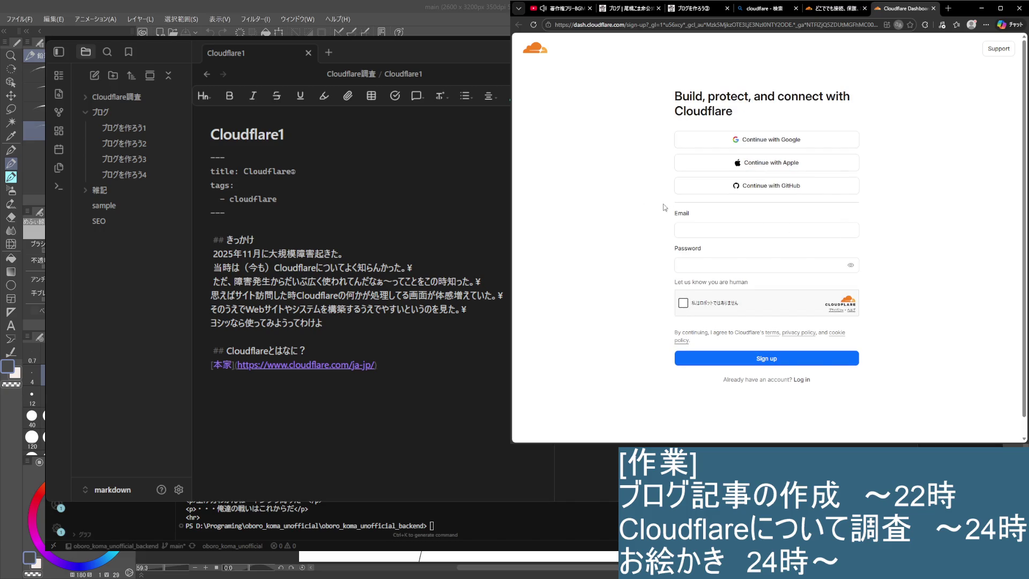
{"action": "left_click", "coordinate": [932, 9]}
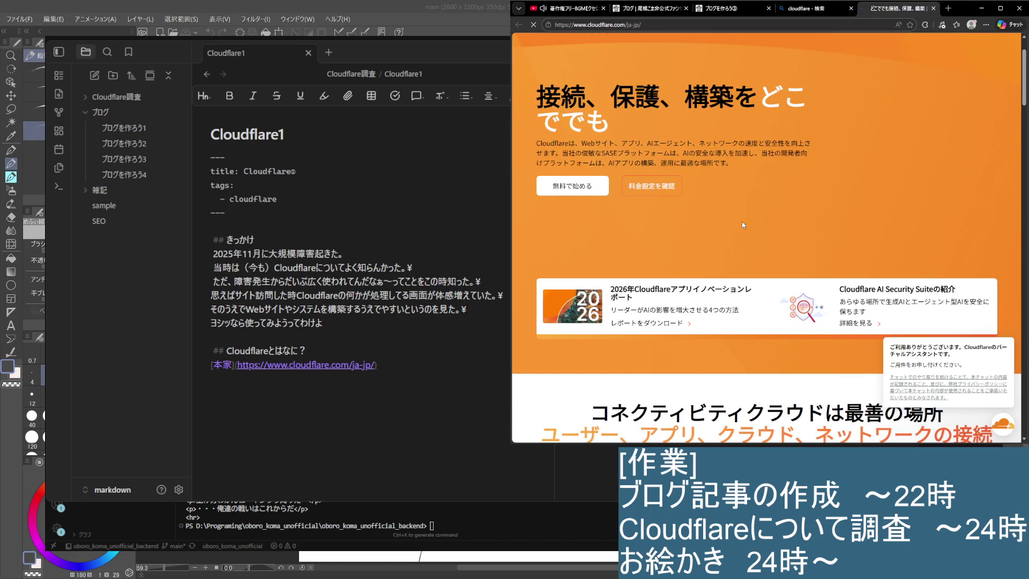
{"action": "left_click", "coordinate": [651, 185]}
{"action": "scroll", "coordinate": [653, 234], "scroll_direction": "down", "scroll_amount": 2}
{"action": "scroll", "coordinate": [653, 234], "scroll_direction": "up", "scroll_amount": 2}
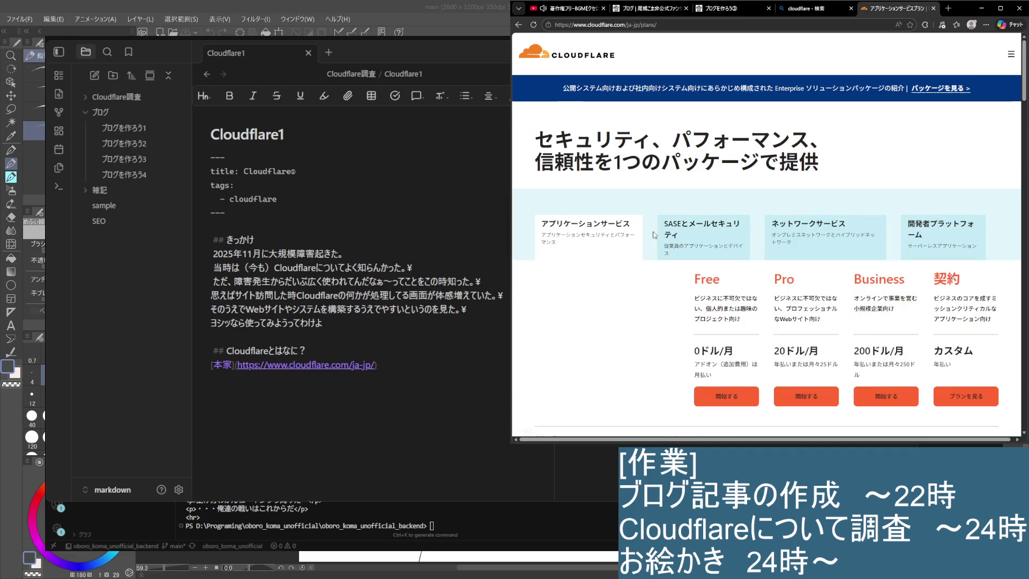
{"action": "scroll", "coordinate": [722, 258], "scroll_direction": "down", "scroll_amount": 1}
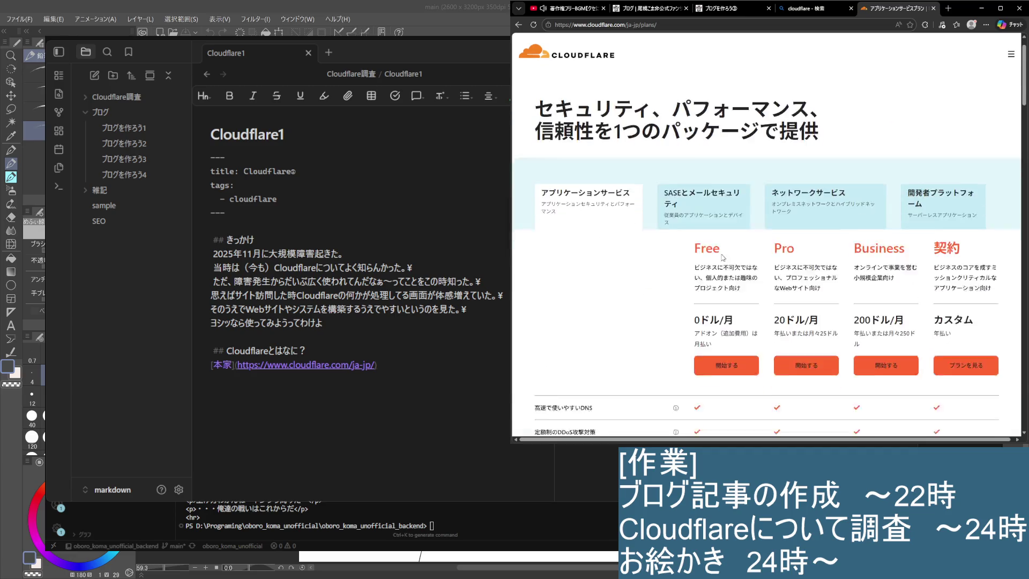
{"action": "scroll", "coordinate": [722, 256], "scroll_direction": "down", "scroll_amount": 1}
{"action": "scroll", "coordinate": [723, 256], "scroll_direction": "down", "scroll_amount": 1}
{"action": "scroll", "coordinate": [723, 256], "scroll_direction": "up", "scroll_amount": 1}
{"action": "scroll", "coordinate": [515, 245], "scroll_direction": "down", "scroll_amount": 1}
{"action": "scroll", "coordinate": [515, 245], "scroll_direction": "up", "scroll_amount": 1}
{"action": "scroll", "coordinate": [641, 321], "scroll_direction": "down", "scroll_amount": 1}
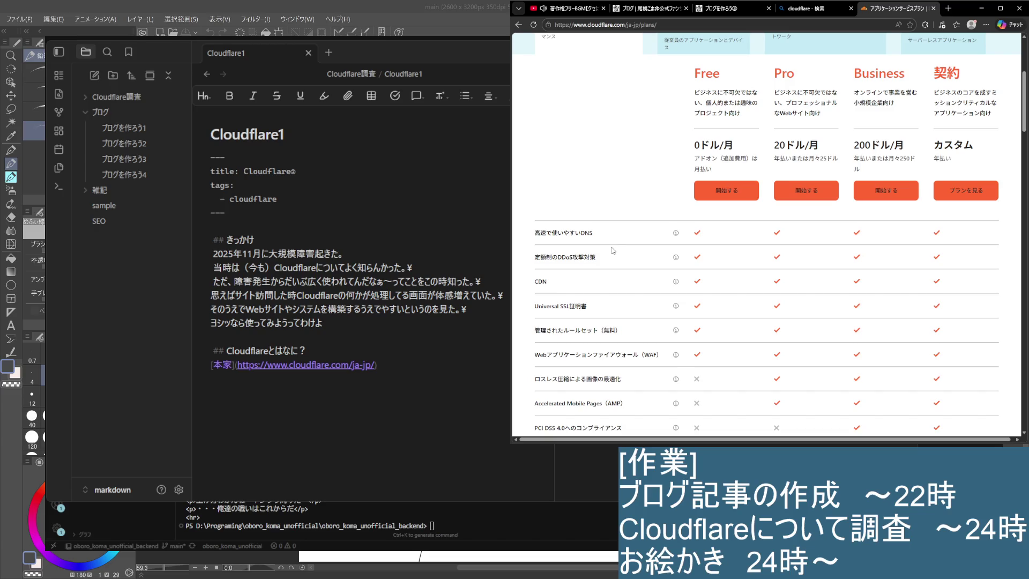
{"action": "scroll", "coordinate": [611, 252], "scroll_direction": "down", "scroll_amount": 1}
{"action": "scroll", "coordinate": [605, 255], "scroll_direction": "down", "scroll_amount": 1}
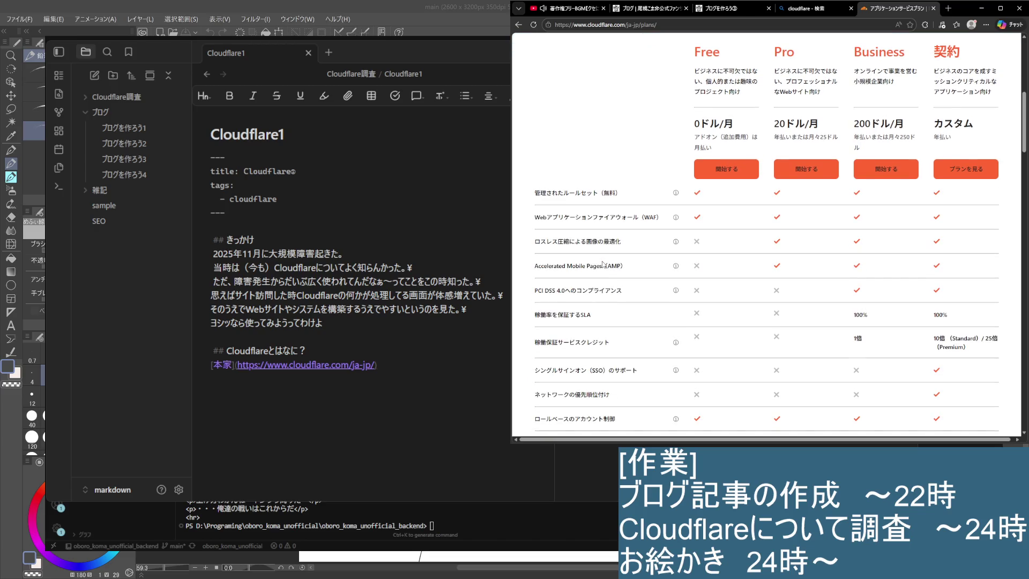
Step: Read the pricing rows for WAF, AMP, Argo Smart Routing and Cache Reserve, then go back home
{"action": "triple_click", "coordinate": [542, 219]}
{"action": "left_click", "coordinate": [624, 259]}
{"action": "left_click_drag", "start_coordinate": [536, 273], "coordinate": [646, 275]}
{"action": "left_click", "coordinate": [655, 310]}
{"action": "scroll", "coordinate": [563, 310], "scroll_direction": "down", "scroll_amount": 2}
{"action": "scroll", "coordinate": [586, 314], "scroll_direction": "down", "scroll_amount": 2}
{"action": "scroll", "coordinate": [593, 314], "scroll_direction": "down", "scroll_amount": 2}
{"action": "scroll", "coordinate": [593, 311], "scroll_direction": "down", "scroll_amount": 2}
{"action": "scroll", "coordinate": [594, 310], "scroll_direction": "down", "scroll_amount": 2}
{"action": "scroll", "coordinate": [591, 309], "scroll_direction": "down", "scroll_amount": 2}
{"action": "scroll", "coordinate": [588, 301], "scroll_direction": "down", "scroll_amount": 2}
{"action": "scroll", "coordinate": [585, 285], "scroll_direction": "down", "scroll_amount": 2}
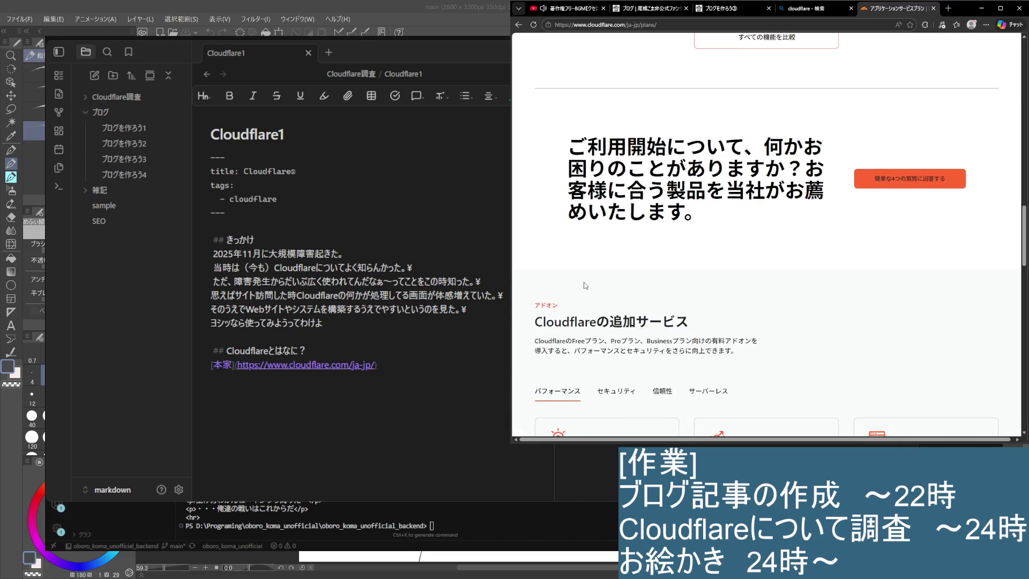
{"action": "scroll", "coordinate": [584, 285], "scroll_direction": "down", "scroll_amount": 2}
{"action": "left_click_drag", "start_coordinate": [540, 137], "coordinate": [748, 151]}
{"action": "left_click", "coordinate": [765, 182]}
{"action": "scroll", "coordinate": [668, 245], "scroll_direction": "down", "scroll_amount": 1}
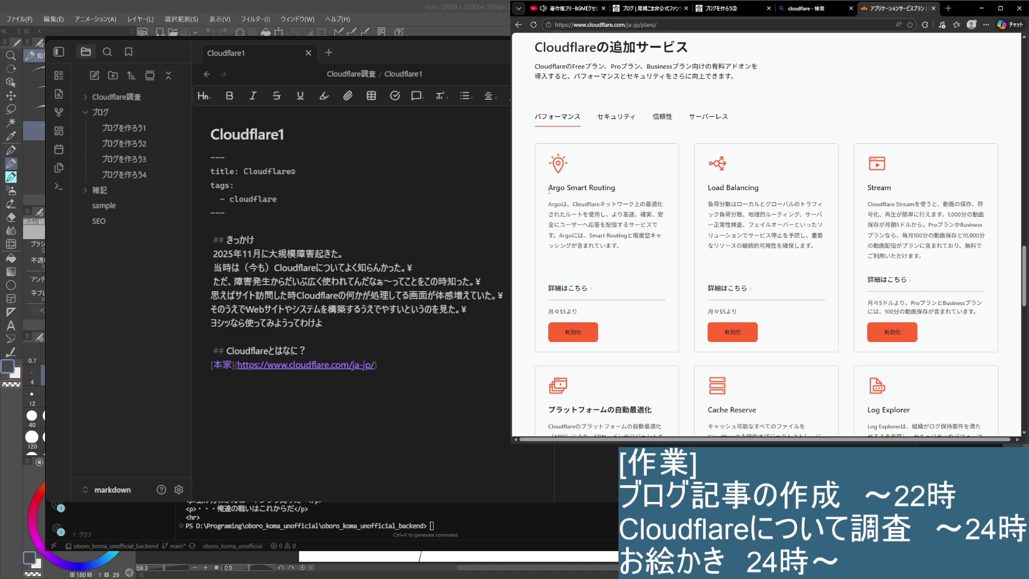
{"action": "left_click_drag", "start_coordinate": [549, 193], "coordinate": [636, 193]}
{"action": "left_click", "coordinate": [681, 239]}
{"action": "scroll", "coordinate": [572, 235], "scroll_direction": "down", "scroll_amount": 3}
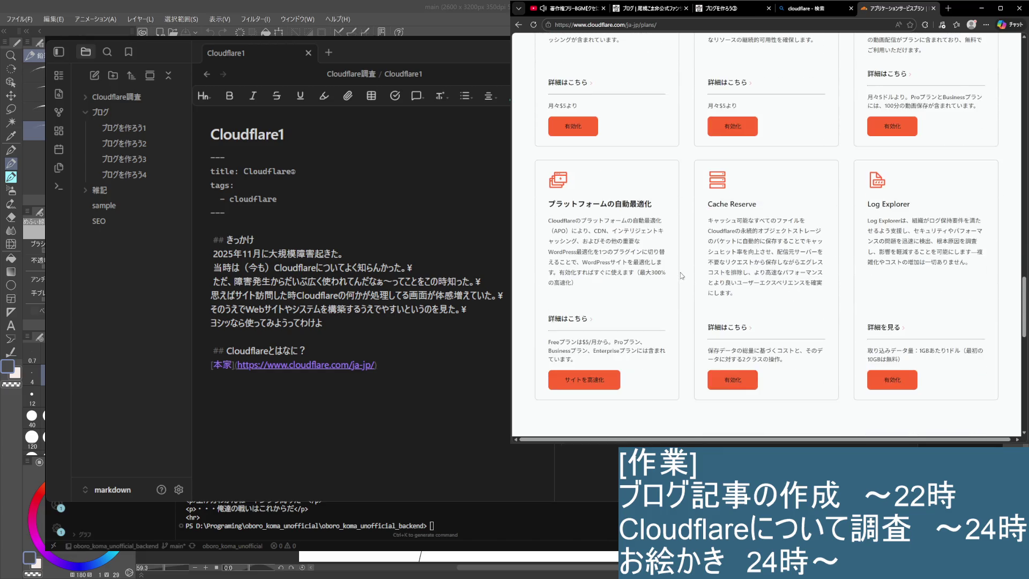
{"action": "mouse_move", "coordinate": [711, 204]}
{"action": "left_mouse_down"}
{"action": "mouse_move", "coordinate": [790, 289]}
{"action": "mouse_move", "coordinate": [710, 217]}
{"action": "left_mouse_up"}
{"action": "left_click", "coordinate": [773, 300]}
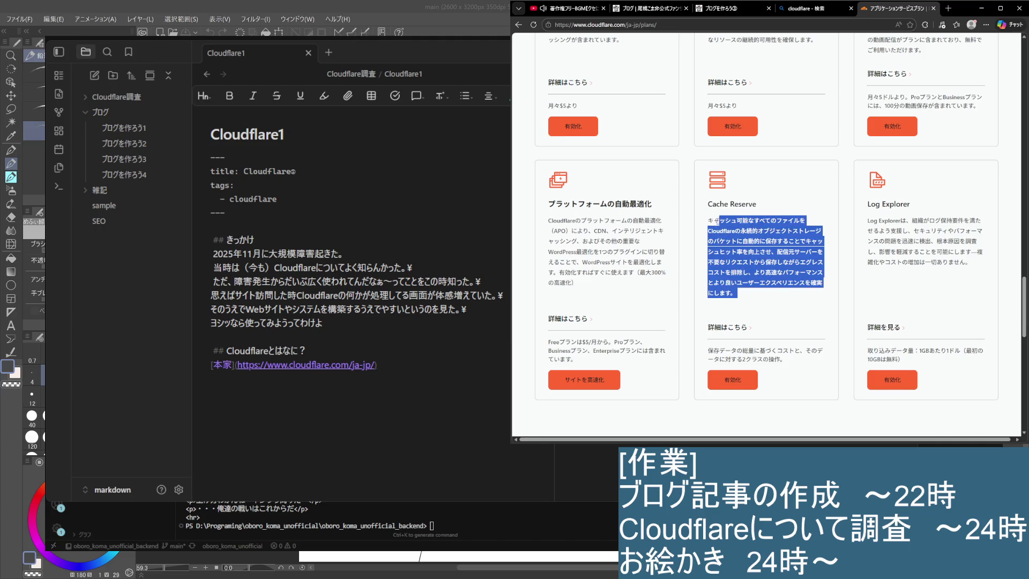
{"action": "left_click", "coordinate": [758, 280]}
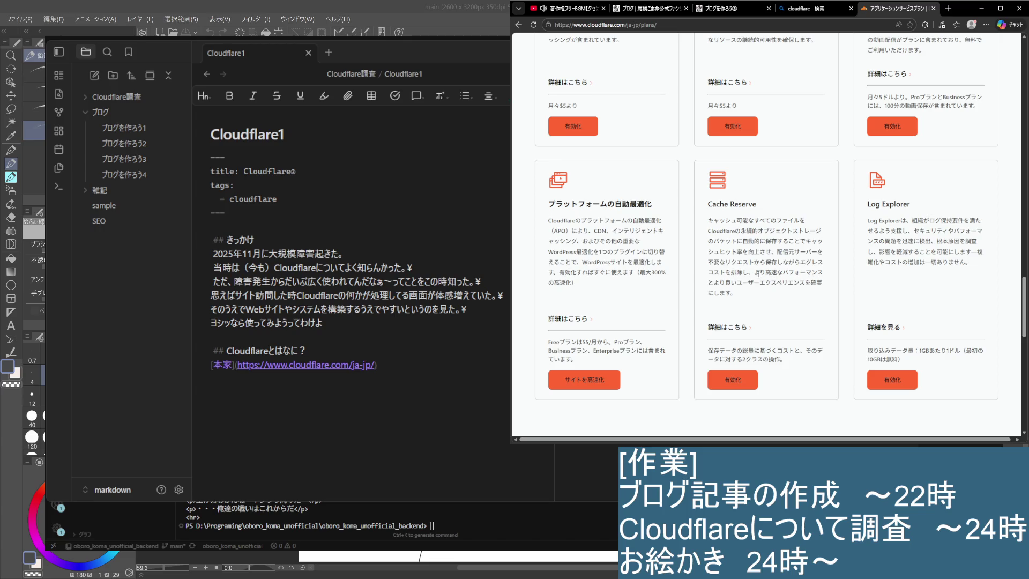
{"action": "scroll", "coordinate": [619, 274], "scroll_direction": "down", "scroll_amount": 2}
{"action": "scroll", "coordinate": [619, 274], "scroll_direction": "down", "scroll_amount": 3}
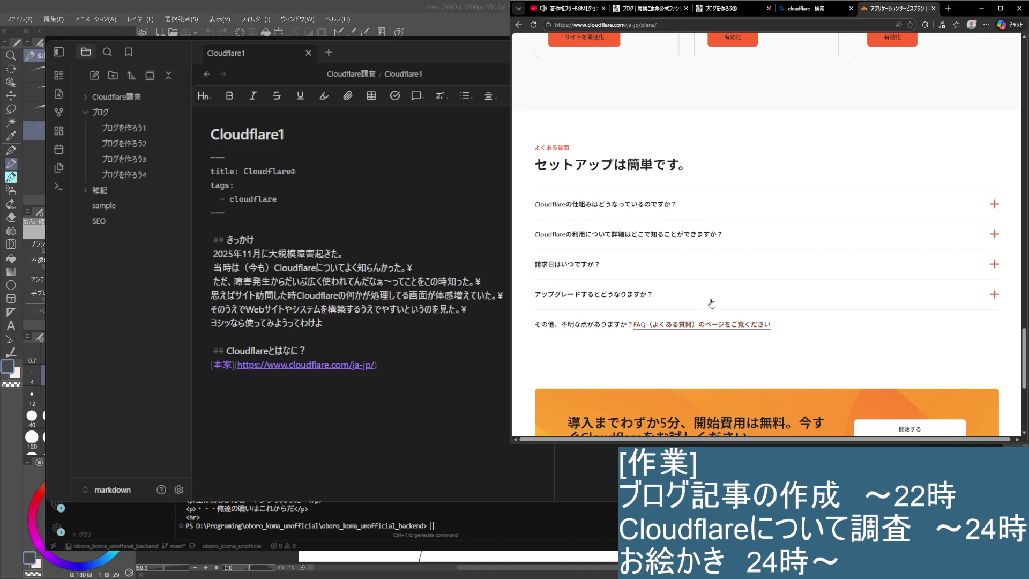
{"action": "scroll", "coordinate": [711, 309], "scroll_direction": "down", "scroll_amount": 2}
{"action": "scroll", "coordinate": [724, 373], "scroll_direction": "down", "scroll_amount": 2}
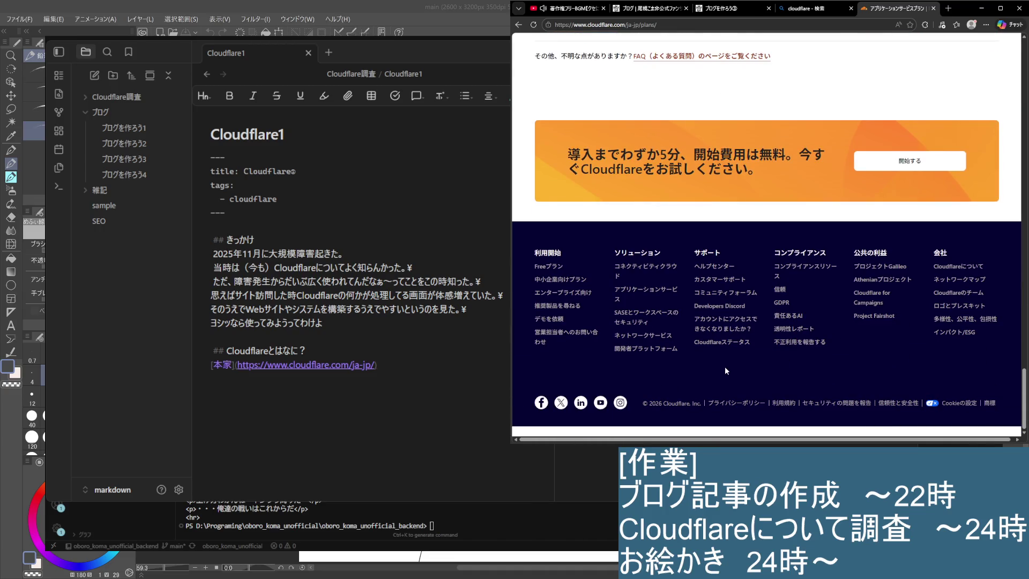
{"action": "scroll", "coordinate": [724, 365], "scroll_direction": "up", "scroll_amount": 7}
{"action": "key", "text": "alt+Left"}
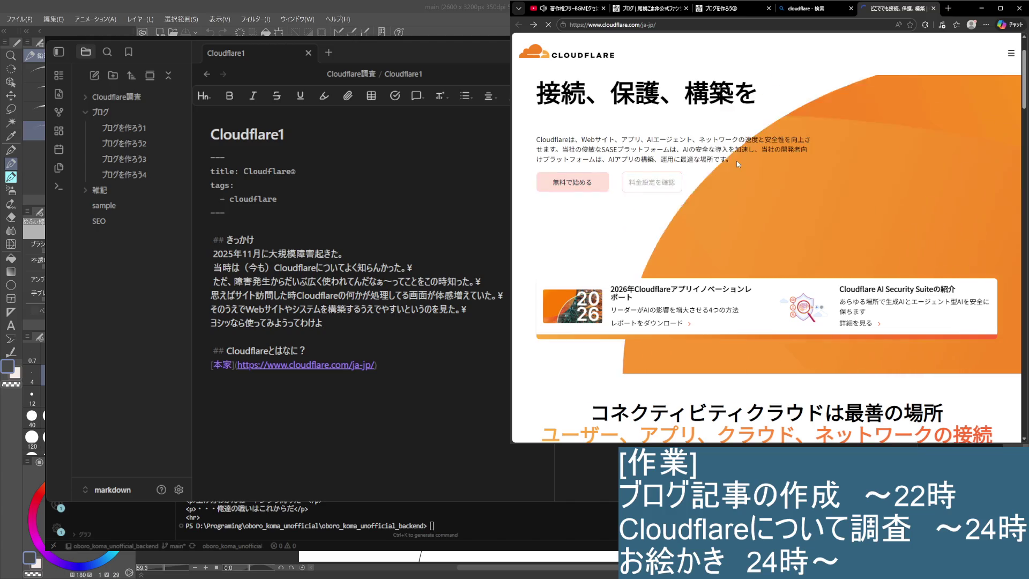
{"action": "scroll", "coordinate": [738, 230], "scroll_direction": "up", "scroll_amount": 1}
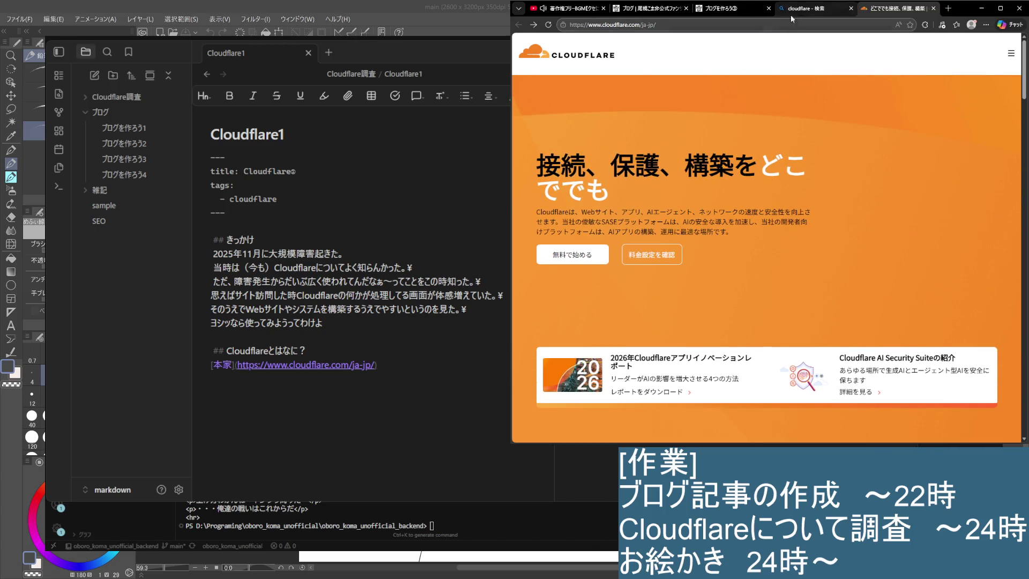
Step: Search Bing for cloudflare サービス一覧, expand the Copilot summary and open the Zenn result in a background tab
{"action": "left_click", "coordinate": [790, 13]}
{"action": "left_click", "coordinate": [657, 53]}
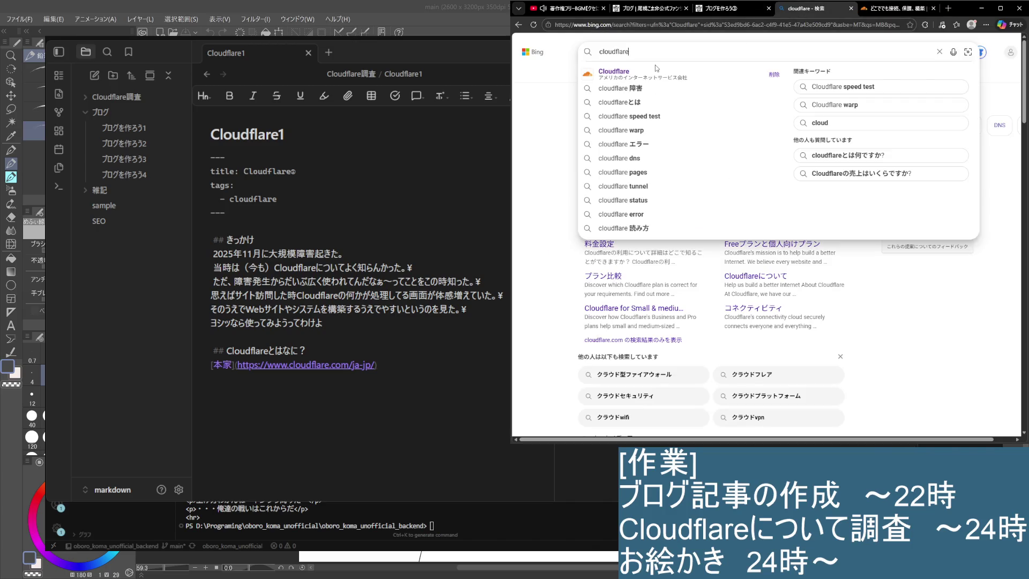
{"action": "key", "text": "BackSpace"}
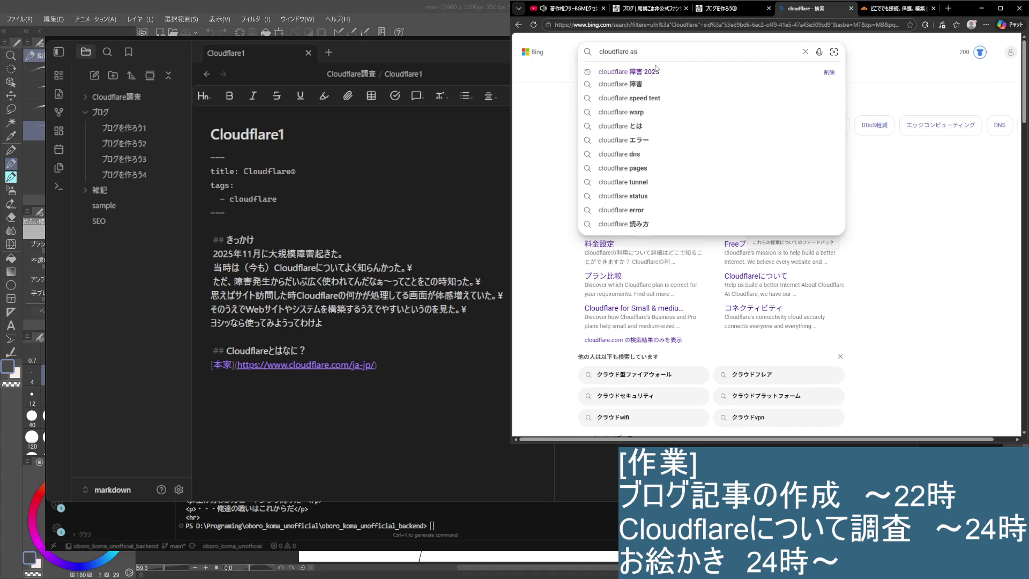
{"action": "type", "text": "さ"}
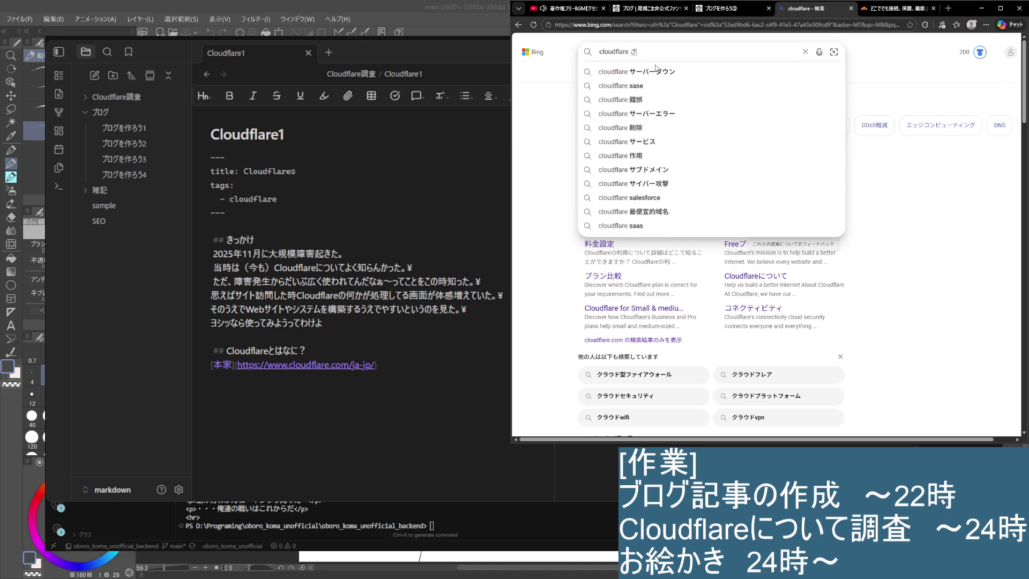
{"action": "type", "text": "ビス"}
{"action": "key", "text": "Down"}
{"action": "key", "text": "Down"}
{"action": "key", "text": "Return"}
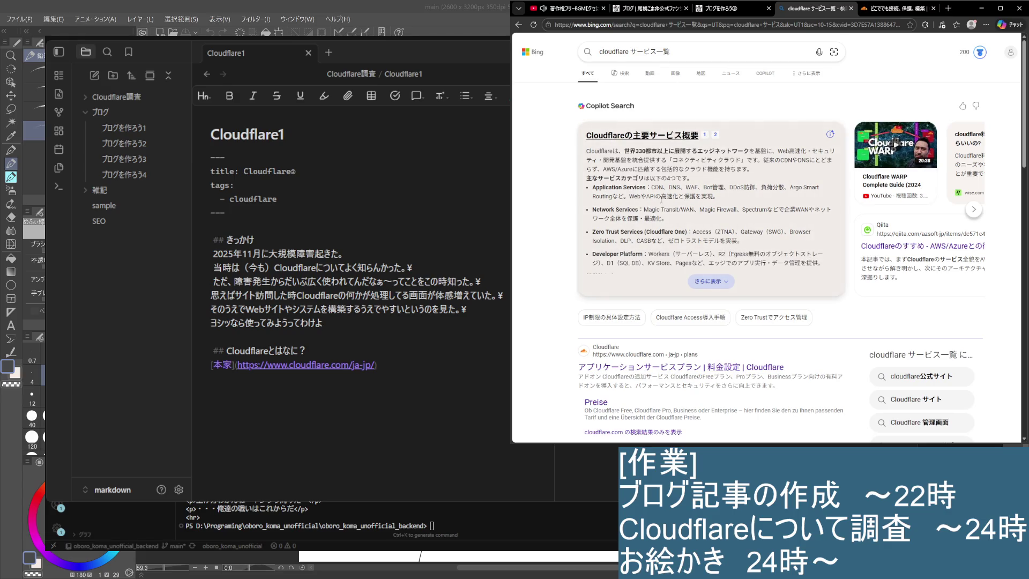
{"action": "left_click", "coordinate": [700, 282]}
{"action": "scroll", "coordinate": [672, 233], "scroll_direction": "down", "scroll_amount": 1}
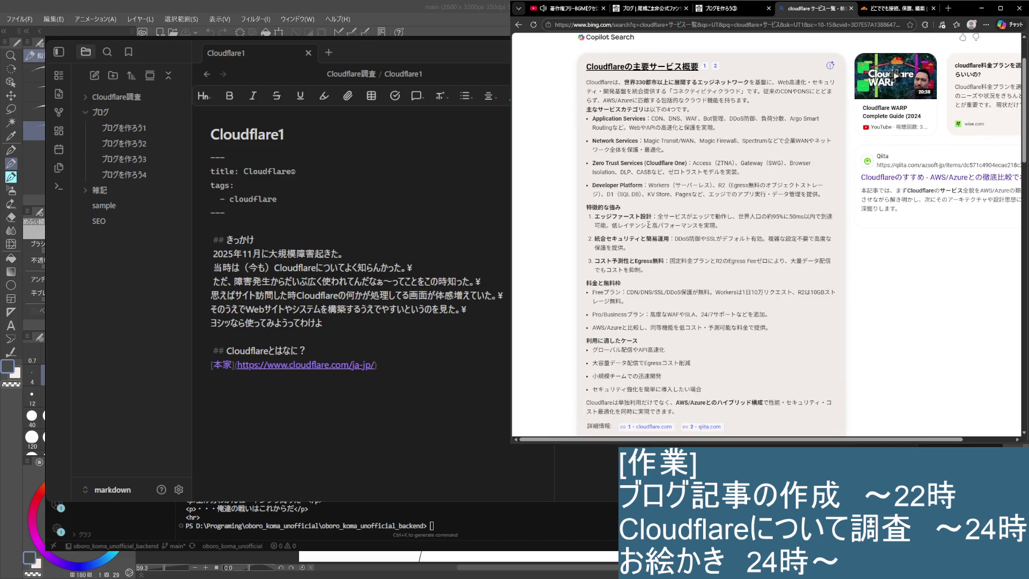
{"action": "scroll", "coordinate": [639, 241], "scroll_direction": "down", "scroll_amount": 5}
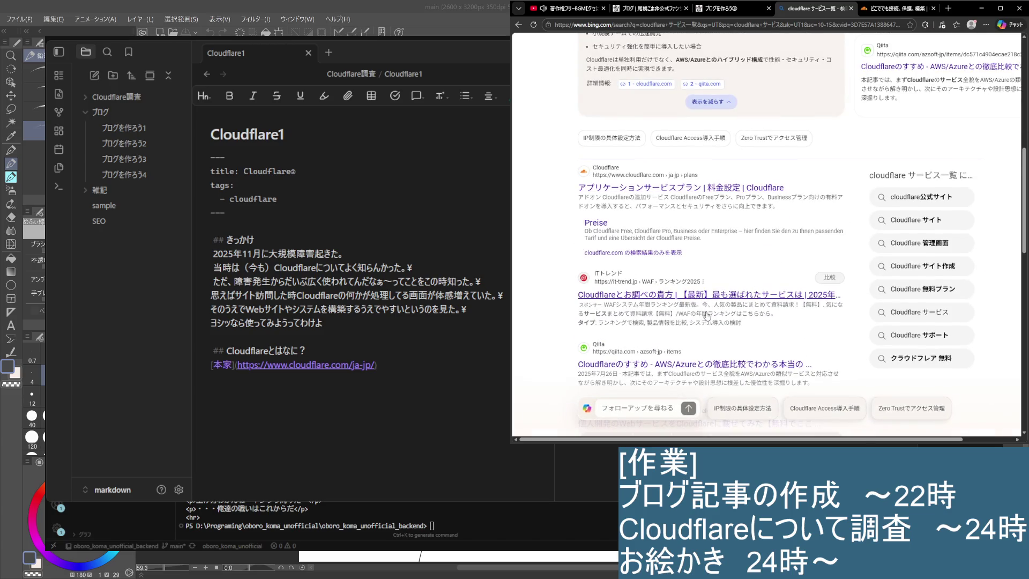
{"action": "scroll", "coordinate": [707, 316], "scroll_direction": "down", "scroll_amount": 1}
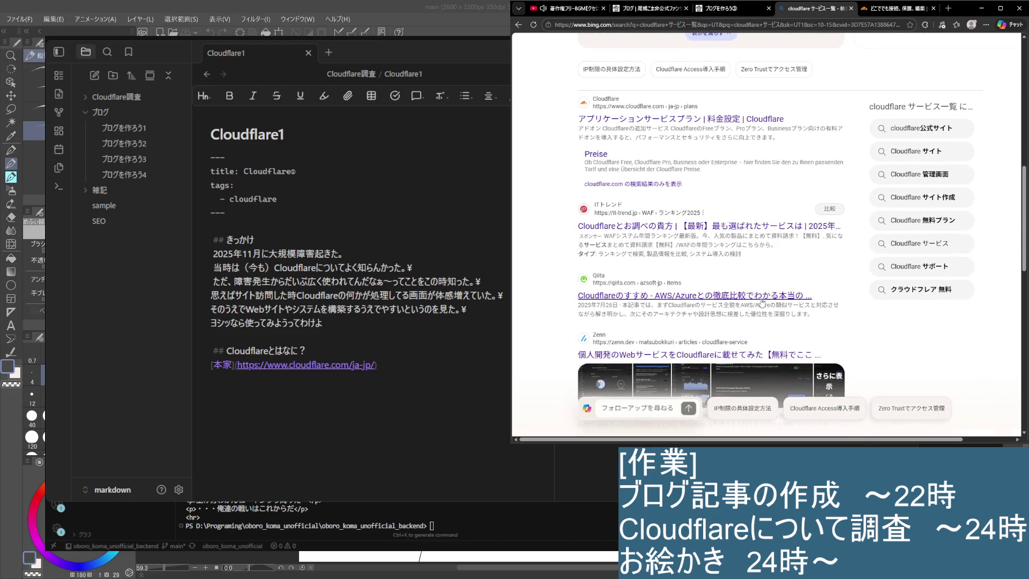
{"action": "scroll", "coordinate": [762, 303], "scroll_direction": "down", "scroll_amount": 2}
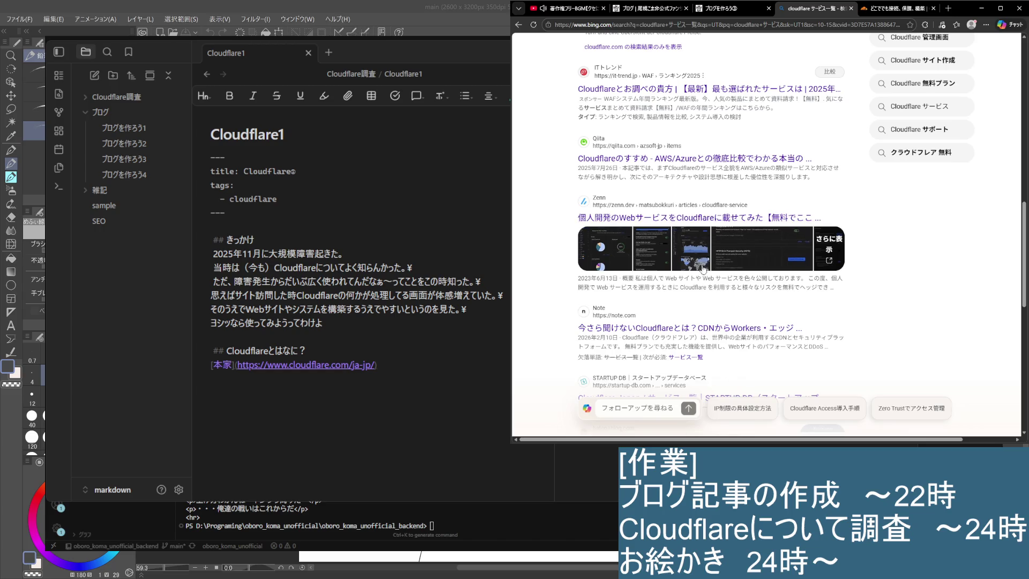
{"action": "middle_click", "coordinate": [731, 227]}
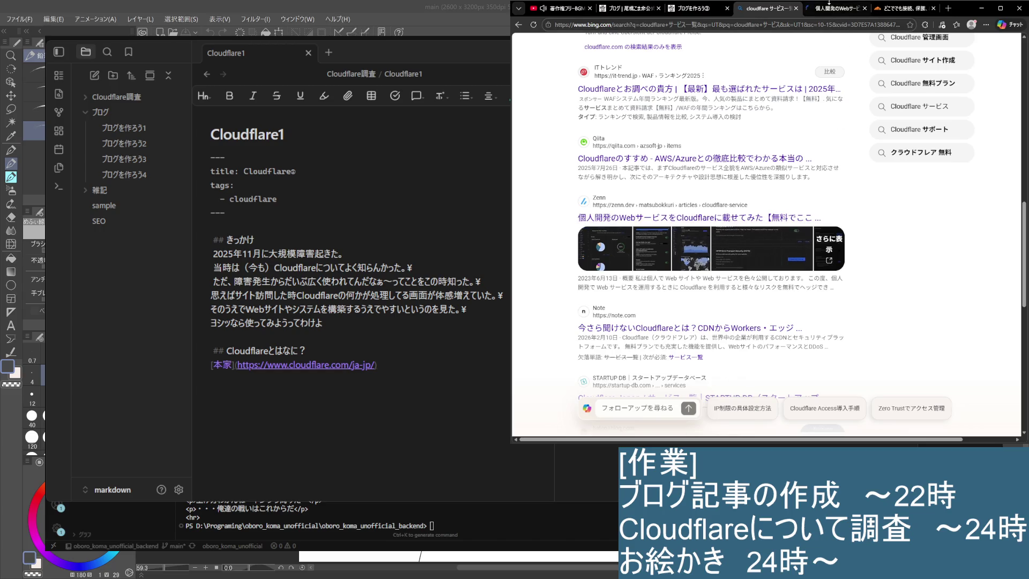
Step: Read the Zenn article's まとめ paragraphs, then close the tab to return to Bing
{"action": "left_click", "coordinate": [831, 10]}
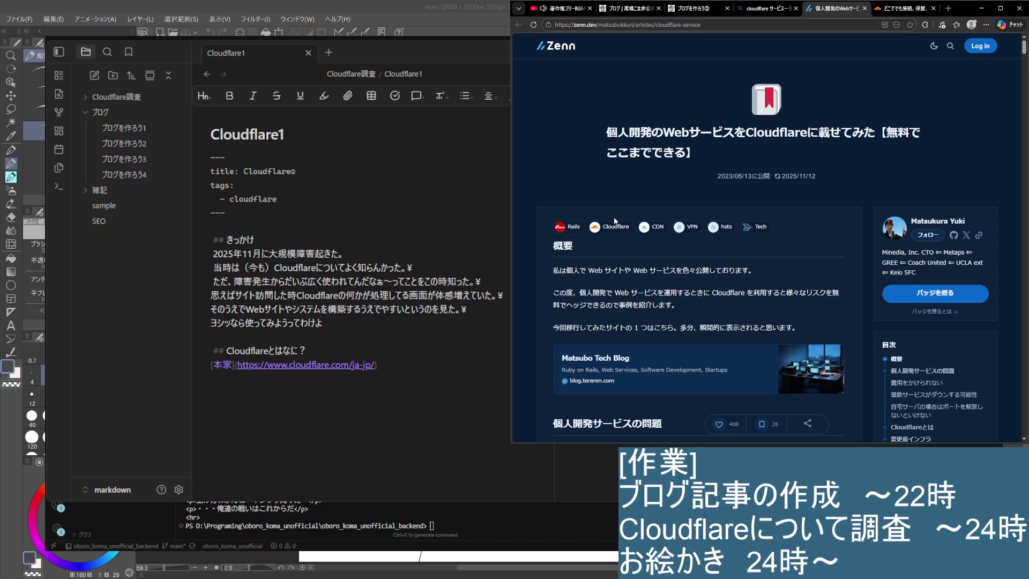
{"action": "scroll", "coordinate": [626, 241], "scroll_direction": "down", "scroll_amount": 1}
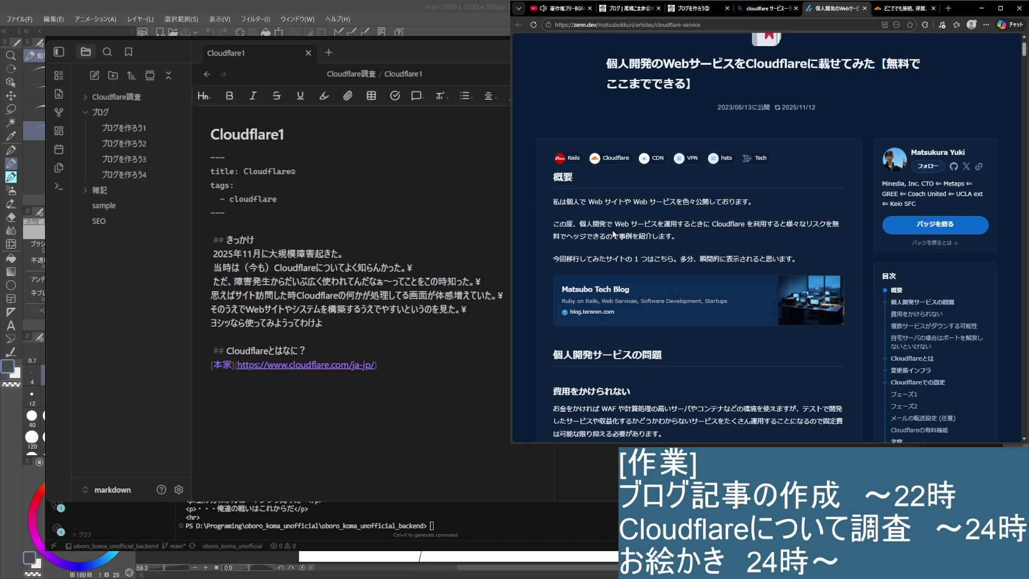
{"action": "scroll", "coordinate": [608, 263], "scroll_direction": "down", "scroll_amount": 2}
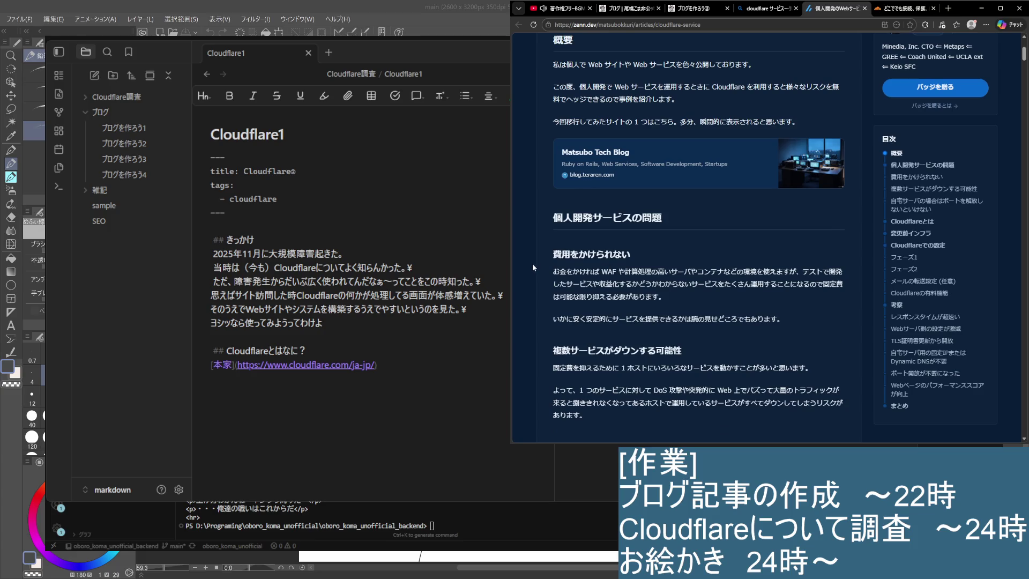
{"action": "scroll", "coordinate": [551, 270], "scroll_direction": "down", "scroll_amount": 2}
{"action": "scroll", "coordinate": [551, 270], "scroll_direction": "down", "scroll_amount": 1}
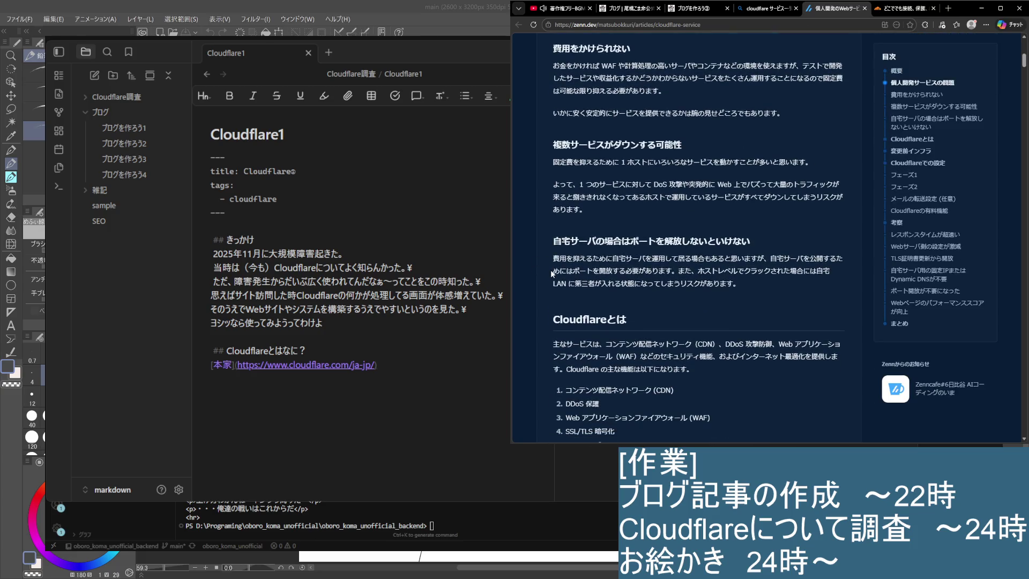
{"action": "scroll", "coordinate": [551, 272], "scroll_direction": "down", "scroll_amount": 2}
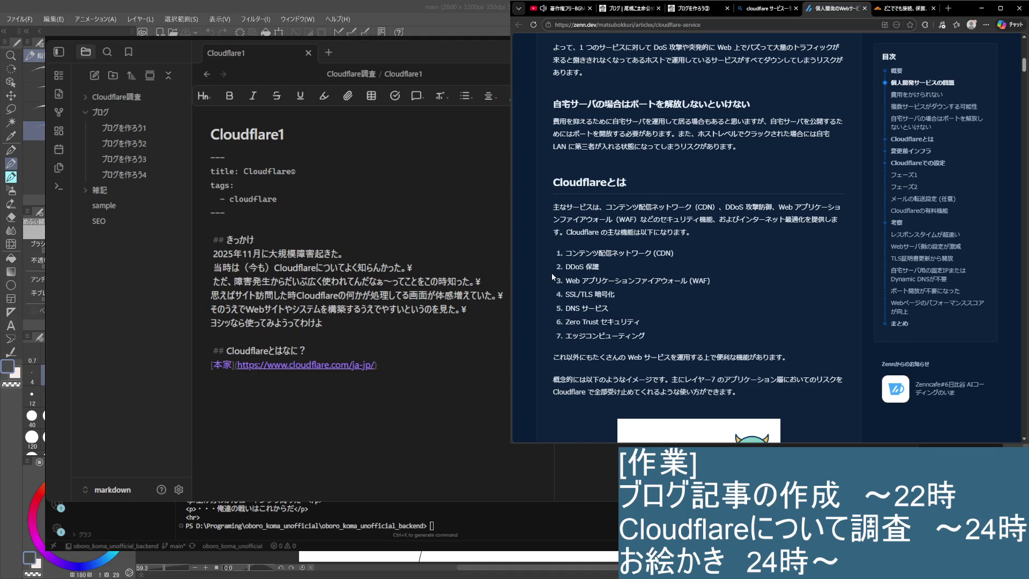
{"action": "scroll", "coordinate": [551, 273], "scroll_direction": "down", "scroll_amount": 3}
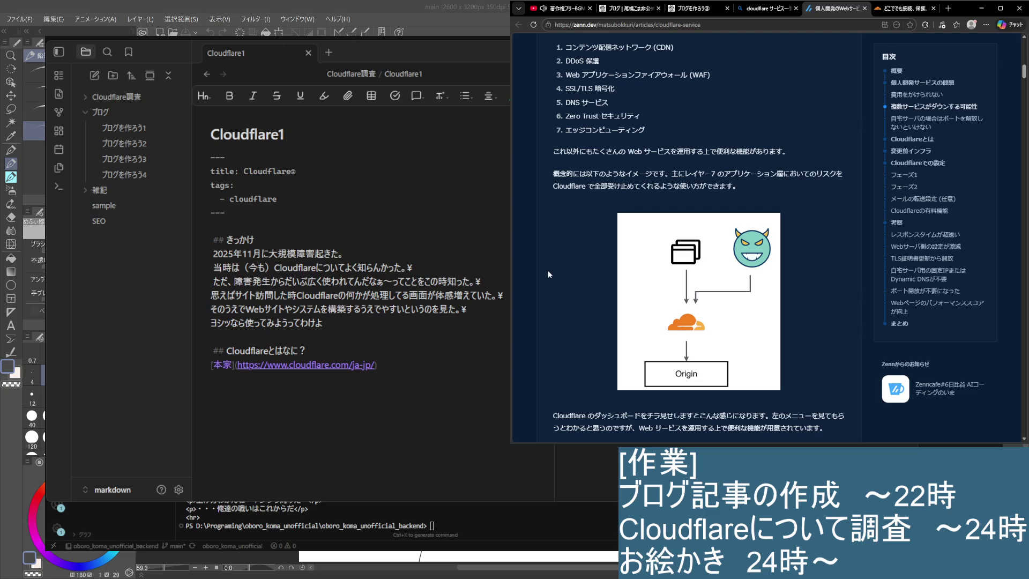
{"action": "scroll", "coordinate": [548, 272], "scroll_direction": "down", "scroll_amount": 2}
{"action": "scroll", "coordinate": [547, 270], "scroll_direction": "down", "scroll_amount": 1}
{"action": "scroll", "coordinate": [546, 270], "scroll_direction": "down", "scroll_amount": 3}
{"action": "scroll", "coordinate": [545, 266], "scroll_direction": "down", "scroll_amount": 3}
{"action": "scroll", "coordinate": [545, 266], "scroll_direction": "down", "scroll_amount": 2}
{"action": "scroll", "coordinate": [545, 266], "scroll_direction": "down", "scroll_amount": 2}
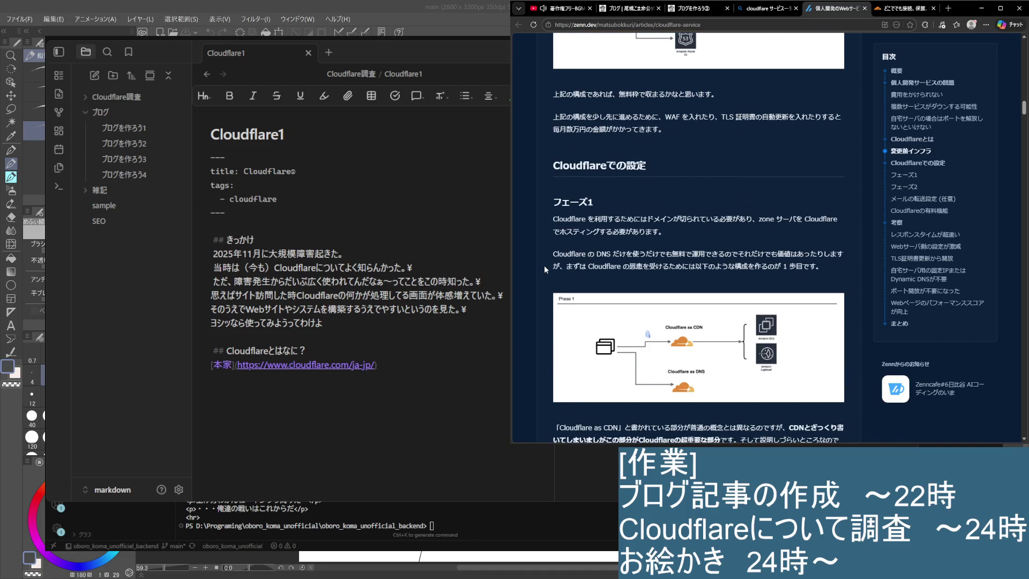
{"action": "scroll", "coordinate": [545, 266], "scroll_direction": "down", "scroll_amount": 2}
{"action": "scroll", "coordinate": [545, 265], "scroll_direction": "down", "scroll_amount": 1}
{"action": "scroll", "coordinate": [543, 266], "scroll_direction": "down", "scroll_amount": 1}
{"action": "scroll", "coordinate": [544, 266], "scroll_direction": "down", "scroll_amount": 4}
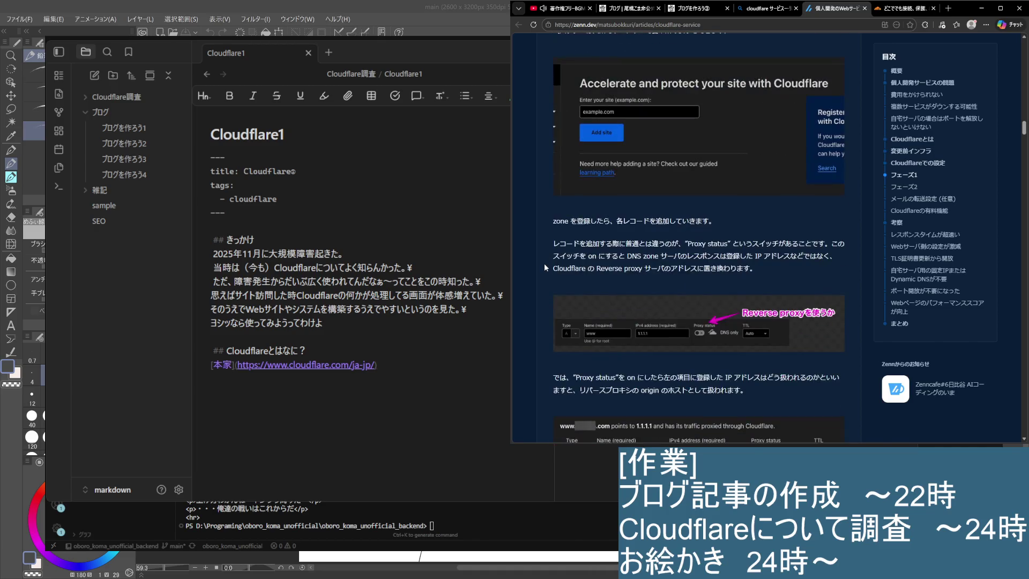
{"action": "scroll", "coordinate": [545, 263], "scroll_direction": "down", "scroll_amount": 2}
{"action": "scroll", "coordinate": [545, 263], "scroll_direction": "down", "scroll_amount": 2}
{"action": "scroll", "coordinate": [597, 297], "scroll_direction": "down", "scroll_amount": 2}
{"action": "scroll", "coordinate": [598, 297], "scroll_direction": "down", "scroll_amount": 3}
{"action": "scroll", "coordinate": [602, 306], "scroll_direction": "down", "scroll_amount": 3}
{"action": "scroll", "coordinate": [611, 322], "scroll_direction": "down", "scroll_amount": 2}
{"action": "scroll", "coordinate": [619, 335], "scroll_direction": "down", "scroll_amount": 2}
{"action": "scroll", "coordinate": [619, 335], "scroll_direction": "down", "scroll_amount": 4}
{"action": "scroll", "coordinate": [621, 335], "scroll_direction": "down", "scroll_amount": 2}
{"action": "scroll", "coordinate": [624, 336], "scroll_direction": "up", "scroll_amount": 2}
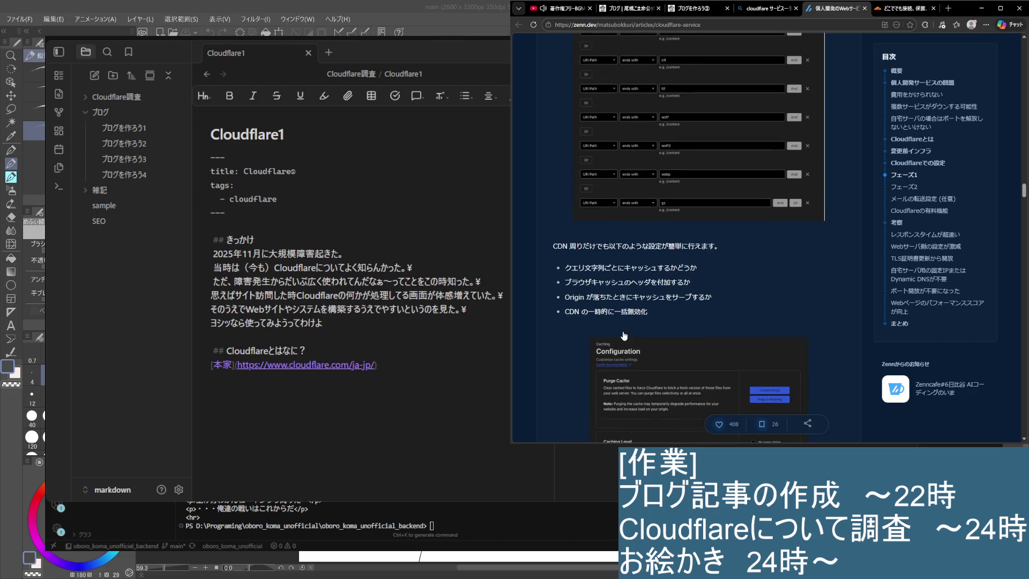
{"action": "scroll", "coordinate": [623, 336], "scroll_direction": "down", "scroll_amount": 5}
{"action": "scroll", "coordinate": [619, 335], "scroll_direction": "down", "scroll_amount": 5}
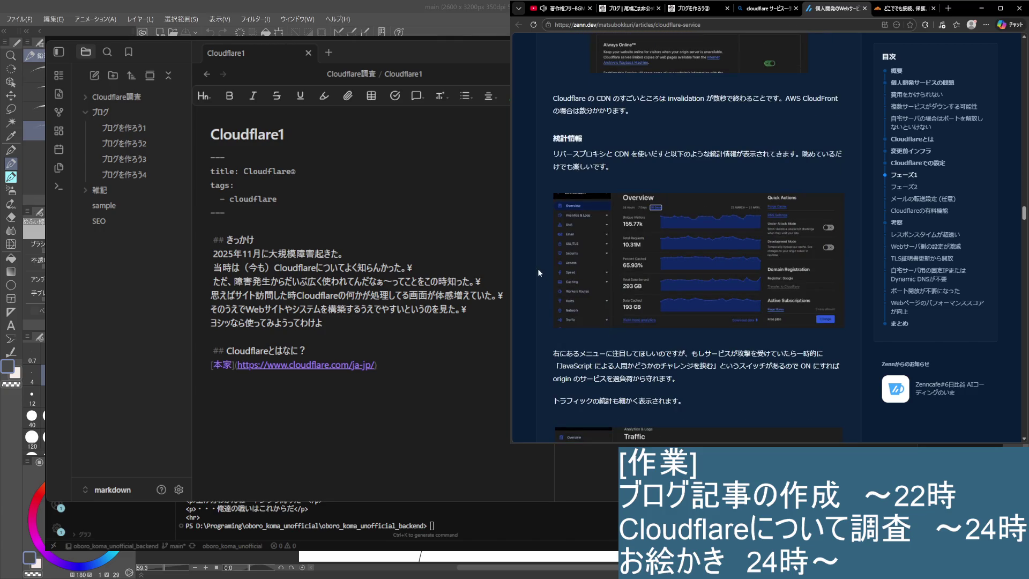
{"action": "scroll", "coordinate": [539, 272], "scroll_direction": "down", "scroll_amount": 3}
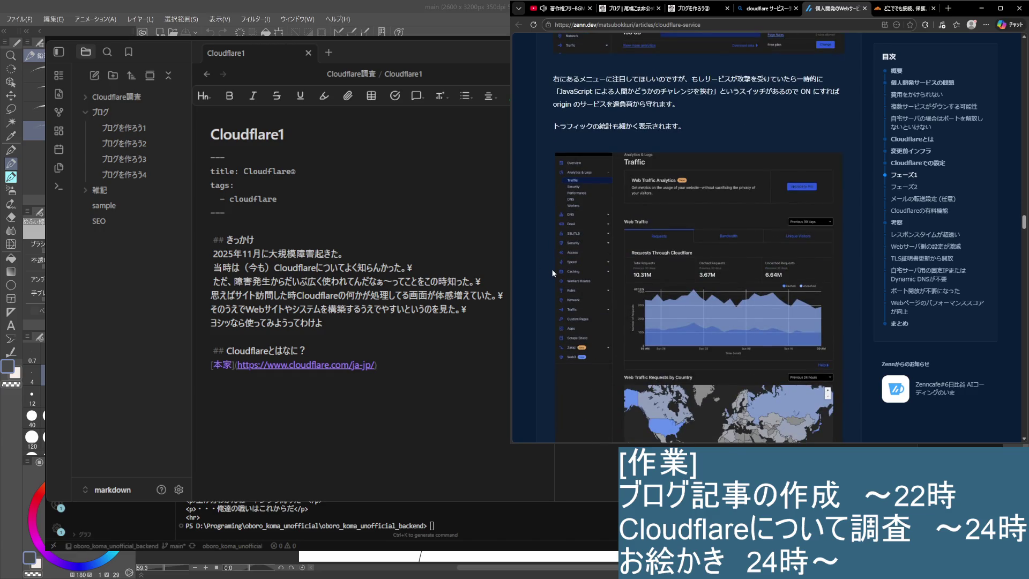
{"action": "scroll", "coordinate": [568, 262], "scroll_direction": "down", "scroll_amount": 4}
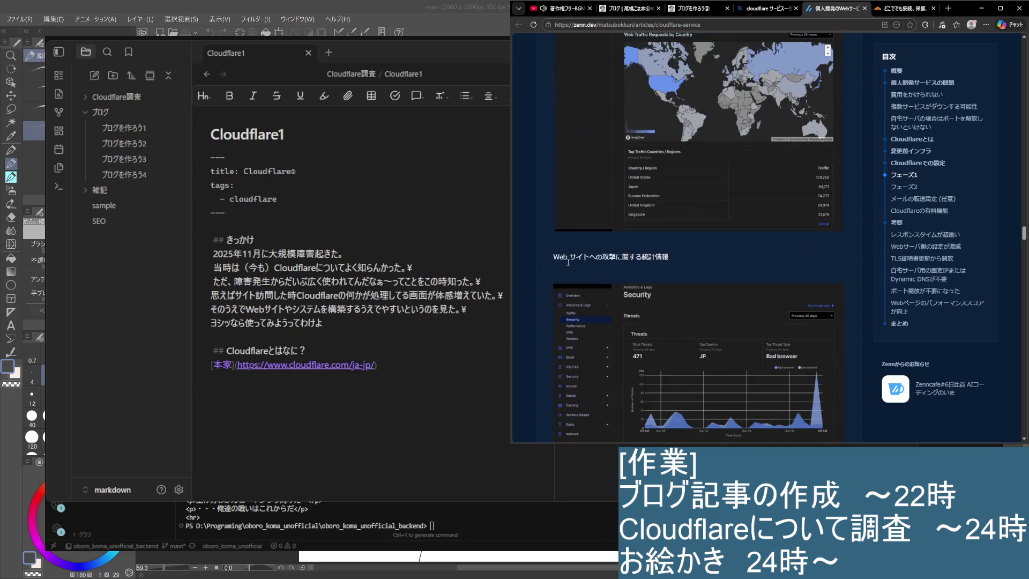
{"action": "scroll", "coordinate": [572, 283], "scroll_direction": "down", "scroll_amount": 4}
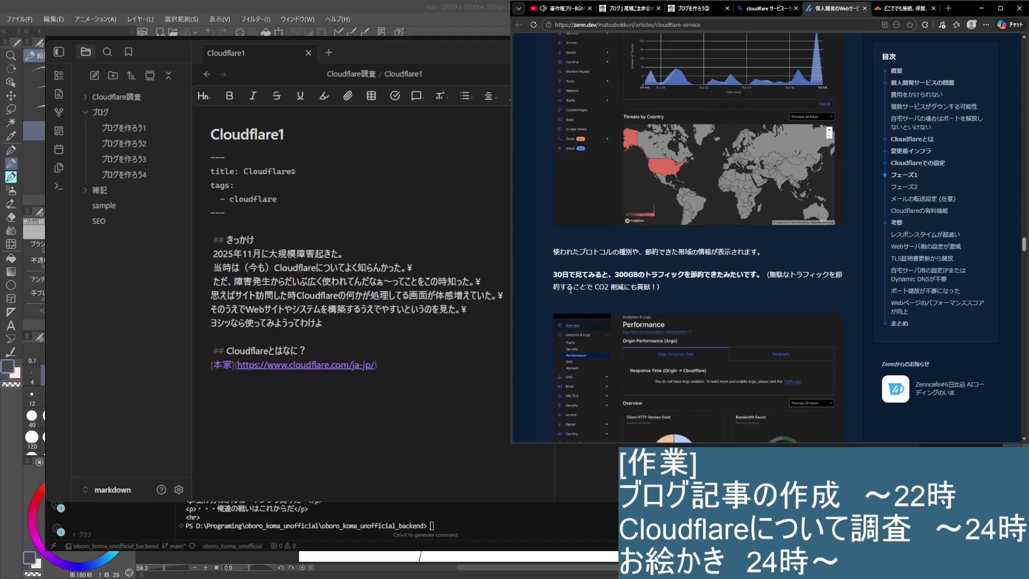
{"action": "scroll", "coordinate": [570, 272], "scroll_direction": "down", "scroll_amount": 4}
{"action": "scroll", "coordinate": [570, 272], "scroll_direction": "down", "scroll_amount": 5}
{"action": "scroll", "coordinate": [564, 257], "scroll_direction": "down", "scroll_amount": 4}
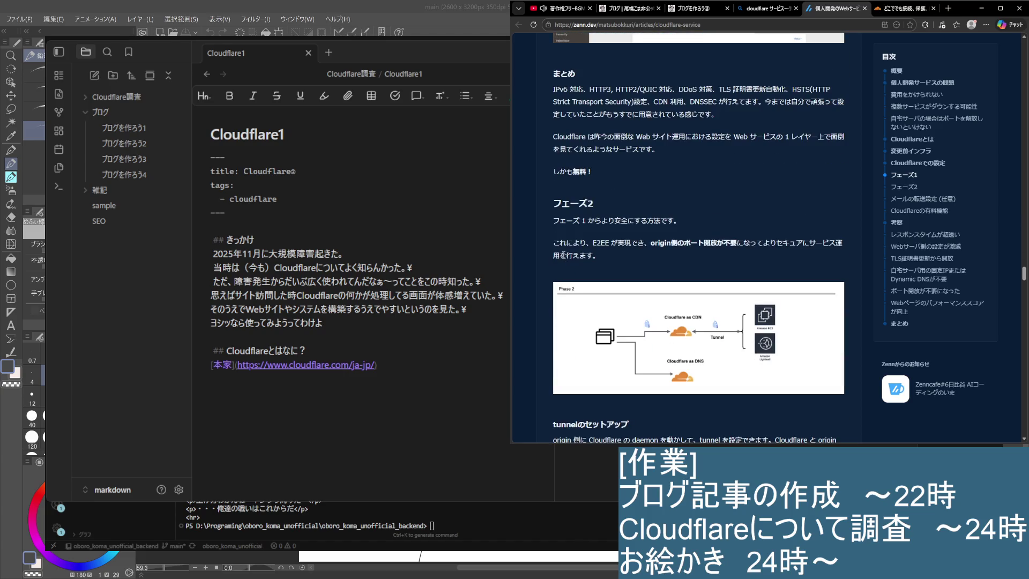
{"action": "scroll", "coordinate": [557, 246], "scroll_direction": "down", "scroll_amount": 5}
{"action": "scroll", "coordinate": [576, 241], "scroll_direction": "down", "scroll_amount": 4}
{"action": "scroll", "coordinate": [572, 227], "scroll_direction": "down", "scroll_amount": 5}
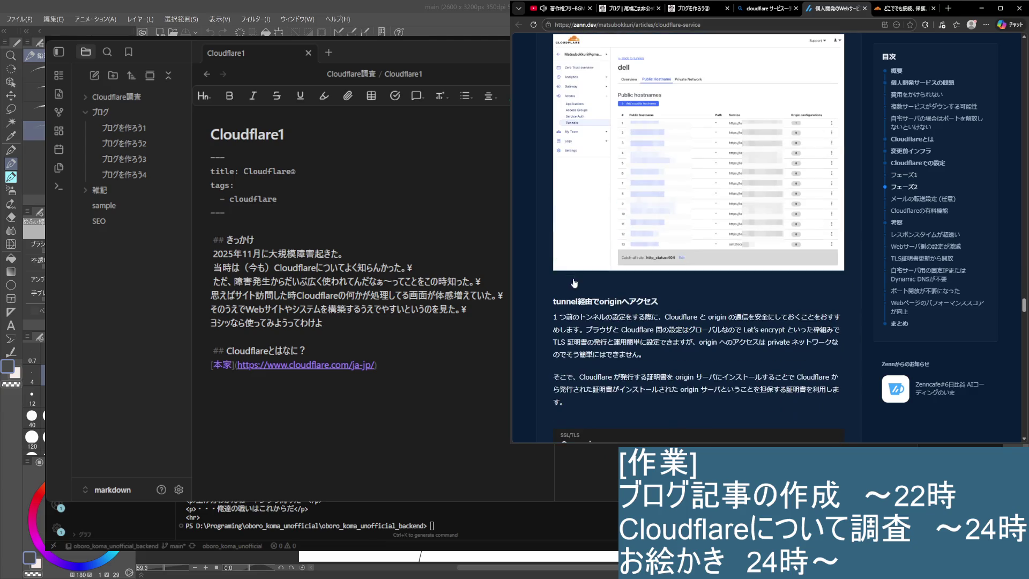
{"action": "scroll", "coordinate": [577, 298], "scroll_direction": "down", "scroll_amount": 4}
{"action": "scroll", "coordinate": [571, 281], "scroll_direction": "down", "scroll_amount": 5}
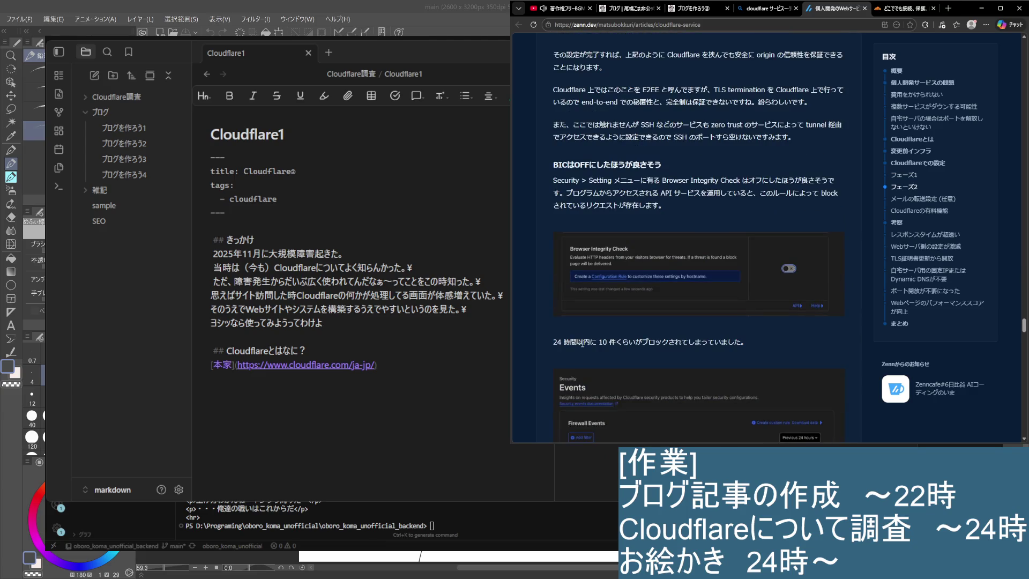
{"action": "scroll", "coordinate": [580, 338], "scroll_direction": "down", "scroll_amount": 4}
{"action": "scroll", "coordinate": [580, 322], "scroll_direction": "down", "scroll_amount": 5}
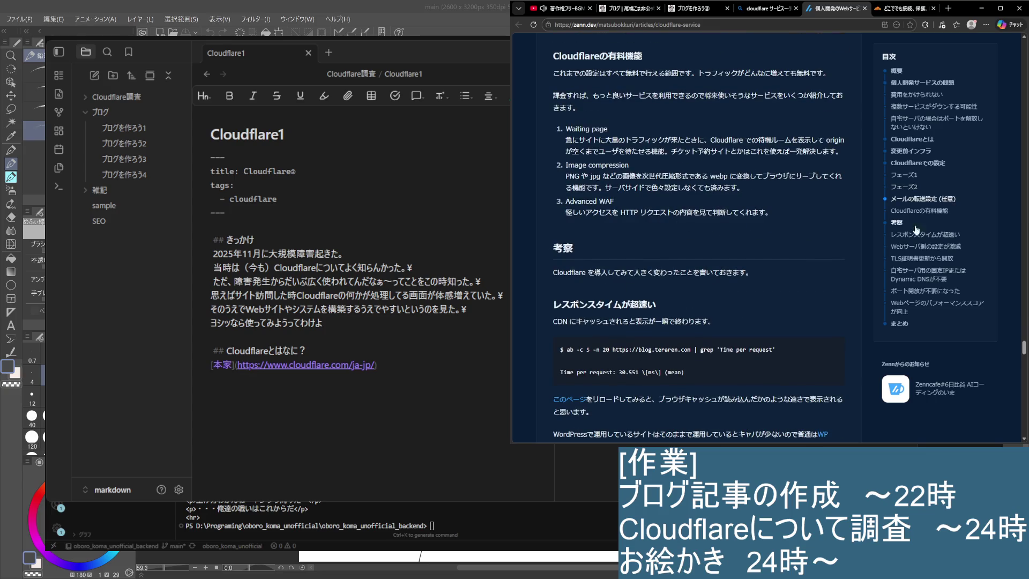
{"action": "scroll", "coordinate": [609, 297], "scroll_direction": "down", "scroll_amount": 1}
{"action": "scroll", "coordinate": [608, 297], "scroll_direction": "down", "scroll_amount": 2}
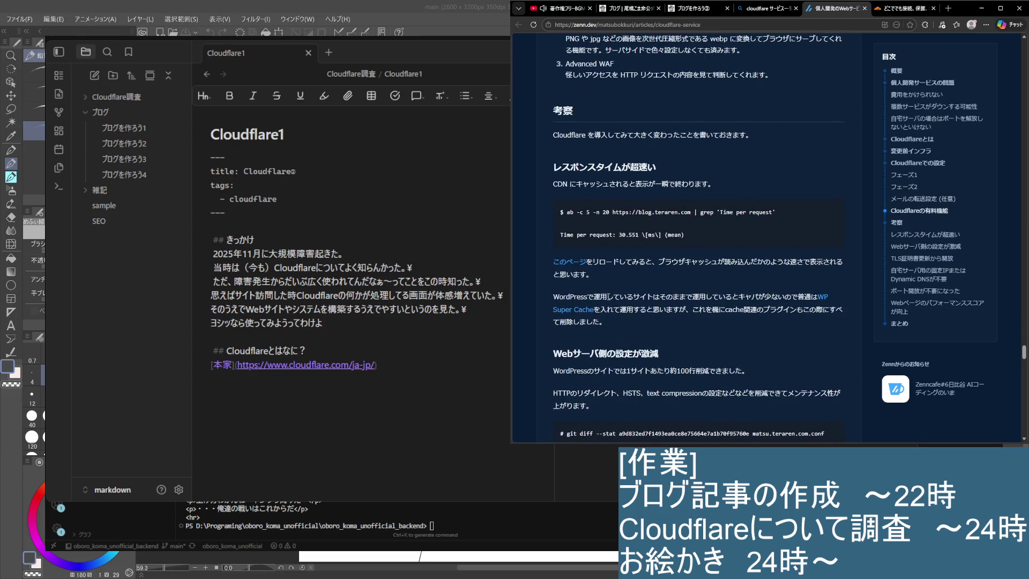
{"action": "scroll", "coordinate": [641, 287], "scroll_direction": "up", "scroll_amount": 3}
{"action": "scroll", "coordinate": [647, 322], "scroll_direction": "down", "scroll_amount": 5}
{"action": "scroll", "coordinate": [651, 354], "scroll_direction": "down", "scroll_amount": 3}
{"action": "scroll", "coordinate": [657, 383], "scroll_direction": "down", "scroll_amount": 5}
{"action": "scroll", "coordinate": [657, 383], "scroll_direction": "down", "scroll_amount": 5}
{"action": "scroll", "coordinate": [651, 377], "scroll_direction": "down", "scroll_amount": 3}
{"action": "scroll", "coordinate": [644, 371], "scroll_direction": "down", "scroll_amount": 5}
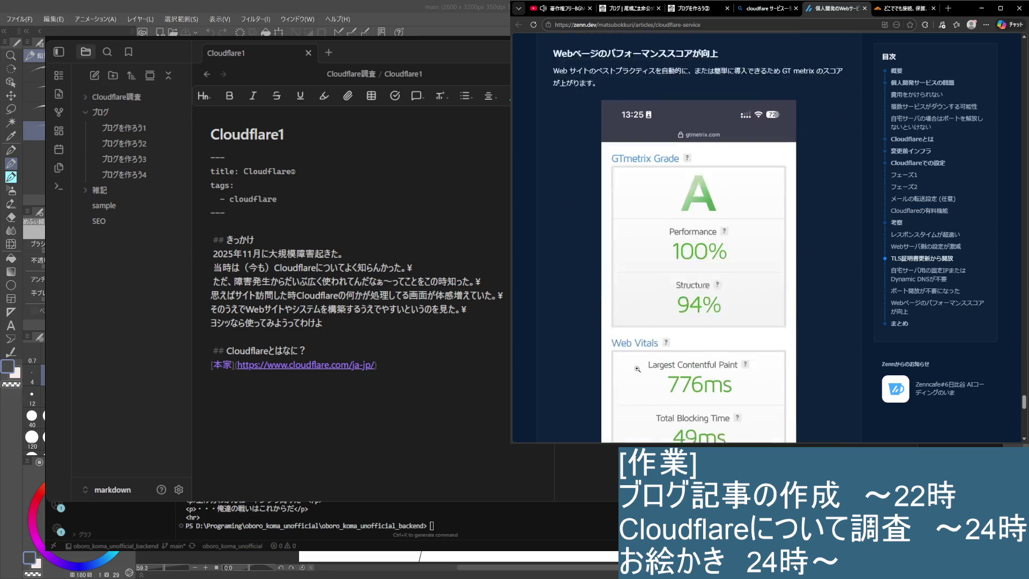
{"action": "scroll", "coordinate": [634, 365], "scroll_direction": "down", "scroll_amount": 5}
{"action": "scroll", "coordinate": [634, 361], "scroll_direction": "down", "scroll_amount": 5}
{"action": "scroll", "coordinate": [643, 346], "scroll_direction": "up", "scroll_amount": 2}
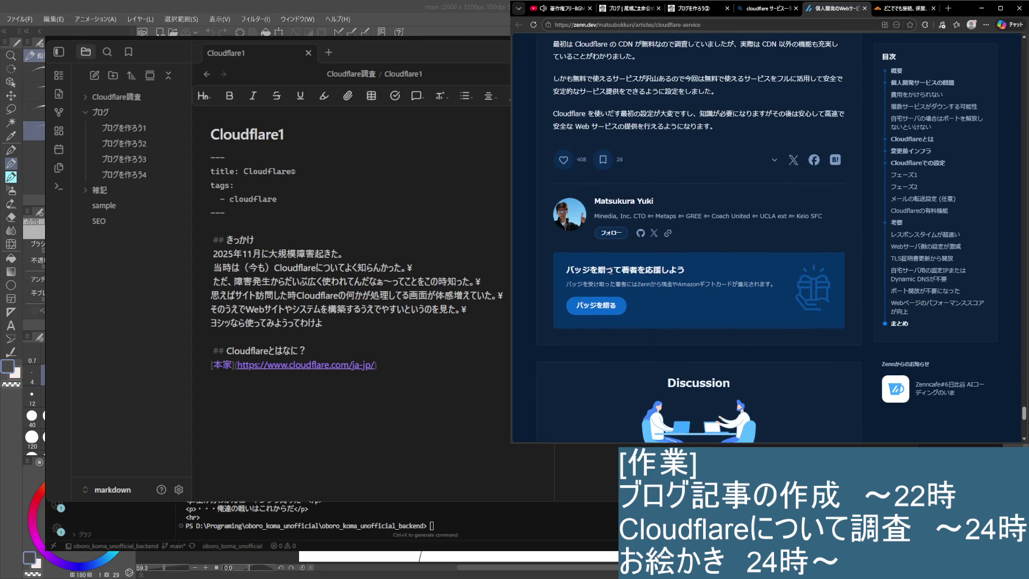
{"action": "scroll", "coordinate": [595, 266], "scroll_direction": "up", "scroll_amount": 1}
{"action": "scroll", "coordinate": [553, 114], "scroll_direction": "up", "scroll_amount": 1}
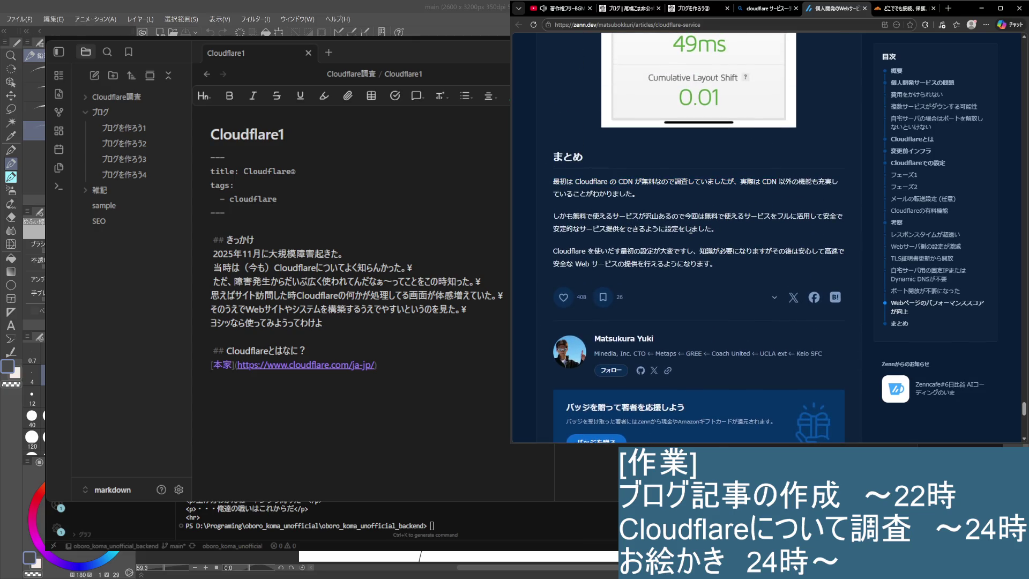
{"action": "left_click_drag", "start_coordinate": [562, 213], "coordinate": [715, 229]}
{"action": "left_click", "coordinate": [707, 233]}
{"action": "mouse_move", "coordinate": [647, 215]}
{"action": "left_mouse_down"}
{"action": "mouse_move", "coordinate": [722, 239]}
{"action": "mouse_move", "coordinate": [555, 215]}
{"action": "left_mouse_up"}
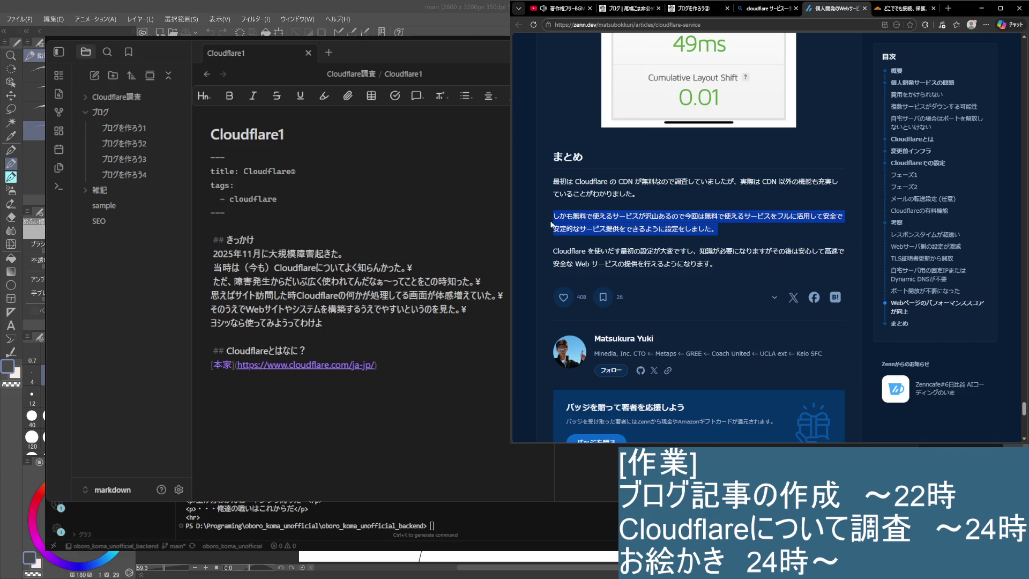
{"action": "left_click", "coordinate": [685, 247]}
{"action": "left_click_drag", "start_coordinate": [554, 250], "coordinate": [733, 268]}
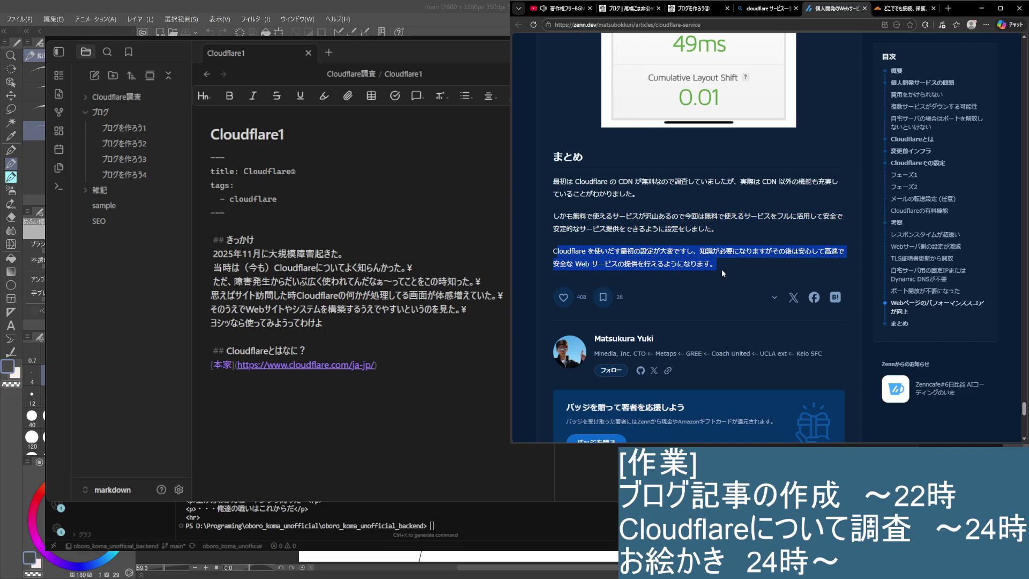
{"action": "left_click", "coordinate": [714, 269]}
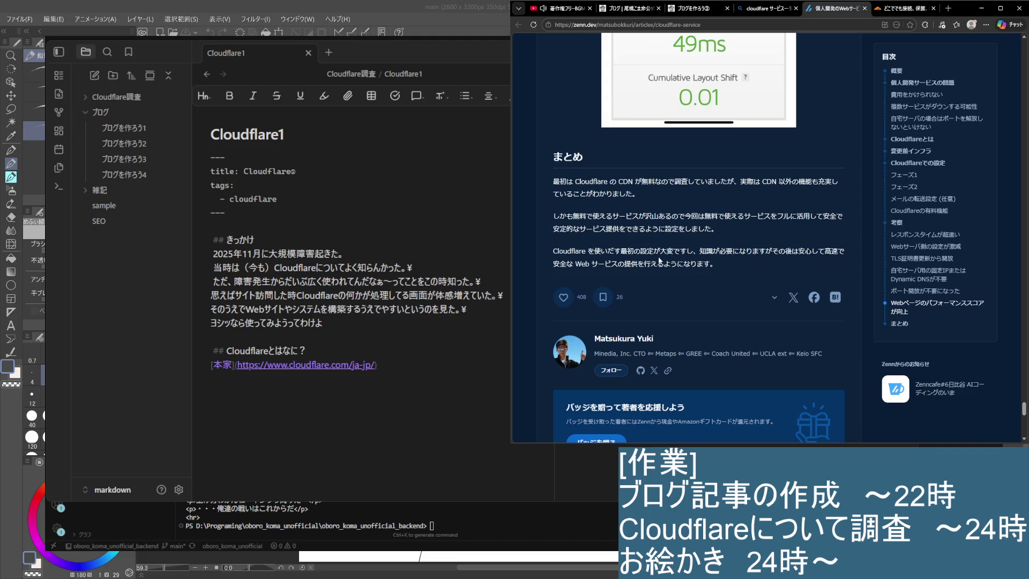
{"action": "scroll", "coordinate": [675, 161], "scroll_direction": "down", "scroll_amount": 4}
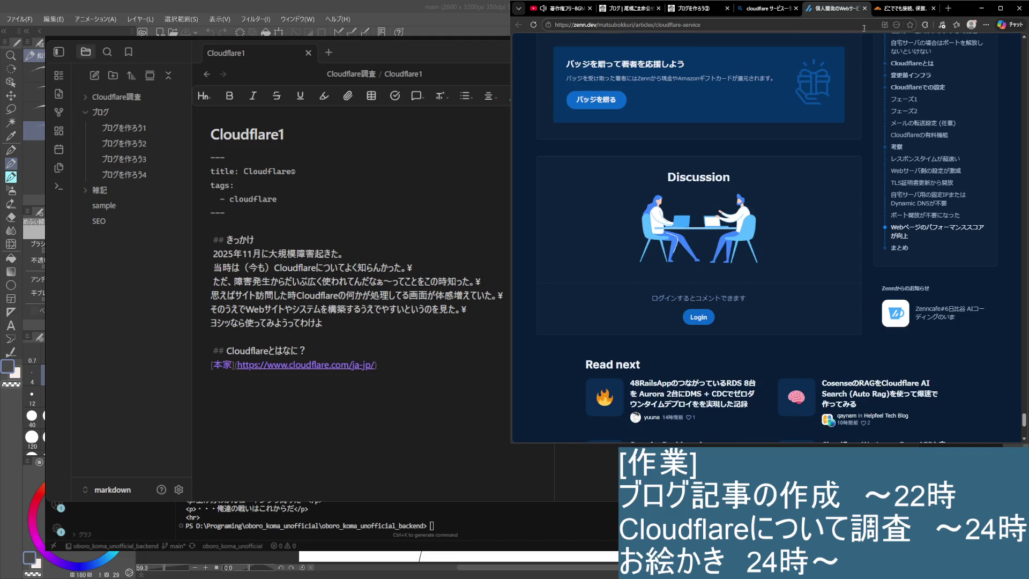
{"action": "left_click", "coordinate": [868, 8]}
{"action": "scroll", "coordinate": [694, 235], "scroll_direction": "down", "scroll_amount": 5}
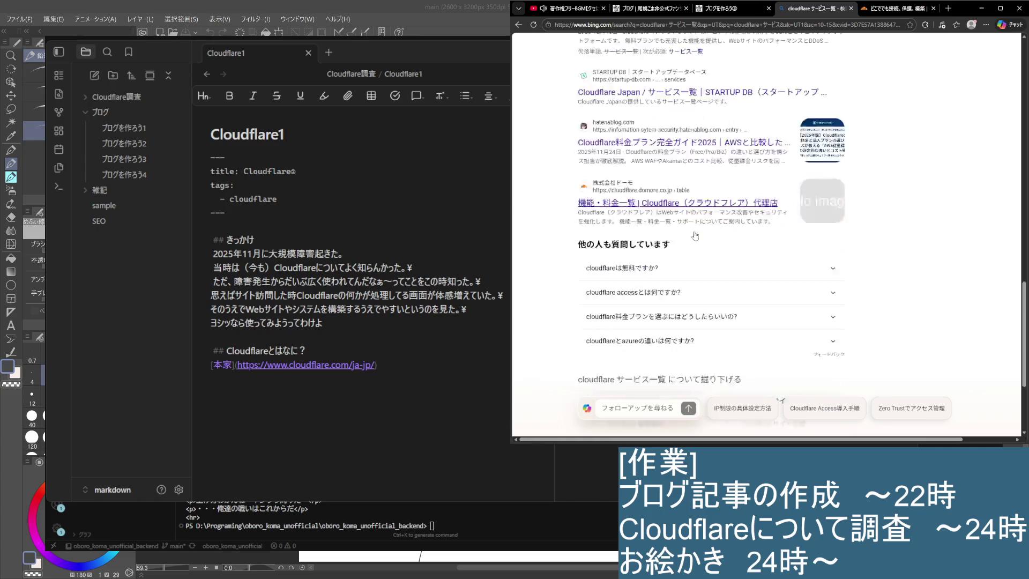
{"action": "scroll", "coordinate": [695, 236], "scroll_direction": "down", "scroll_amount": 2}
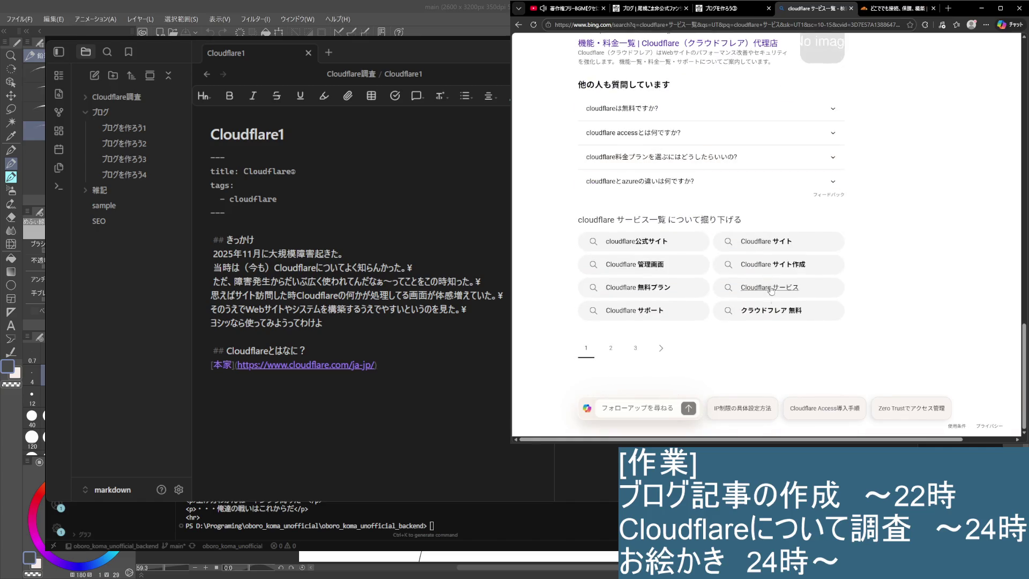
Step: Run the Cloudflare サイト作成 related search and read the Qiita article's Cloudflare Pages definition
{"action": "left_click", "coordinate": [769, 264]}
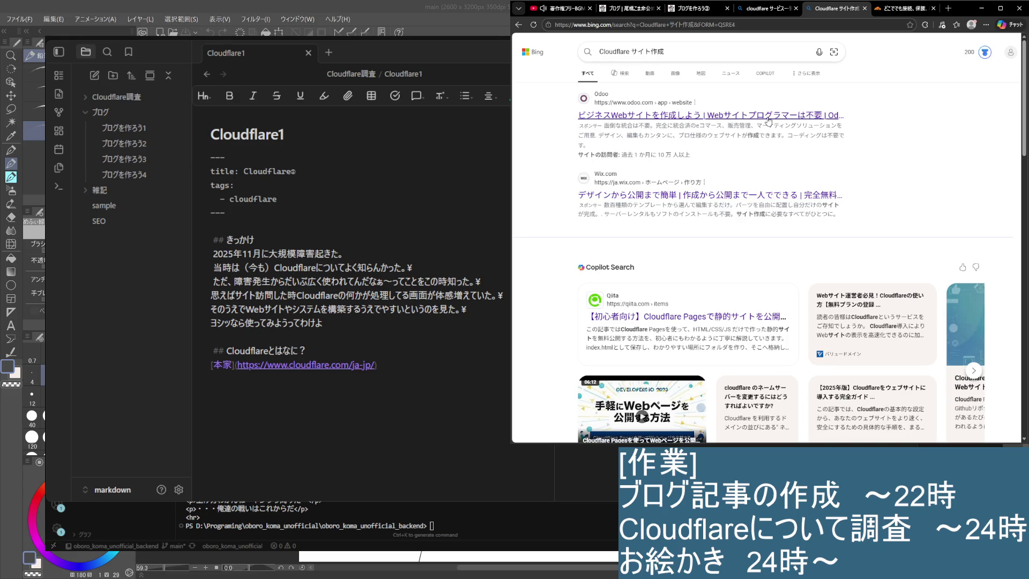
{"action": "scroll", "coordinate": [718, 194], "scroll_direction": "down", "scroll_amount": 3}
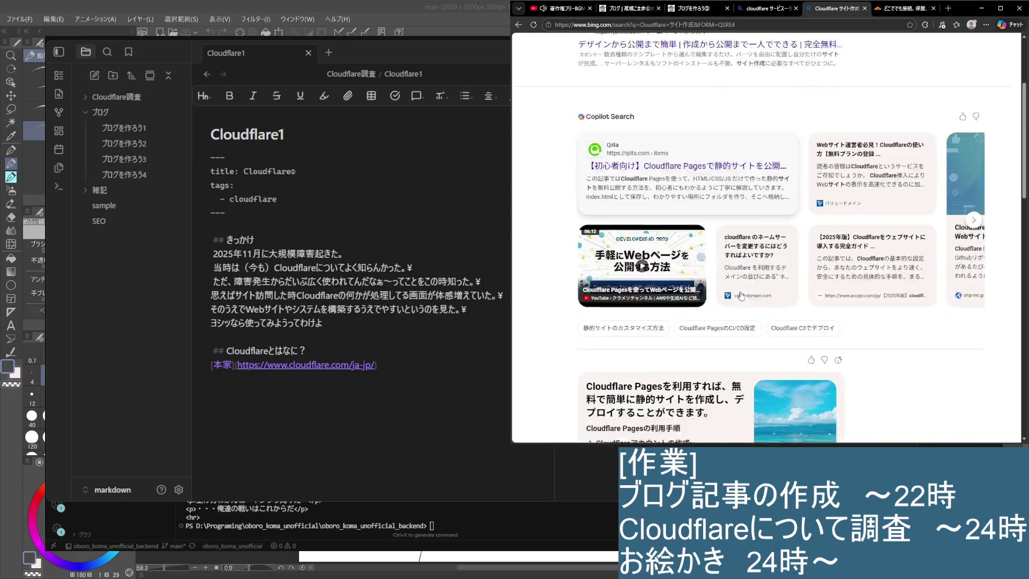
{"action": "left_click", "coordinate": [683, 113]}
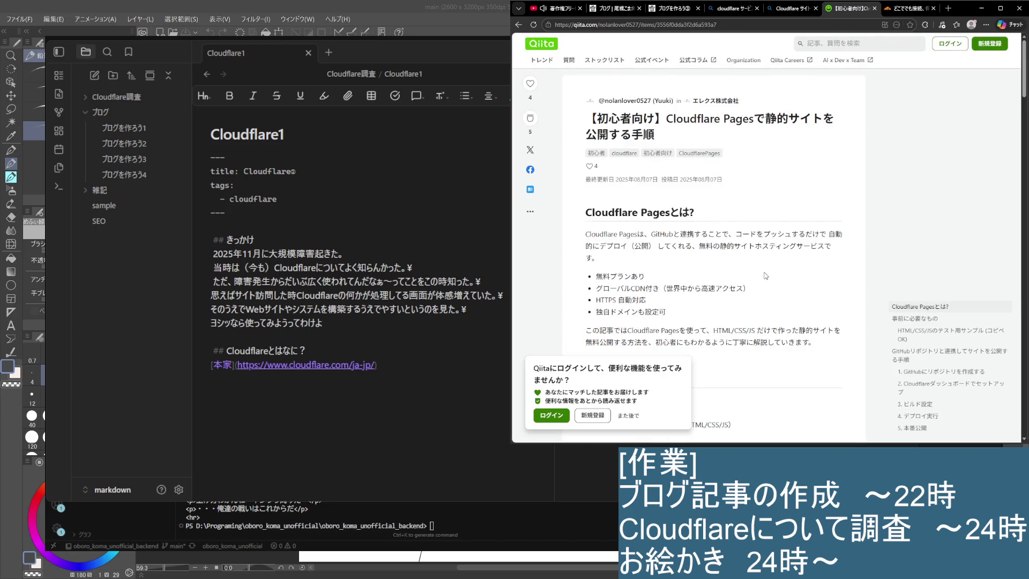
{"action": "left_click_drag", "start_coordinate": [667, 234], "coordinate": [836, 263]}
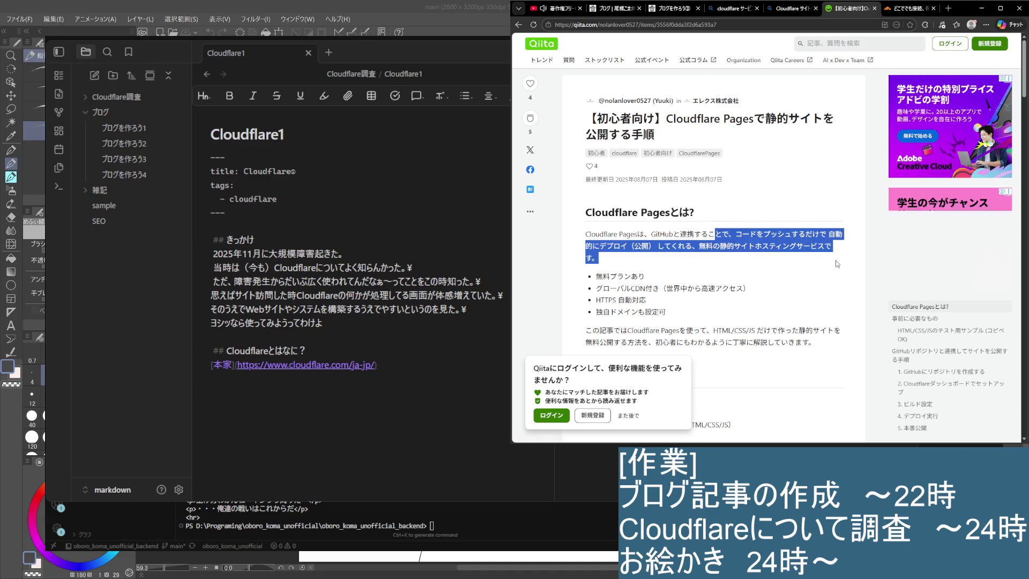
{"action": "left_click", "coordinate": [744, 276]}
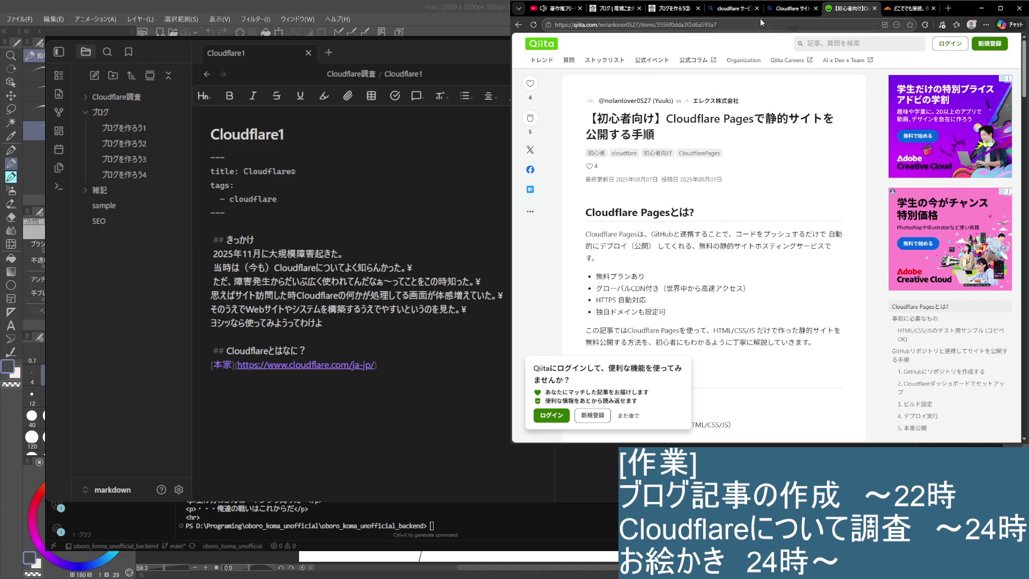
Step: Revisit the service-list Copilot summary, then load the plain cloudflare search results
{"action": "left_click", "coordinate": [791, 8]}
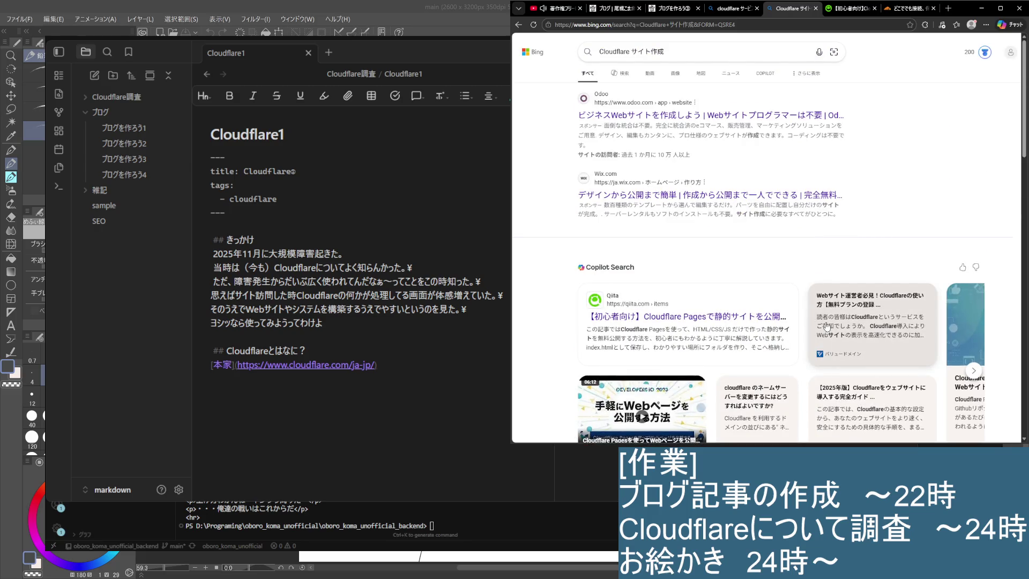
{"action": "scroll", "coordinate": [827, 326], "scroll_direction": "down", "scroll_amount": 5}
{"action": "scroll", "coordinate": [844, 334], "scroll_direction": "down", "scroll_amount": 5}
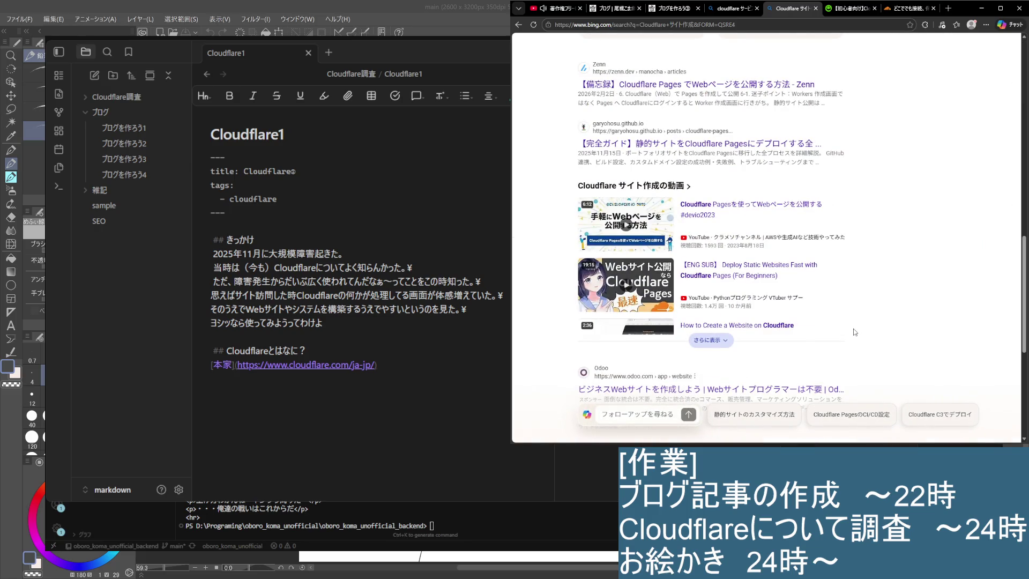
{"action": "scroll", "coordinate": [853, 332], "scroll_direction": "up", "scroll_amount": 4}
{"action": "scroll", "coordinate": [855, 332], "scroll_direction": "up", "scroll_amount": 6}
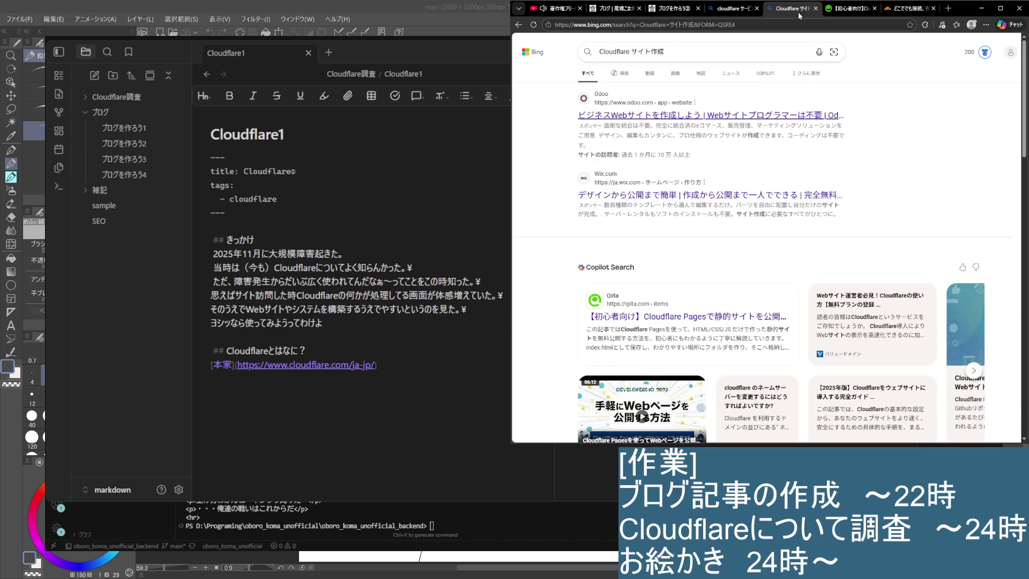
{"action": "left_click", "coordinate": [733, 8]}
{"action": "scroll", "coordinate": [668, 241], "scroll_direction": "up", "scroll_amount": 5}
{"action": "scroll", "coordinate": [667, 214], "scroll_direction": "up", "scroll_amount": 5}
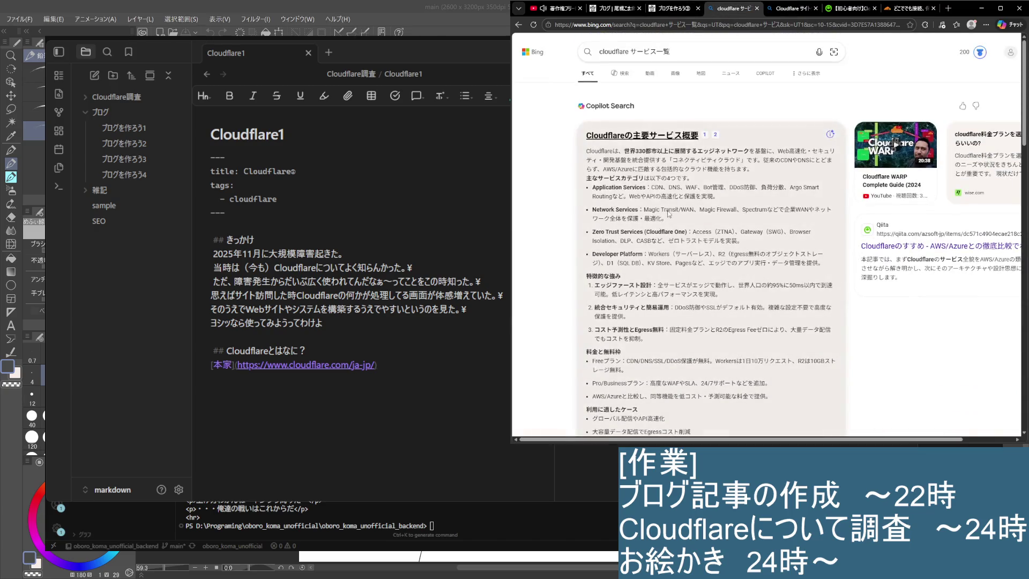
{"action": "scroll", "coordinate": [625, 215], "scroll_direction": "down", "scroll_amount": 1}
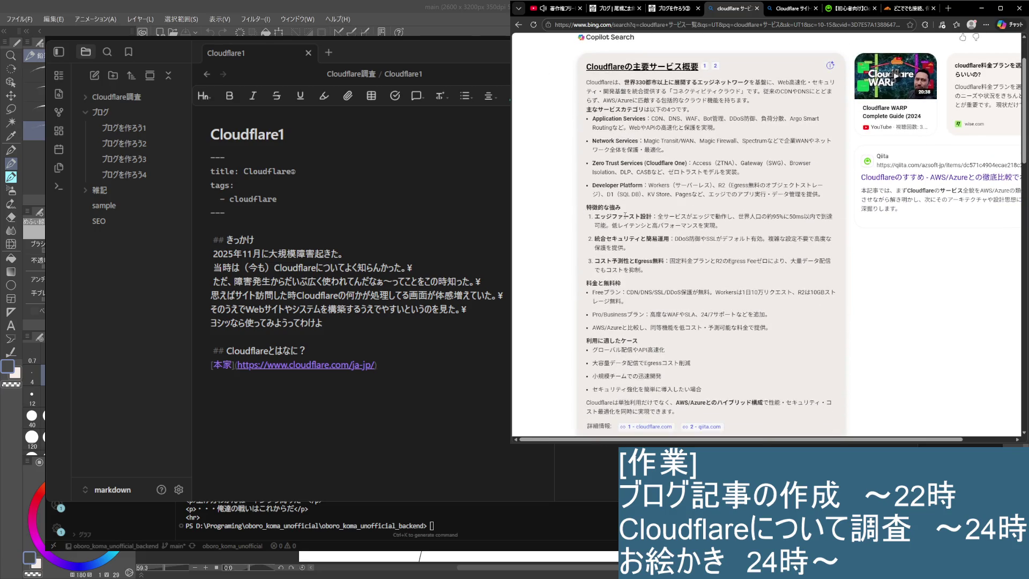
{"action": "scroll", "coordinate": [638, 291], "scroll_direction": "down", "scroll_amount": 1}
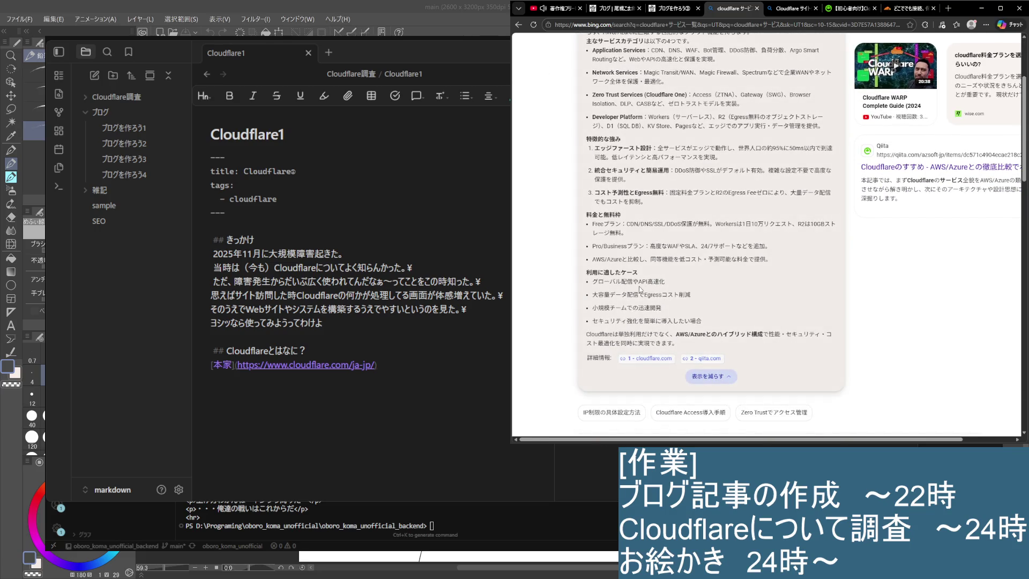
{"action": "scroll", "coordinate": [623, 282], "scroll_direction": "up", "scroll_amount": 3}
{"action": "left_click", "coordinate": [664, 116]}
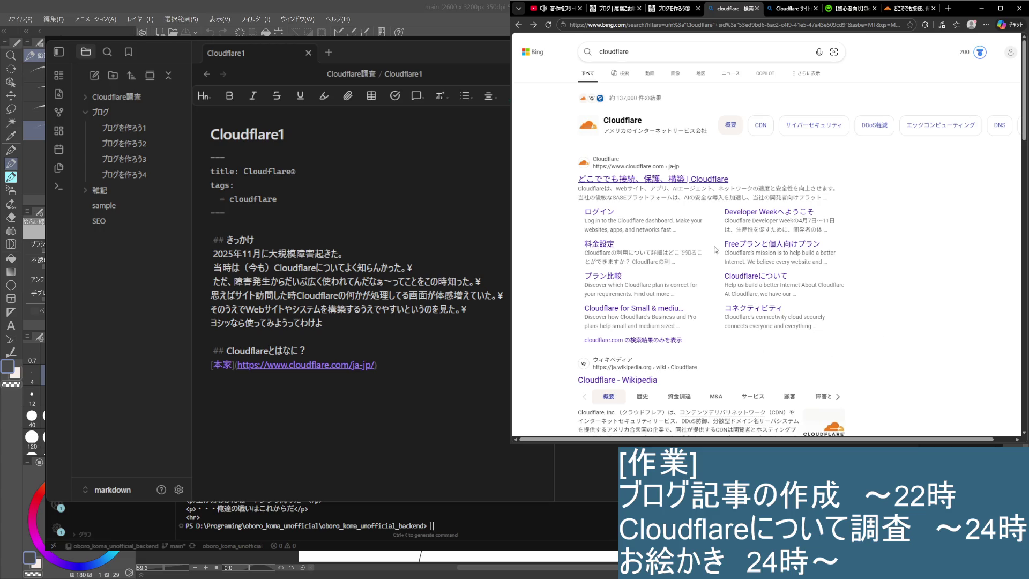
{"action": "scroll", "coordinate": [665, 327], "scroll_direction": "down", "scroll_amount": 4}
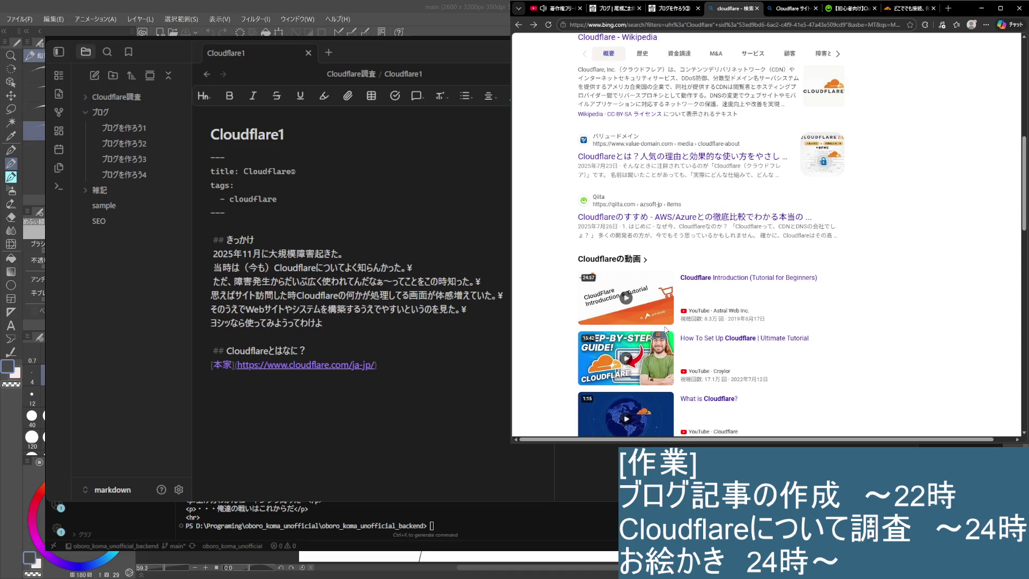
{"action": "mouse_move", "coordinate": [626, 295]}
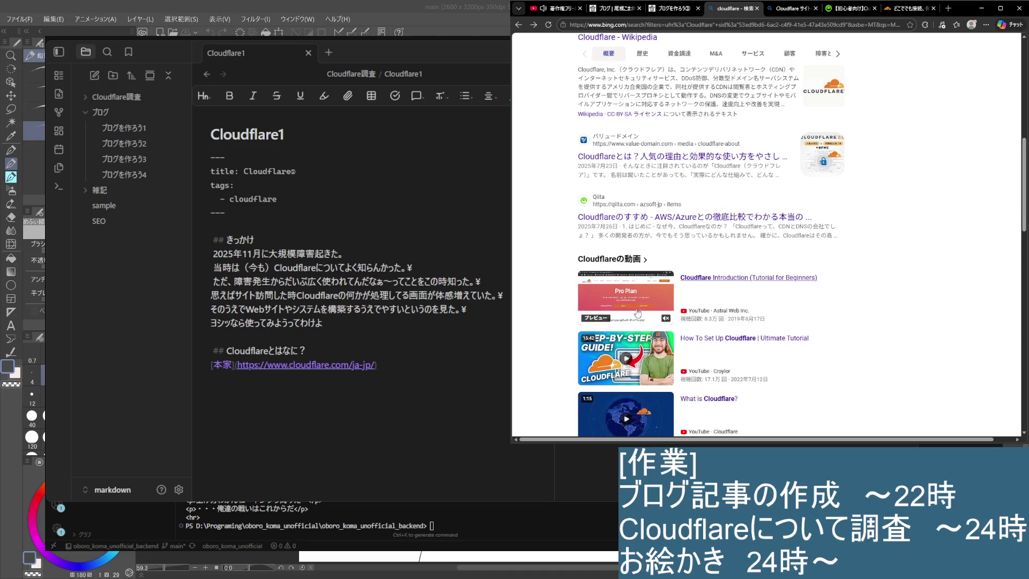
{"action": "scroll", "coordinate": [850, 324], "scroll_direction": "down", "scroll_amount": 3}
{"action": "scroll", "coordinate": [764, 314], "scroll_direction": "down", "scroll_amount": 2}
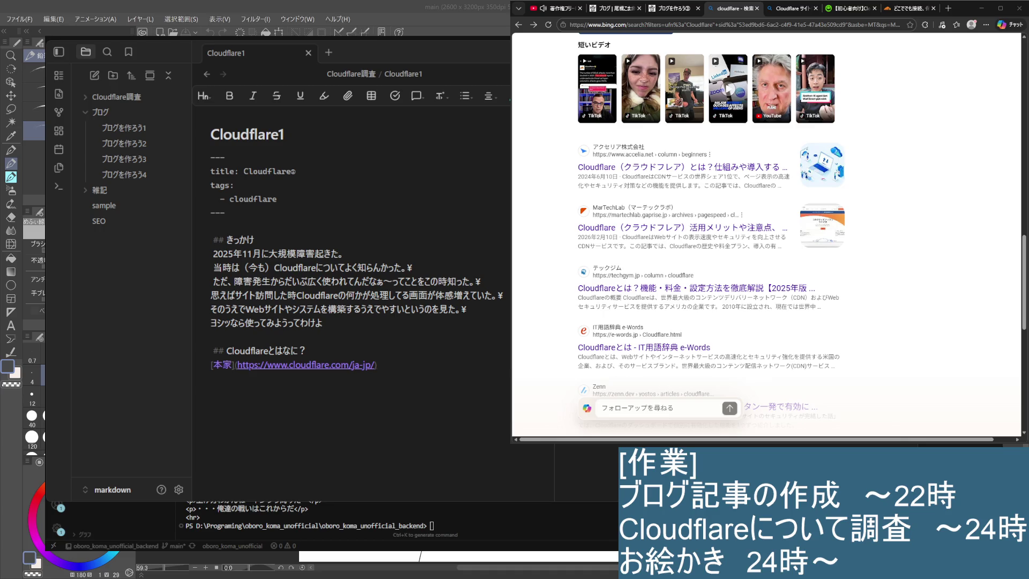
Step: Scan the Bing cloudflare results and switch to the cloudflare.com homepage tab
{"action": "left_click", "coordinate": [916, 151]}
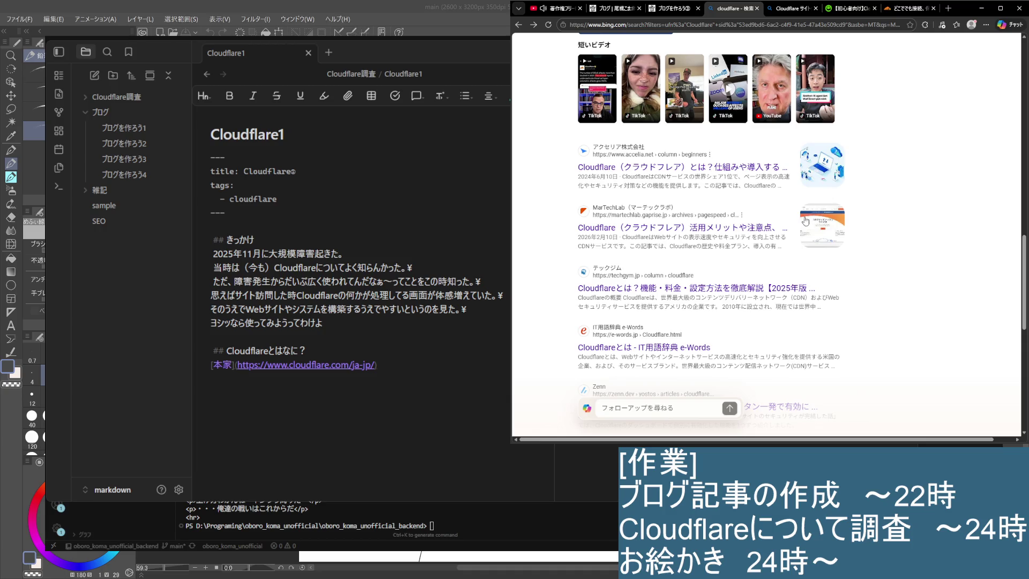
{"action": "scroll", "coordinate": [733, 229], "scroll_direction": "up", "scroll_amount": 5}
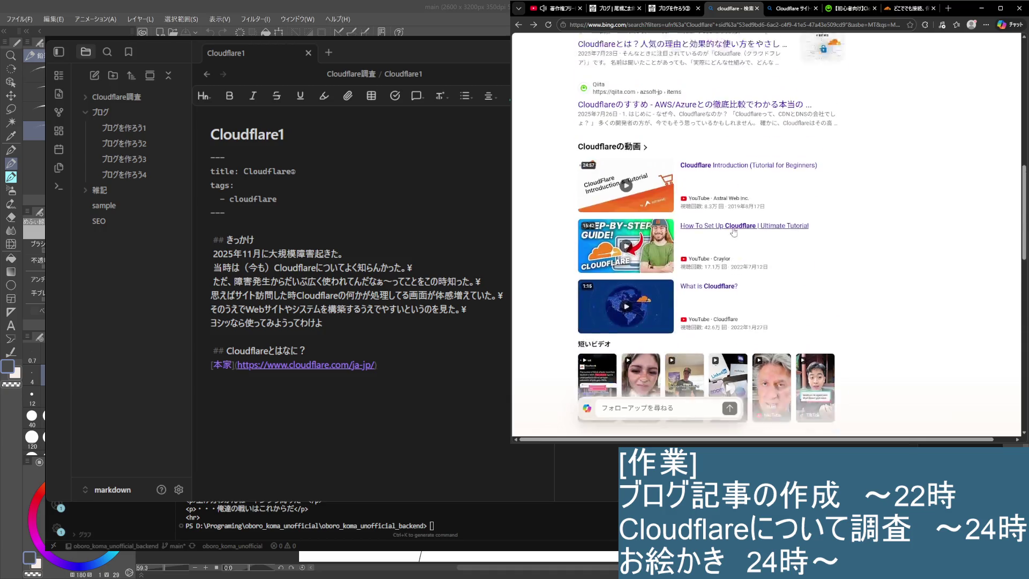
{"action": "scroll", "coordinate": [699, 212], "scroll_direction": "up", "scroll_amount": 5}
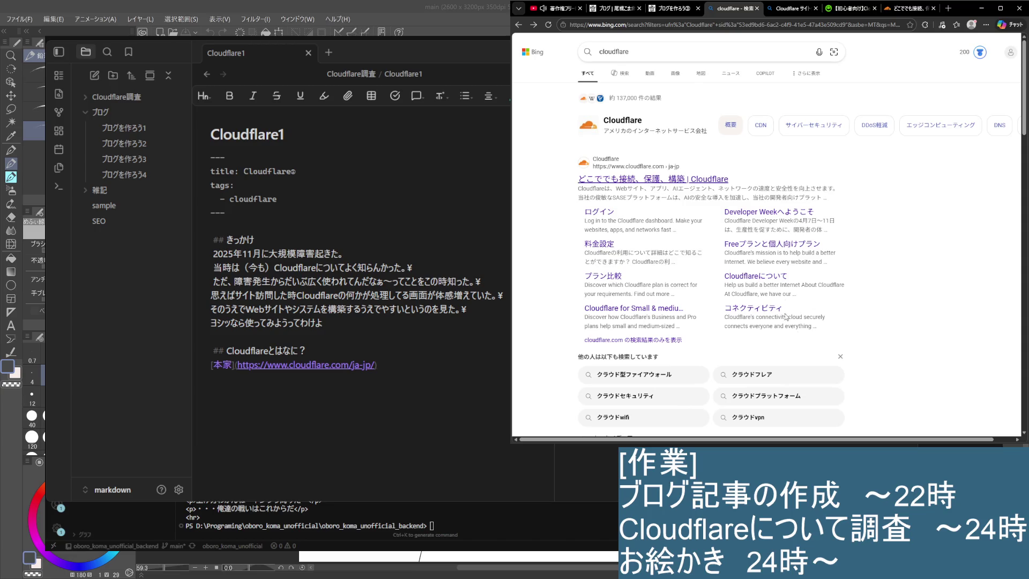
{"action": "scroll", "coordinate": [820, 389], "scroll_direction": "down", "scroll_amount": 3}
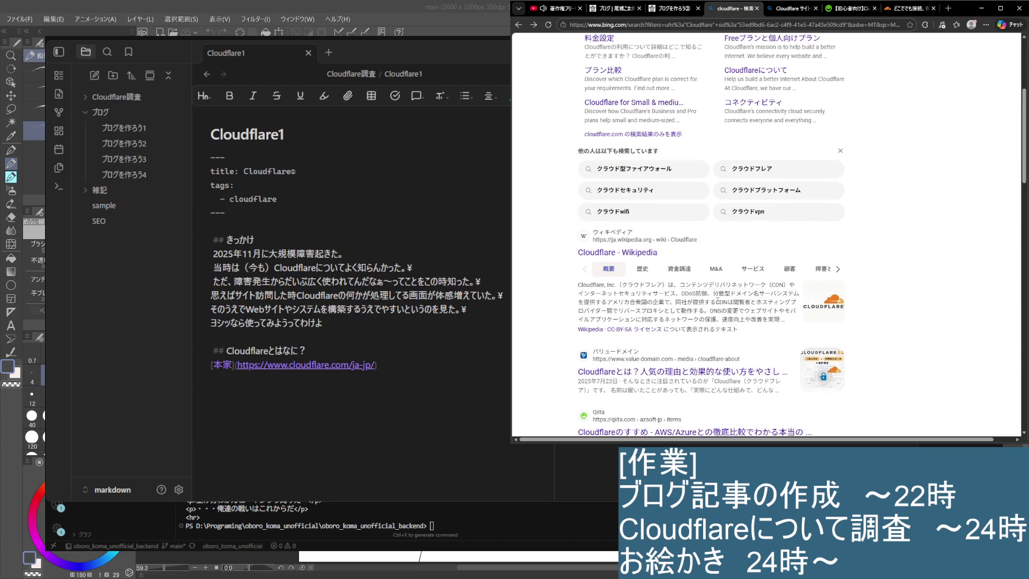
{"action": "scroll", "coordinate": [713, 302], "scroll_direction": "down", "scroll_amount": 1}
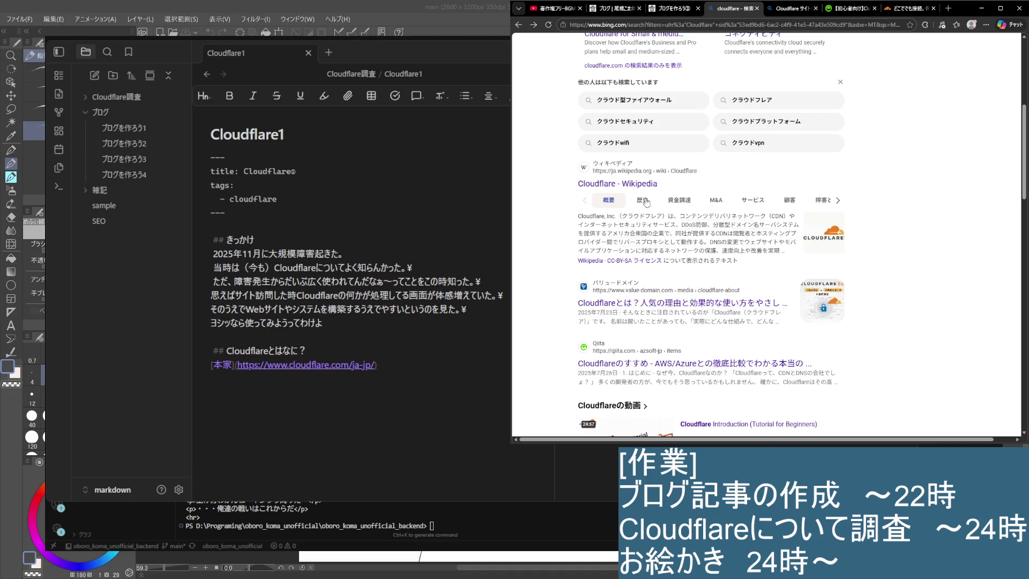
{"action": "scroll", "coordinate": [629, 211], "scroll_direction": "down", "scroll_amount": 3}
{"action": "scroll", "coordinate": [629, 217], "scroll_direction": "down", "scroll_amount": 2}
{"action": "scroll", "coordinate": [627, 225], "scroll_direction": "down", "scroll_amount": 2}
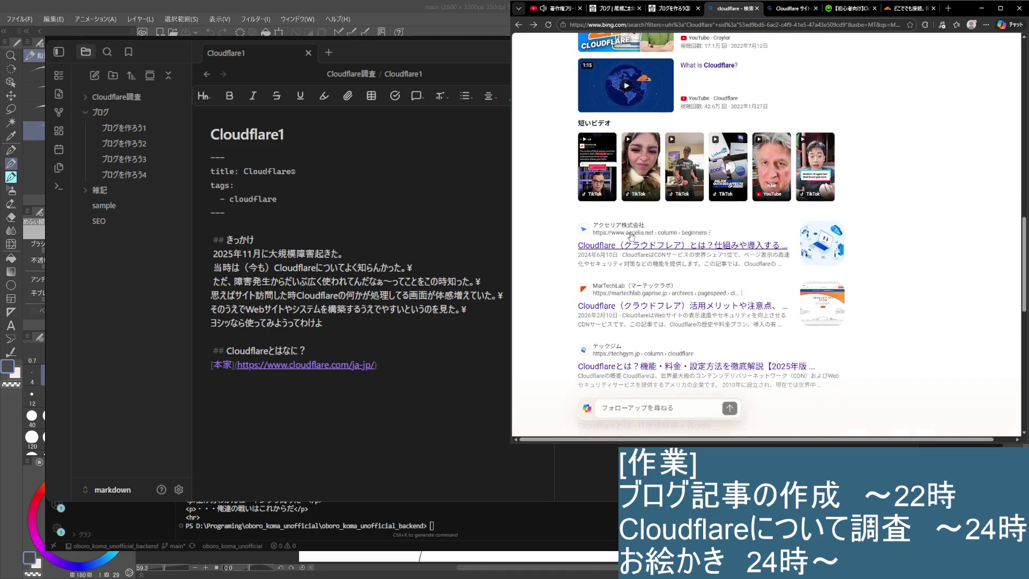
{"action": "scroll", "coordinate": [626, 230], "scroll_direction": "down", "scroll_amount": 3}
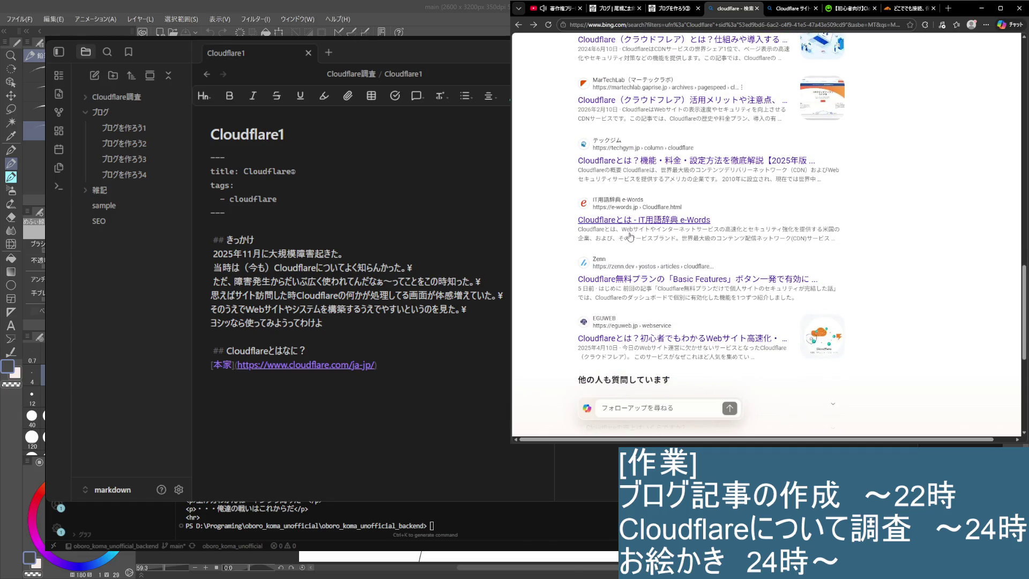
{"action": "scroll", "coordinate": [705, 181], "scroll_direction": "up", "scroll_amount": 4}
{"action": "left_click", "coordinate": [908, 8]}
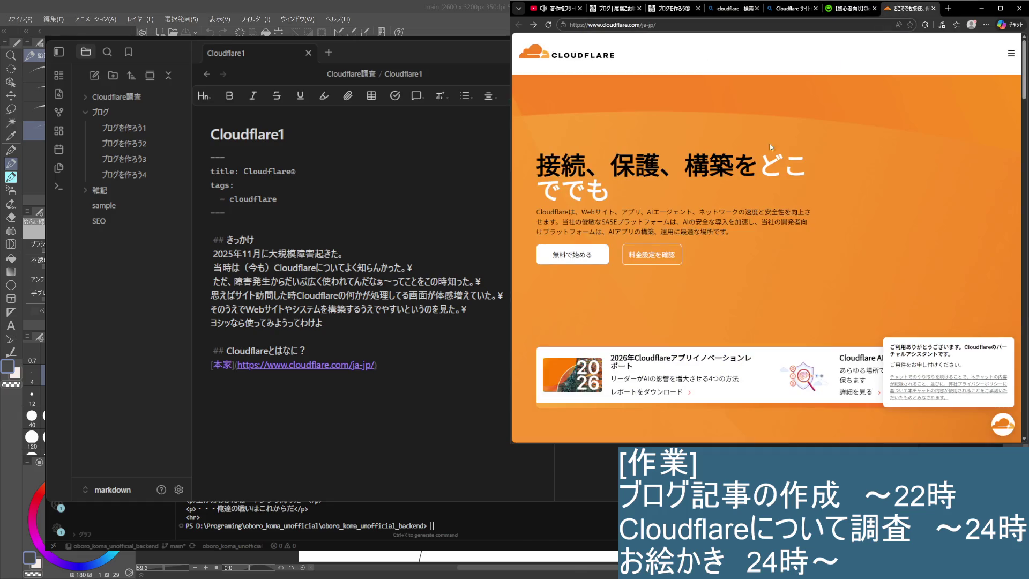
{"action": "scroll", "coordinate": [803, 93], "scroll_direction": "down", "scroll_amount": 2}
{"action": "scroll", "coordinate": [797, 136], "scroll_direction": "down", "scroll_amount": 3}
{"action": "scroll", "coordinate": [784, 201], "scroll_direction": "up", "scroll_amount": 4}
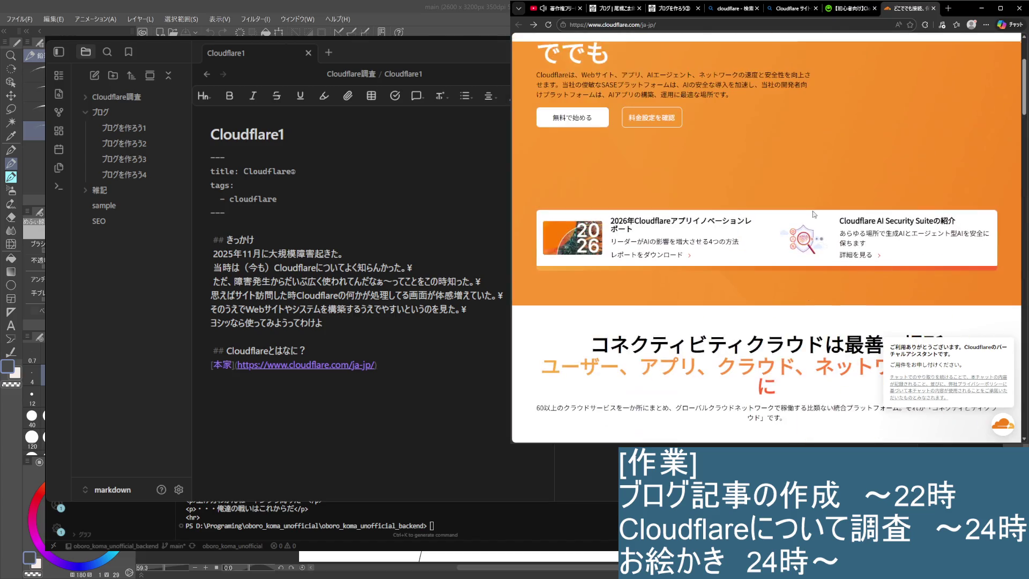
{"action": "scroll", "coordinate": [778, 225], "scroll_direction": "up", "scroll_amount": 2}
Step: Read Cloudflare's self-description, view the ライブラリ resource cards, then bring up the Qiita Pages article
{"action": "mouse_move", "coordinate": [535, 212]}
{"action": "left_mouse_down"}
{"action": "mouse_move", "coordinate": [798, 213]}
{"action": "mouse_move", "coordinate": [673, 223]}
{"action": "left_mouse_up"}
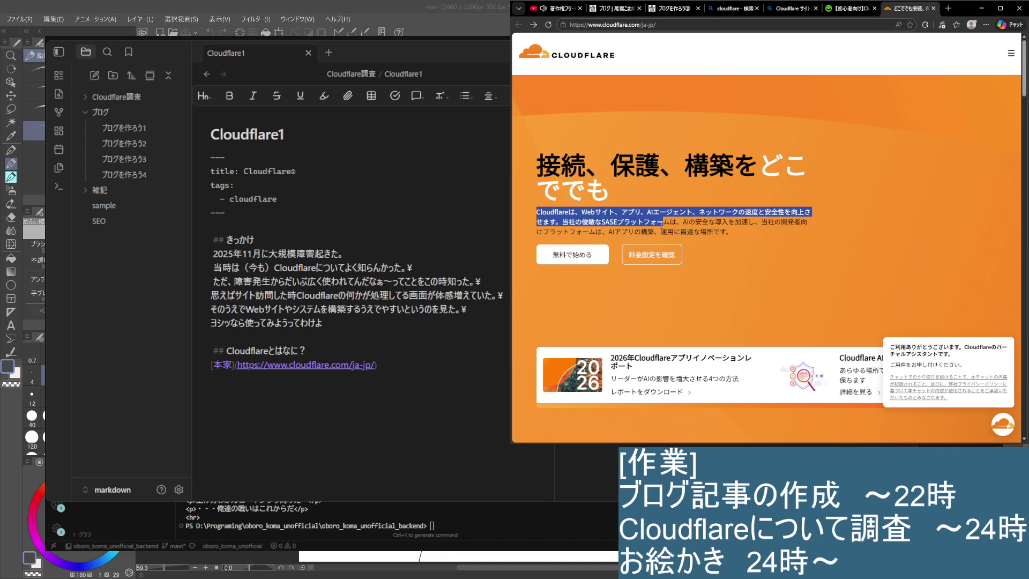
{"action": "left_click_drag", "start_coordinate": [673, 224], "coordinate": [788, 224]}
{"action": "left_click", "coordinate": [773, 240]}
{"action": "scroll", "coordinate": [764, 243], "scroll_direction": "down", "scroll_amount": 4}
{"action": "scroll", "coordinate": [759, 246], "scroll_direction": "down", "scroll_amount": 3}
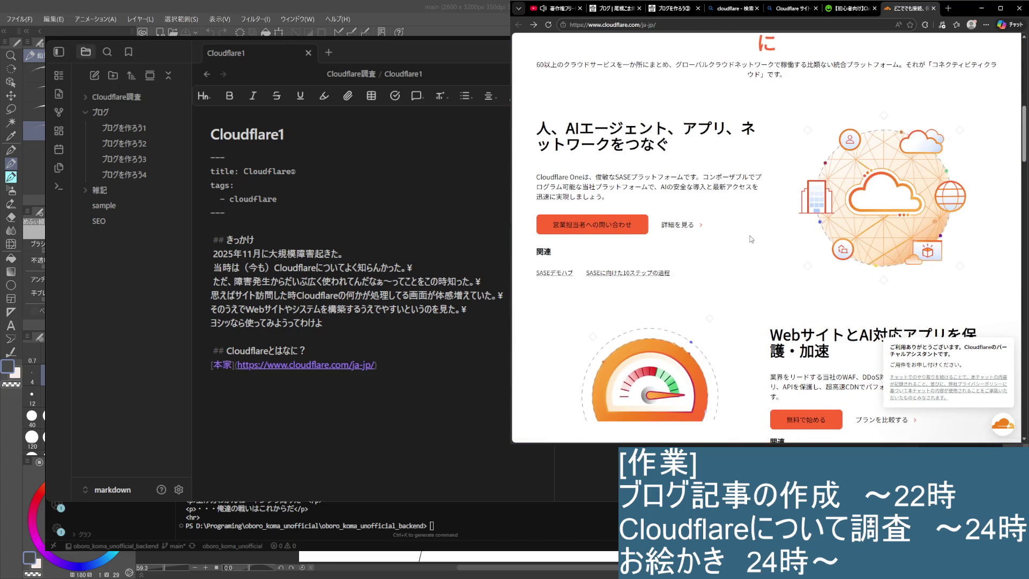
{"action": "scroll", "coordinate": [739, 231], "scroll_direction": "down", "scroll_amount": 3}
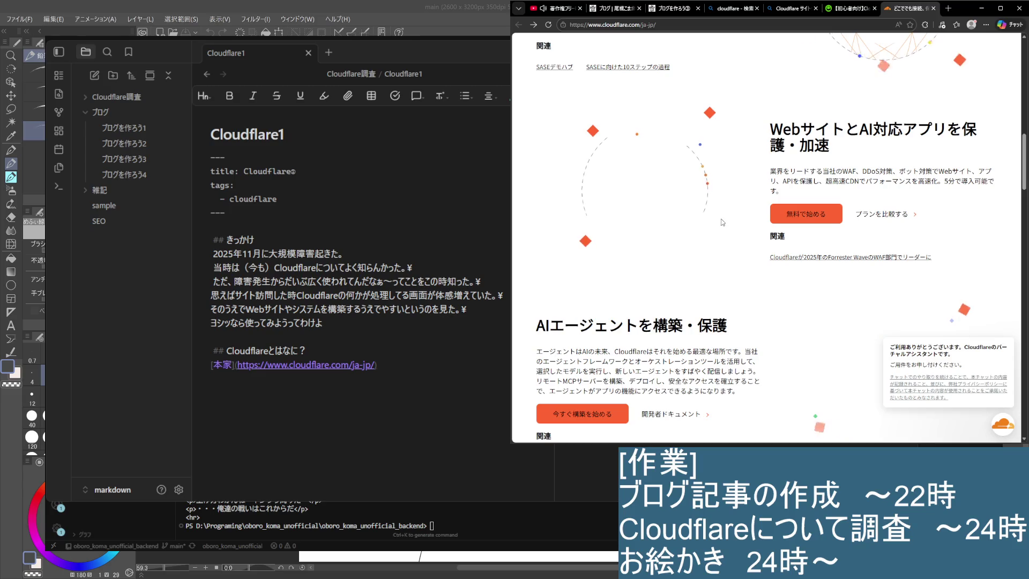
{"action": "scroll", "coordinate": [708, 217], "scroll_direction": "down", "scroll_amount": 2}
{"action": "scroll", "coordinate": [708, 219], "scroll_direction": "down", "scroll_amount": 4}
{"action": "scroll", "coordinate": [706, 221], "scroll_direction": "down", "scroll_amount": 4}
{"action": "scroll", "coordinate": [699, 223], "scroll_direction": "down", "scroll_amount": 3}
{"action": "scroll", "coordinate": [692, 227], "scroll_direction": "down", "scroll_amount": 3}
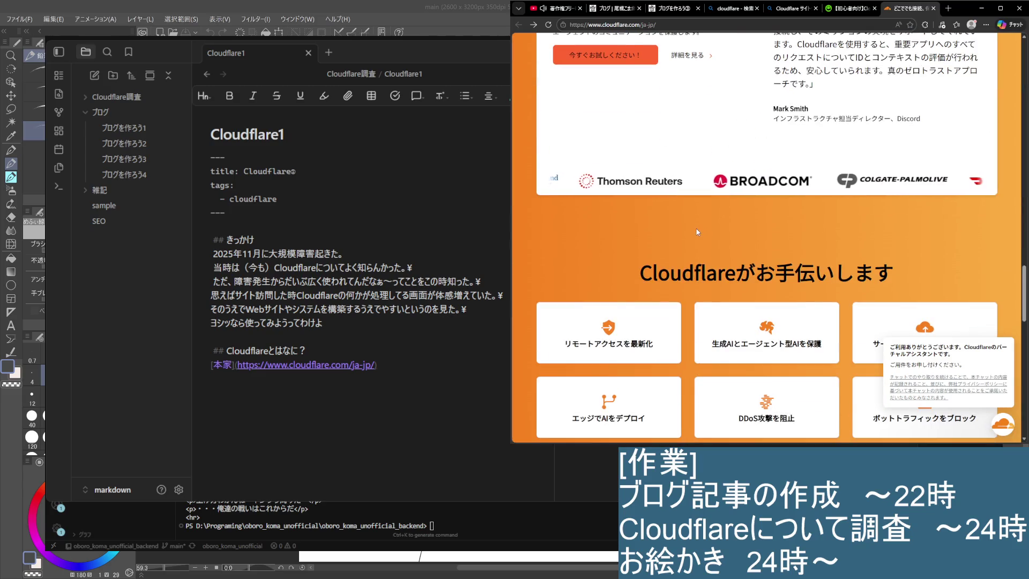
{"action": "scroll", "coordinate": [678, 231], "scroll_direction": "up", "scroll_amount": 3}
{"action": "scroll", "coordinate": [678, 232], "scroll_direction": "down", "scroll_amount": 3}
{"action": "scroll", "coordinate": [643, 213], "scroll_direction": "up", "scroll_amount": 4}
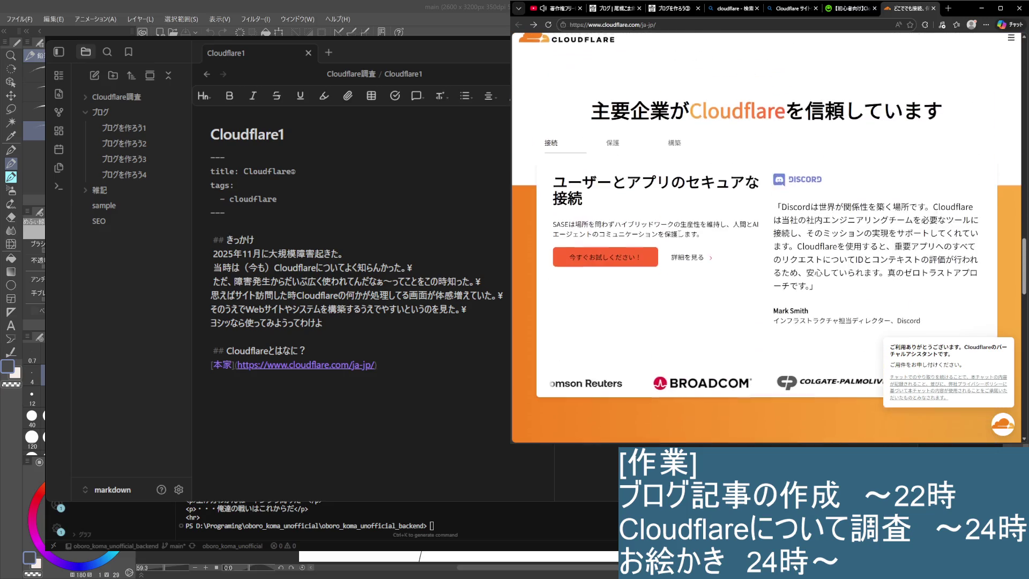
{"action": "left_click_drag", "start_coordinate": [551, 193], "coordinate": [587, 212]}
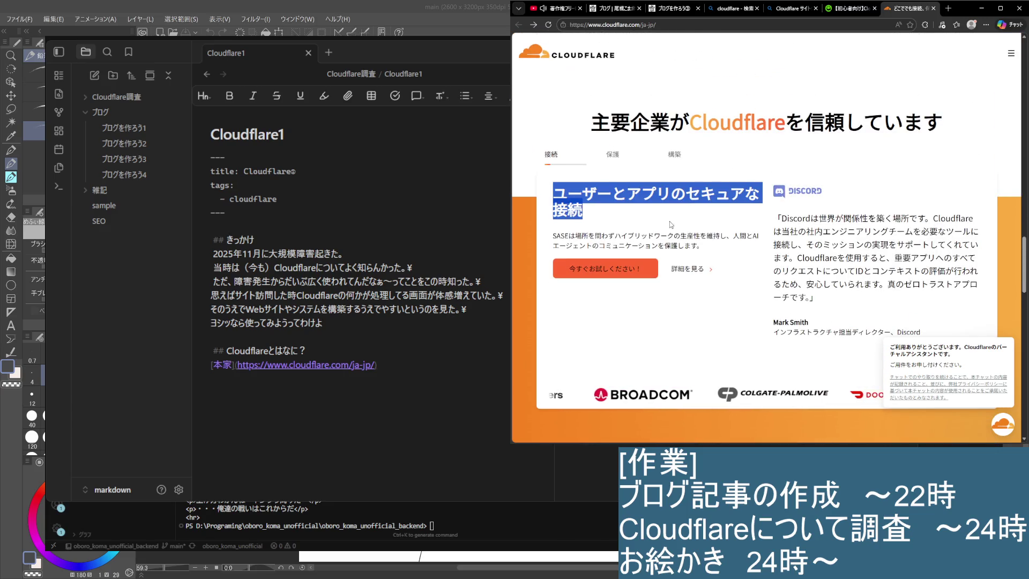
{"action": "scroll", "coordinate": [655, 233], "scroll_direction": "down", "scroll_amount": 1}
{"action": "scroll", "coordinate": [655, 232], "scroll_direction": "down", "scroll_amount": 3}
{"action": "scroll", "coordinate": [656, 232], "scroll_direction": "down", "scroll_amount": 1}
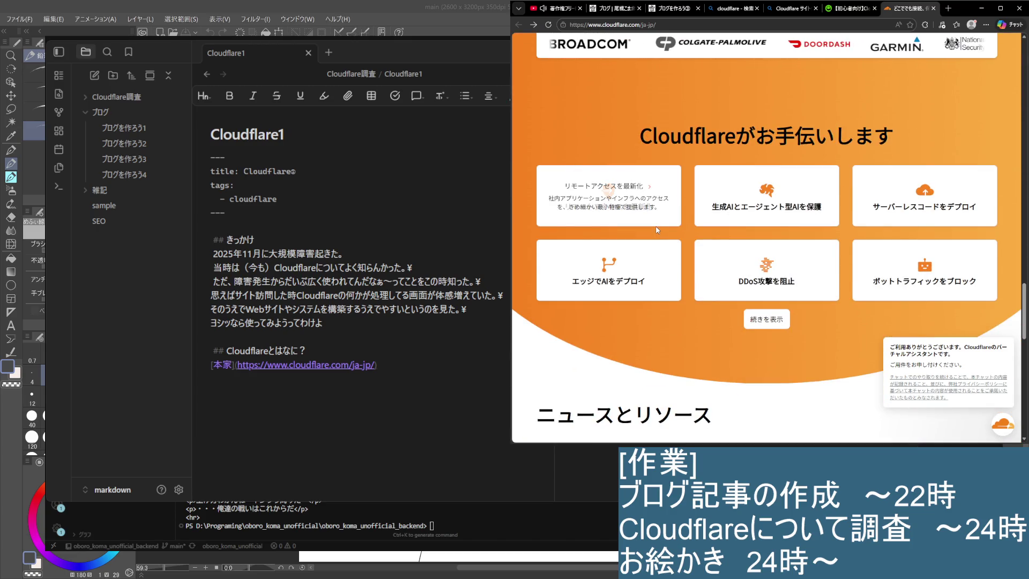
{"action": "scroll", "coordinate": [655, 233], "scroll_direction": "down", "scroll_amount": 1}
{"action": "scroll", "coordinate": [655, 227], "scroll_direction": "down", "scroll_amount": 3}
{"action": "scroll", "coordinate": [656, 228], "scroll_direction": "down", "scroll_amount": 3}
{"action": "scroll", "coordinate": [635, 231], "scroll_direction": "up", "scroll_amount": 3}
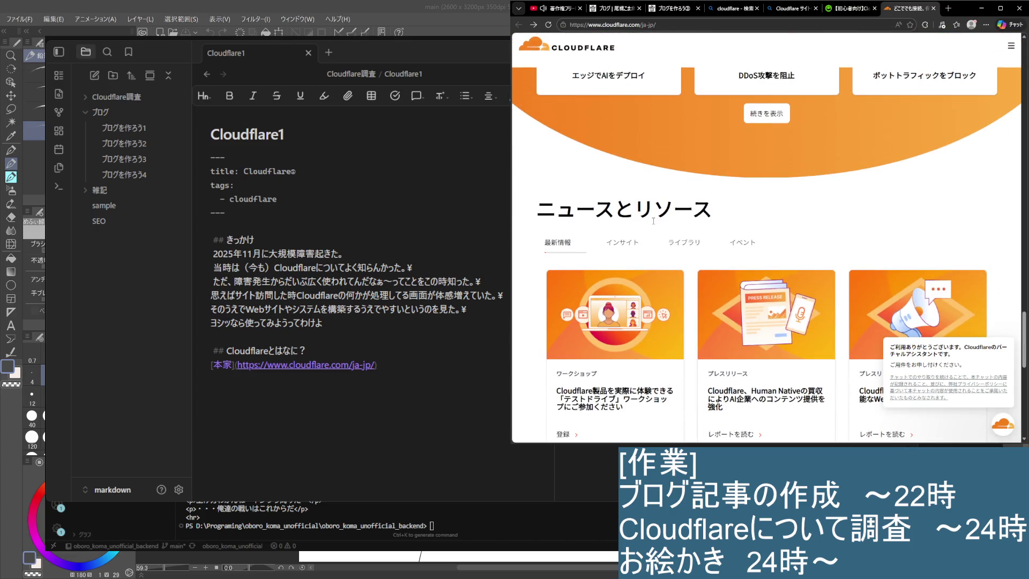
{"action": "scroll", "coordinate": [622, 233], "scroll_direction": "up", "scroll_amount": 3}
{"action": "scroll", "coordinate": [622, 233], "scroll_direction": "down", "scroll_amount": 2}
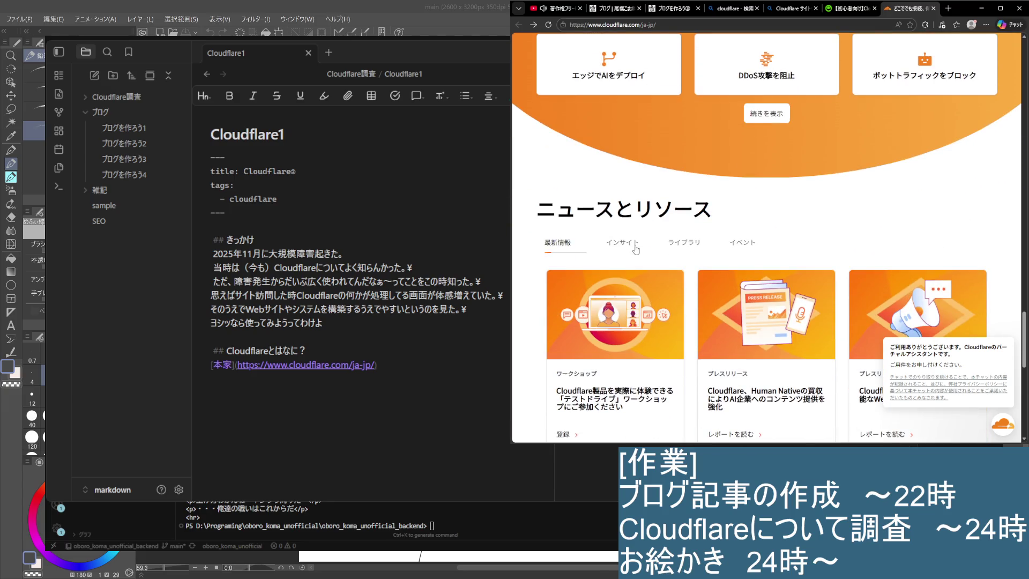
{"action": "left_click", "coordinate": [684, 250]}
{"action": "scroll", "coordinate": [679, 248], "scroll_direction": "down", "scroll_amount": 2}
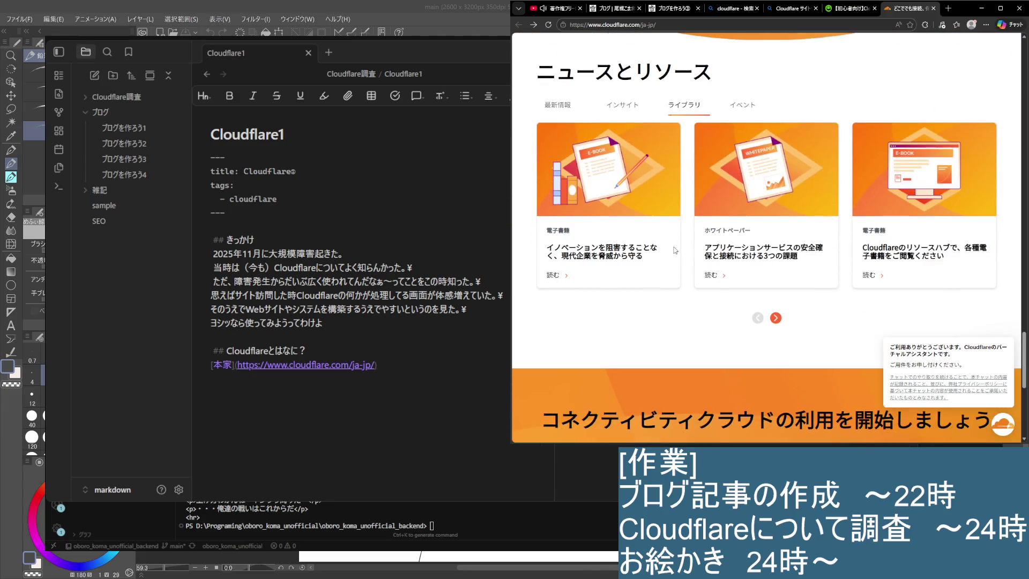
{"action": "scroll", "coordinate": [675, 241], "scroll_direction": "down", "scroll_amount": 4}
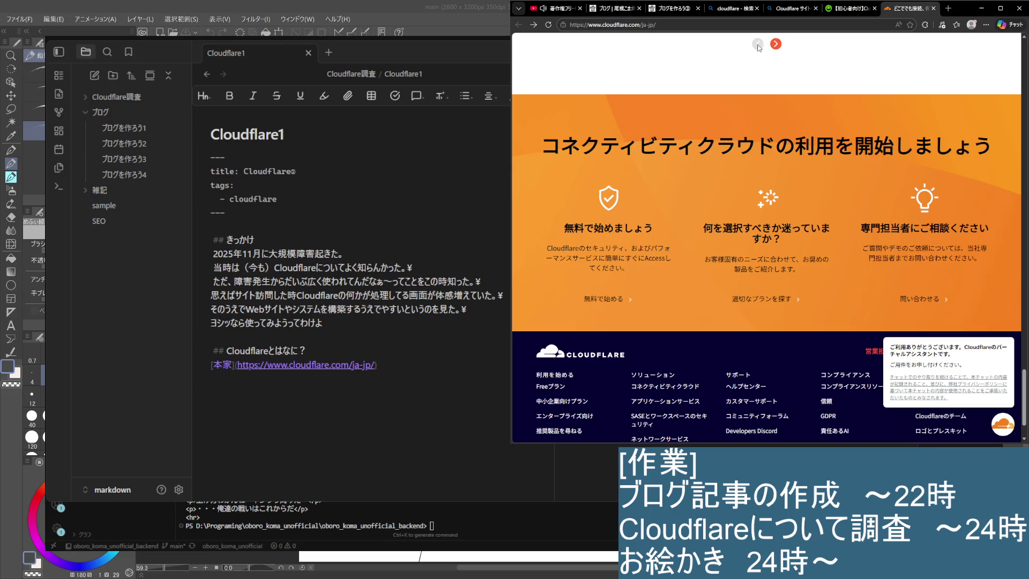
{"action": "scroll", "coordinate": [757, 46], "scroll_direction": "up", "scroll_amount": 5}
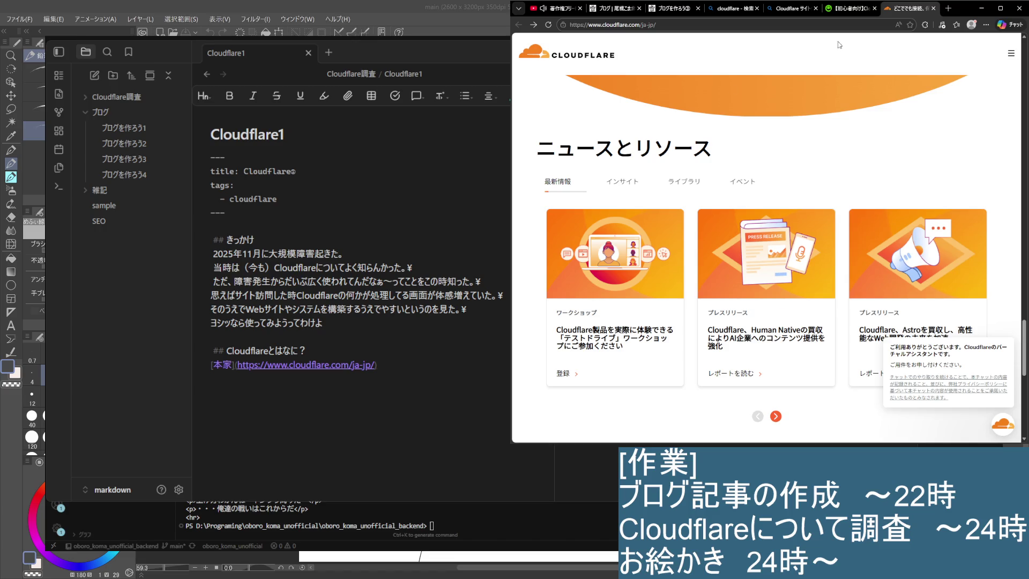
{"action": "left_click", "coordinate": [836, 12]}
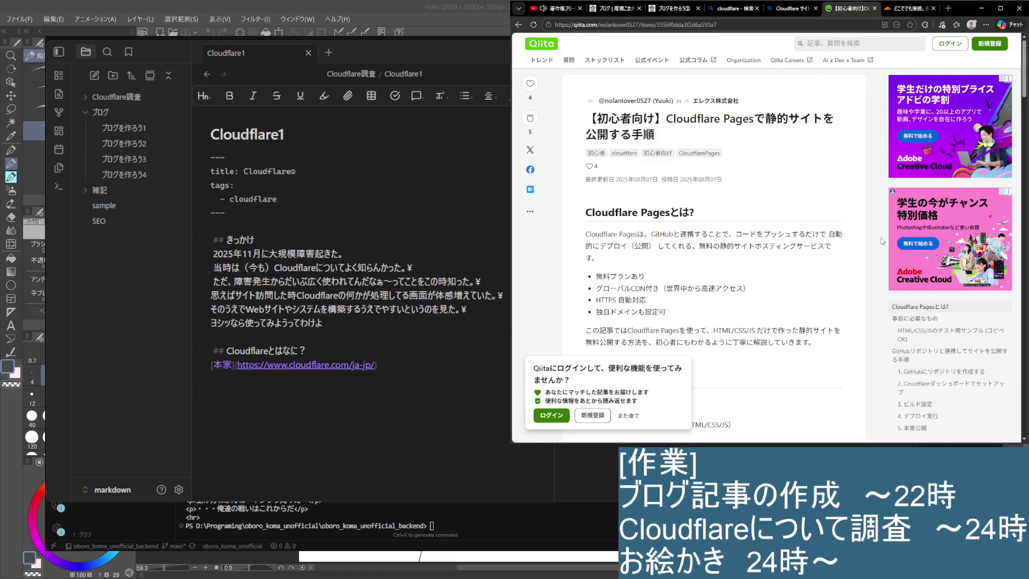
{"action": "scroll", "coordinate": [836, 261], "scroll_direction": "down", "scroll_amount": 3}
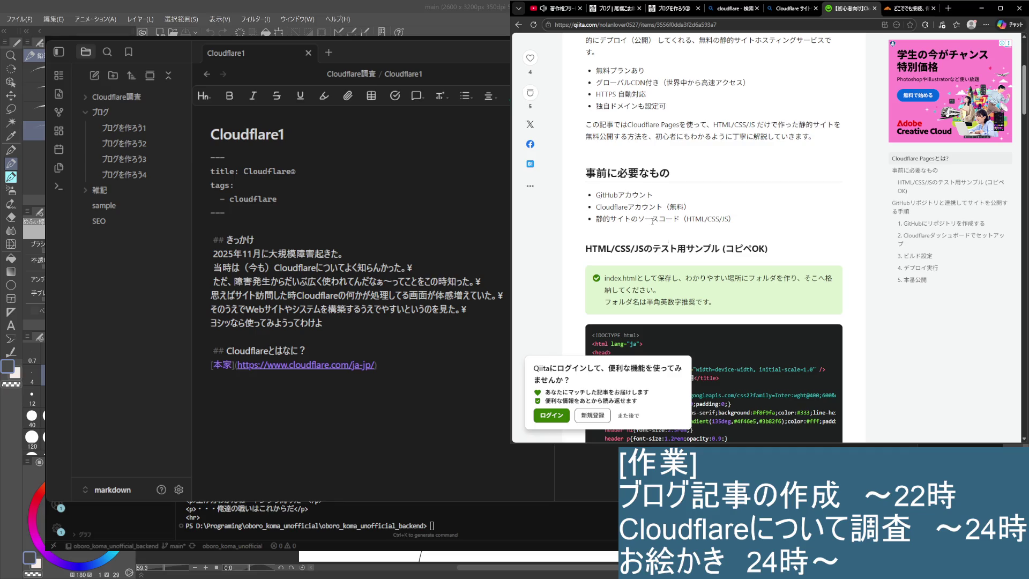
{"action": "scroll", "coordinate": [653, 220], "scroll_direction": "up", "scroll_amount": 3}
Step: From the plain cloudflare results, run the クラウドフレア related search and open the Wikipedia article
{"action": "left_click", "coordinate": [908, 8]}
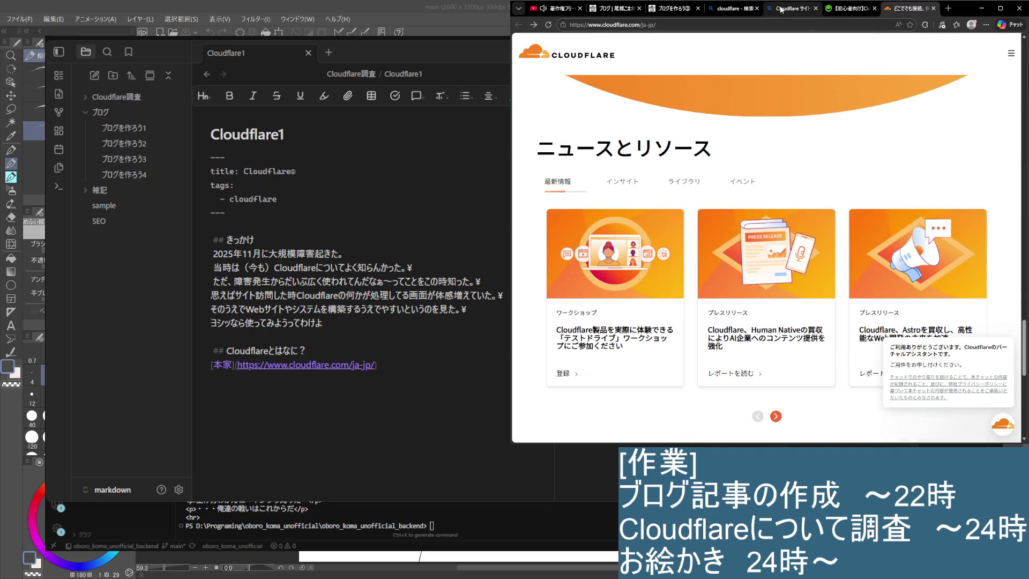
{"action": "left_click", "coordinate": [792, 8]}
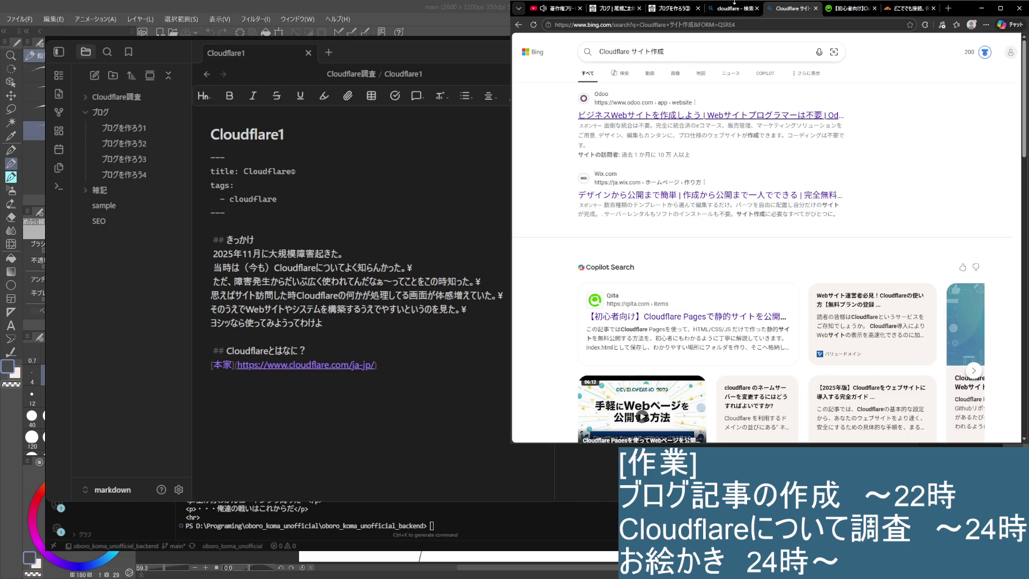
{"action": "left_click", "coordinate": [731, 8]}
{"action": "scroll", "coordinate": [626, 264], "scroll_direction": "up", "scroll_amount": 5}
{"action": "scroll", "coordinate": [627, 265], "scroll_direction": "up", "scroll_amount": 2}
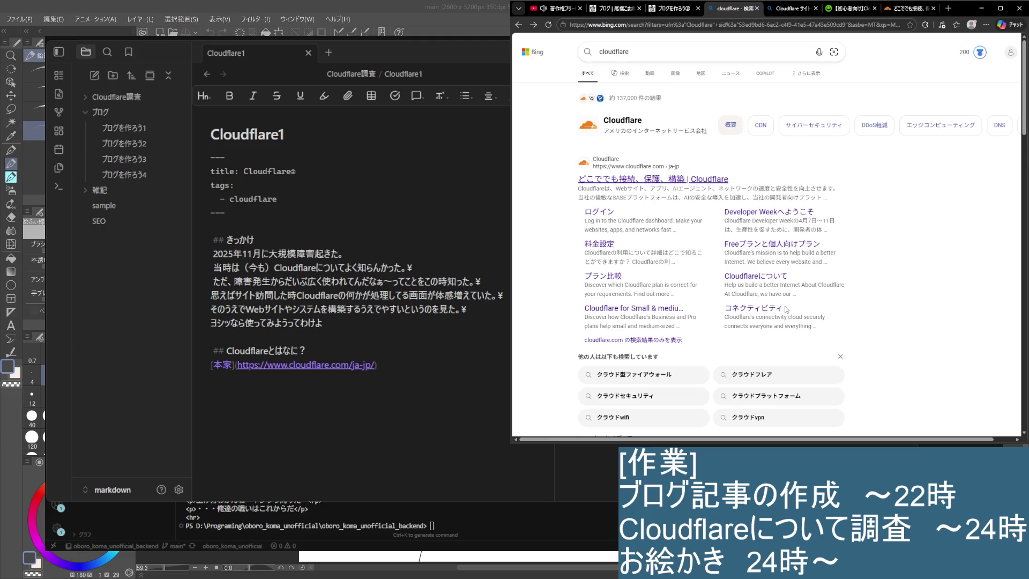
{"action": "scroll", "coordinate": [759, 281], "scroll_direction": "down", "scroll_amount": 2}
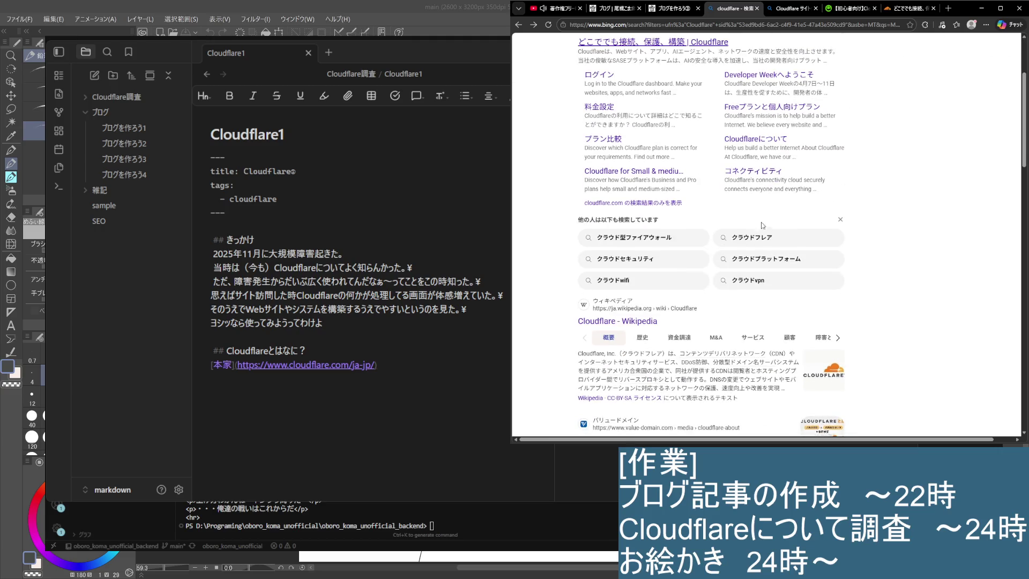
{"action": "left_click", "coordinate": [759, 241]}
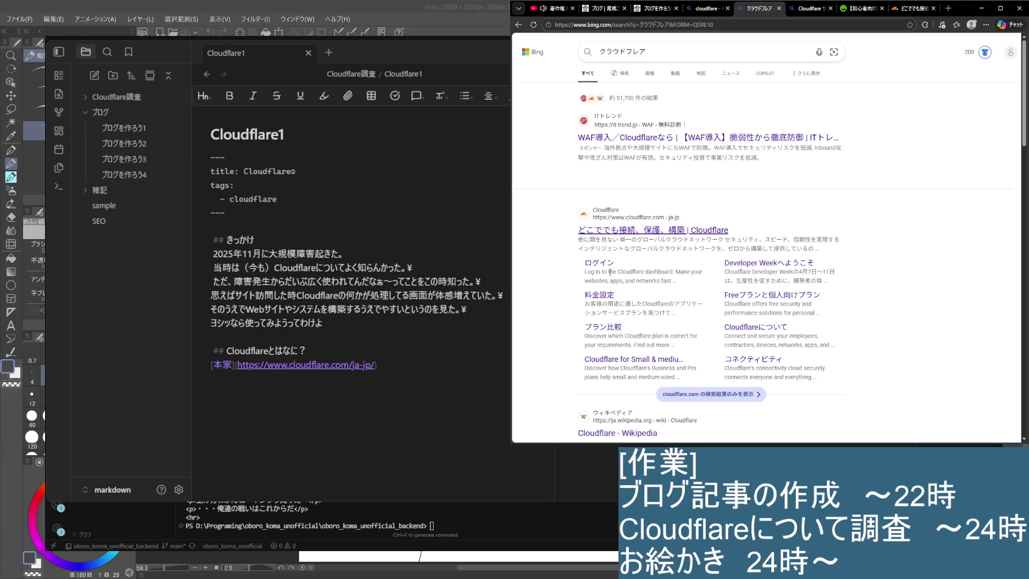
{"action": "scroll", "coordinate": [596, 282], "scroll_direction": "down", "scroll_amount": 2}
{"action": "scroll", "coordinate": [596, 282], "scroll_direction": "down", "scroll_amount": 2}
{"action": "left_click", "coordinate": [627, 226]}
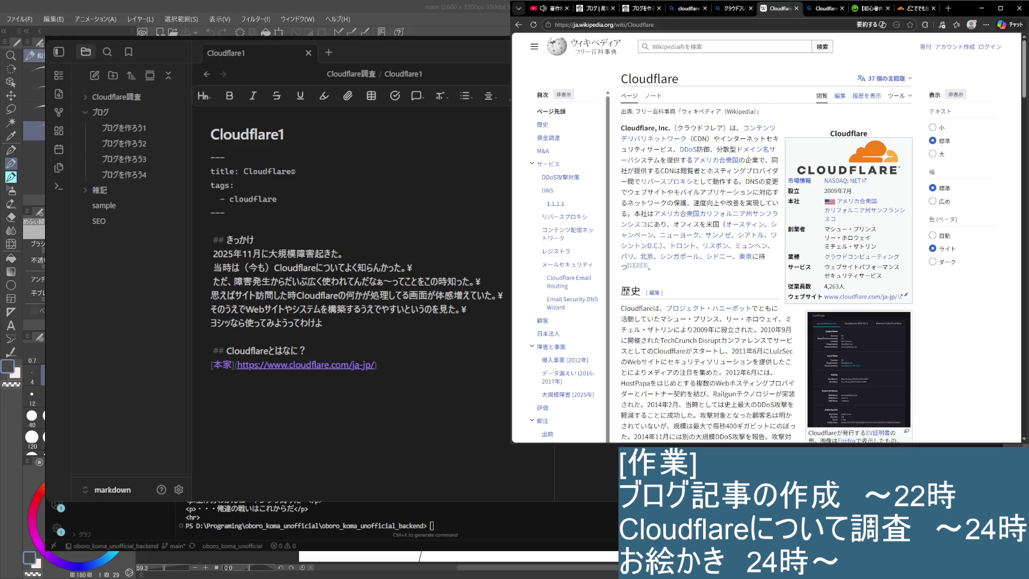
Step: Write 本家やGGって見てみるとCDN、 on the line below the link in the note
{"action": "left_click", "coordinate": [413, 380]}
{"action": "type", "text": "見てみると"}
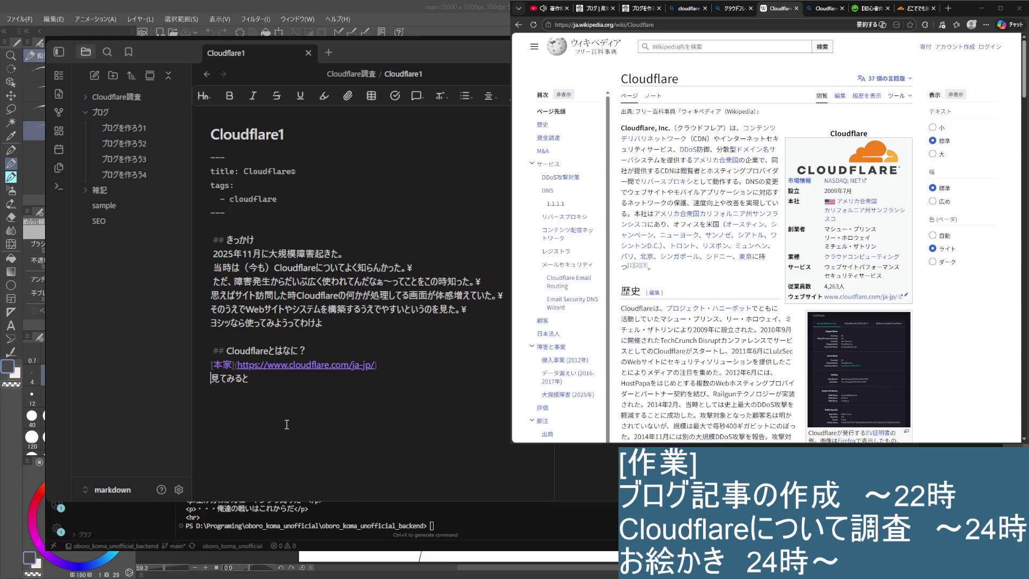
{"action": "type", "text": "ほんke"}
{"action": "key", "text": "space"}
{"action": "type", "text": "ya"}
{"action": "key", "text": "Return"}
{"action": "type", "text": "GG"}
{"action": "type", "text": "tte"}
{"action": "key", "text": "Return"}
{"action": "key", "text": "Right"}
{"action": "key", "text": "Right"}
{"action": "key", "text": "Right"}
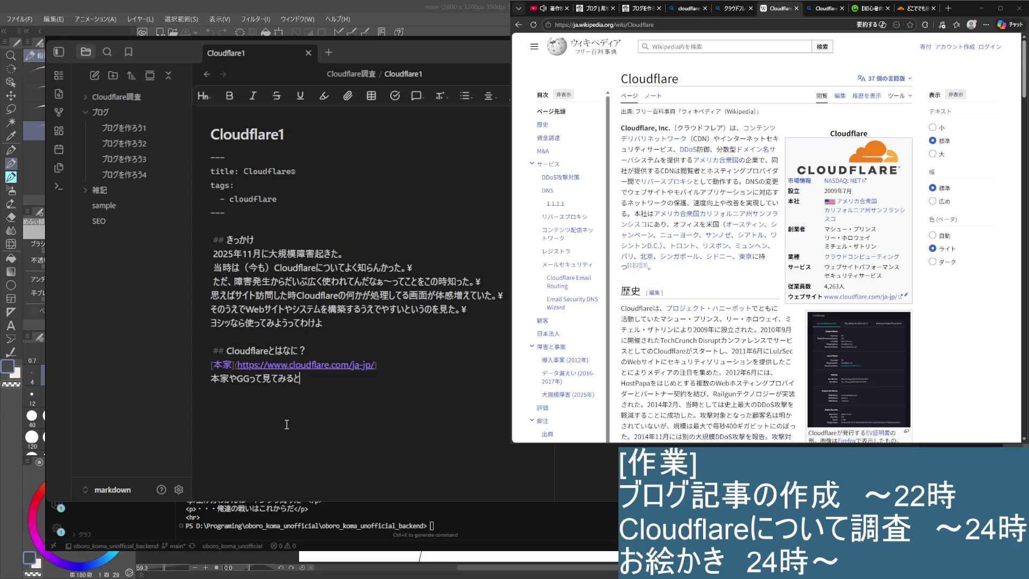
{"action": "type", "text": "C"}
{"action": "type", "text": "DN"}
{"action": "key", "text": "Return"}
{"action": "type", "text": "、"}
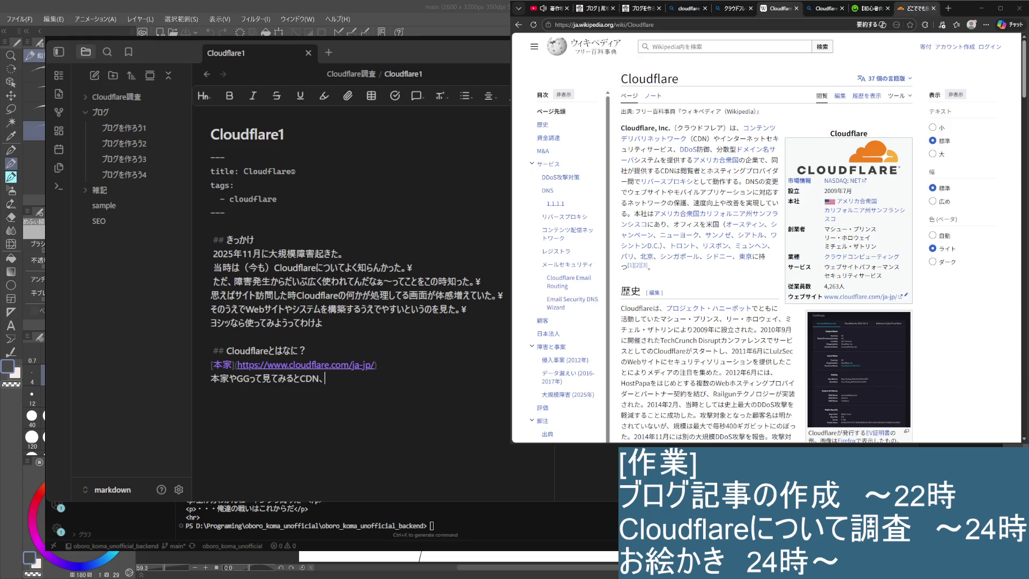
Step: Reread the developer platform sentence in the Cloudflare homepage hero section
{"action": "left_click", "coordinate": [916, 8]}
{"action": "scroll", "coordinate": [952, 119], "scroll_direction": "down", "scroll_amount": 3}
{"action": "scroll", "coordinate": [946, 121], "scroll_direction": "up", "scroll_amount": 2}
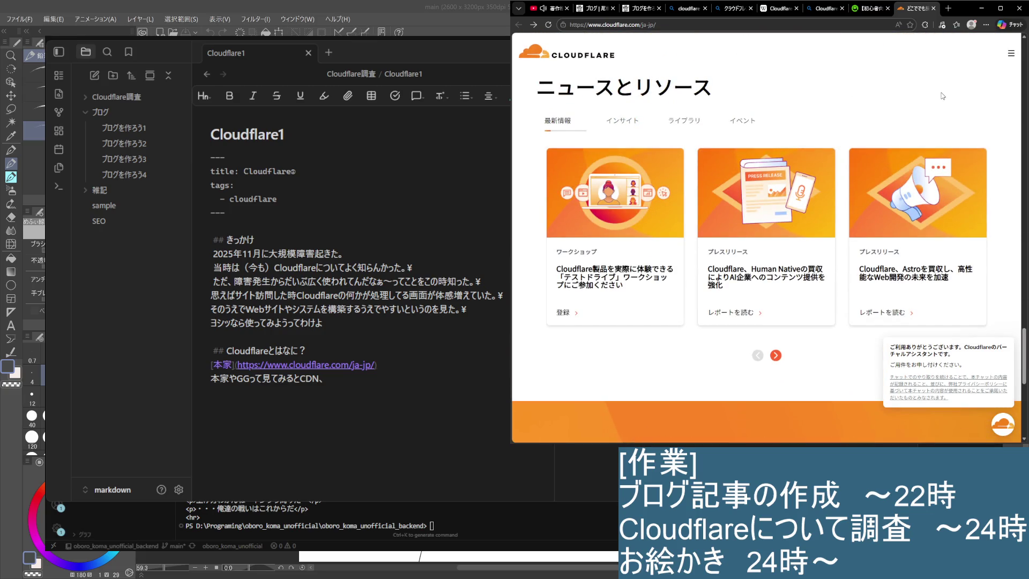
{"action": "scroll", "coordinate": [901, 112], "scroll_direction": "up", "scroll_amount": 10}
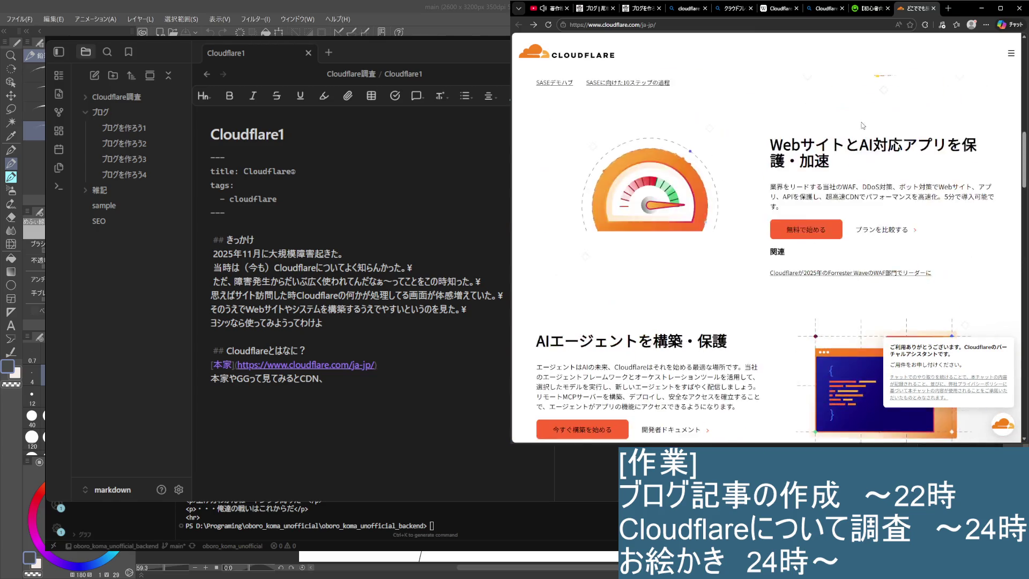
{"action": "scroll", "coordinate": [863, 124], "scroll_direction": "up", "scroll_amount": 5}
{"action": "scroll", "coordinate": [820, 185], "scroll_direction": "up", "scroll_amount": 3}
{"action": "scroll", "coordinate": [778, 255], "scroll_direction": "up", "scroll_amount": 3}
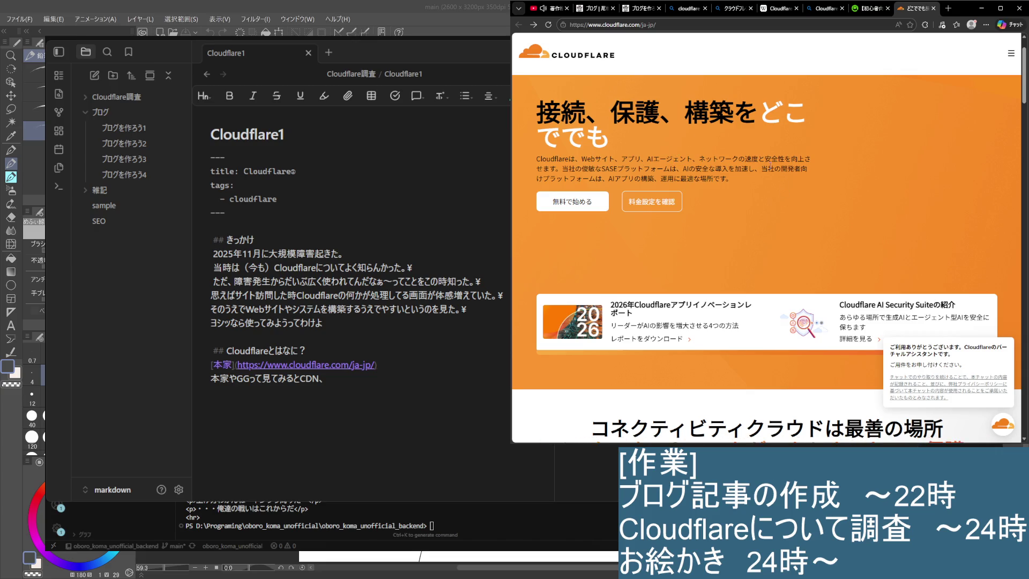
{"action": "left_click_drag", "start_coordinate": [760, 169], "coordinate": [755, 178]}
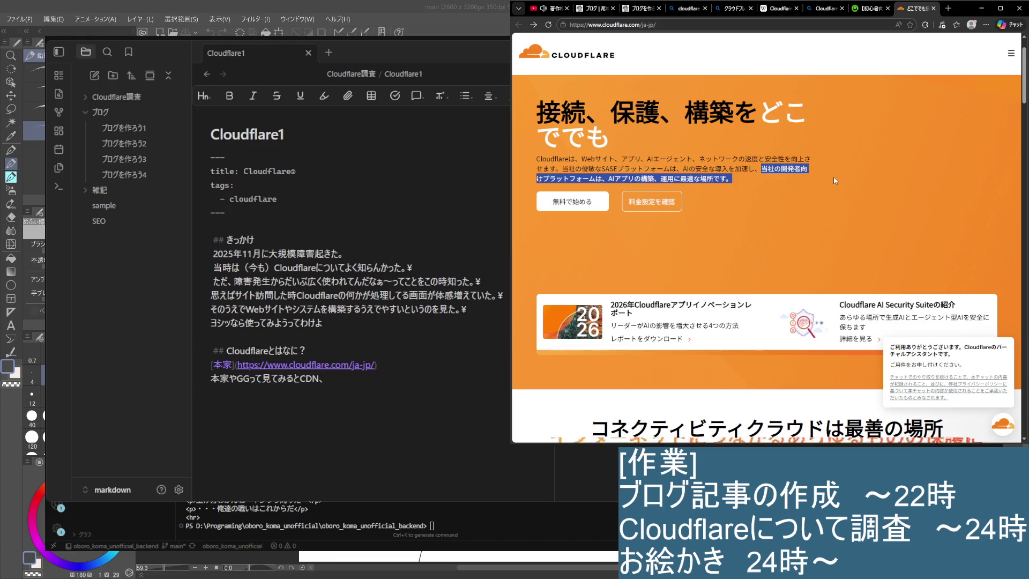
{"action": "left_click", "coordinate": [610, 165]}
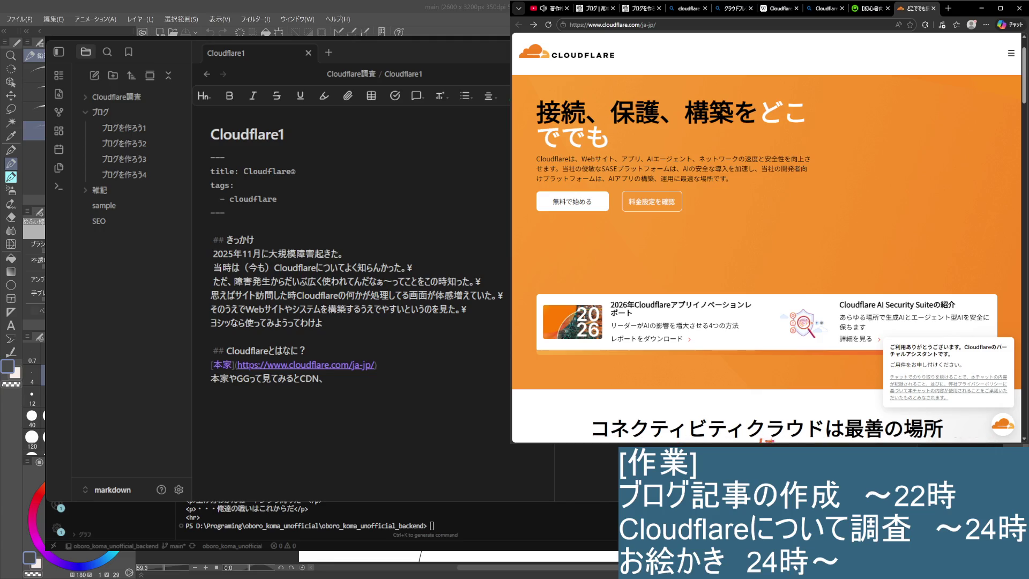
Step: Replace CDN、 with Webサイト作成において in the Cloudflareとは paragraph
{"action": "left_click", "coordinate": [321, 382]}
{"action": "key", "text": "shift+Left"}
{"action": "key", "text": "shift+Left"}
{"action": "key", "text": "shift+Left"}
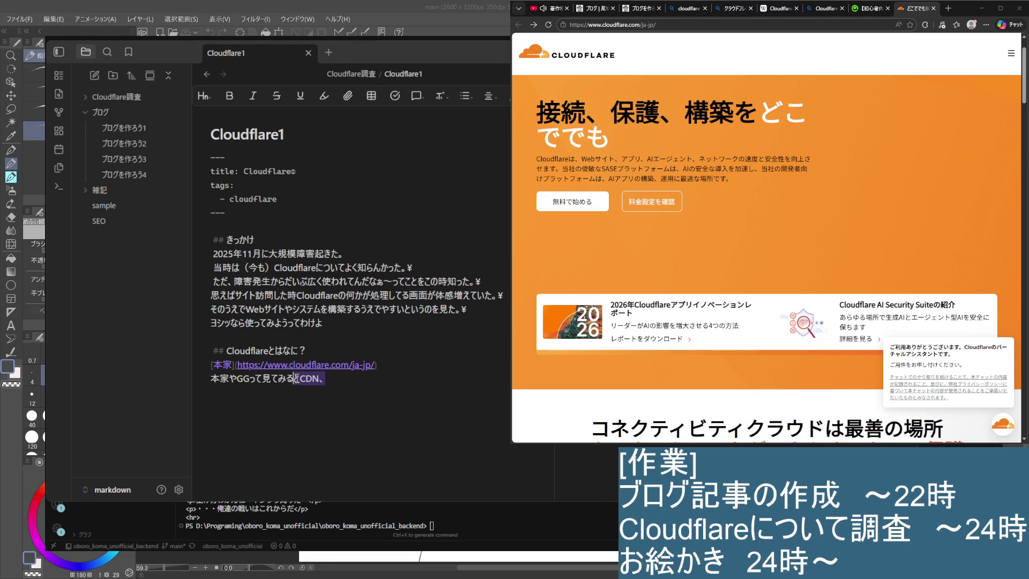
{"action": "key", "text": "BackSpace"}
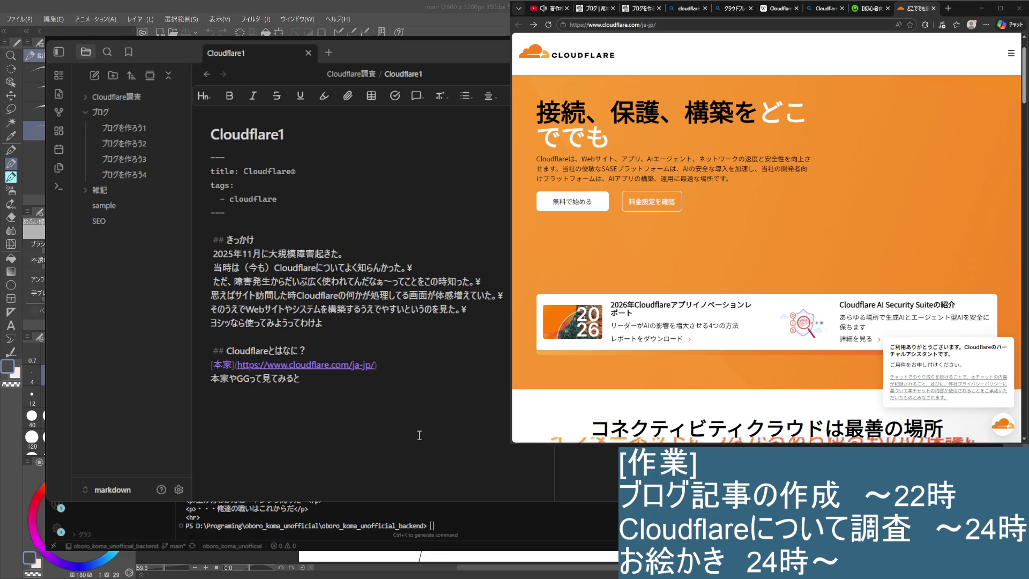
{"action": "type", "text": "Webさいと"}
{"action": "key", "text": "space"}
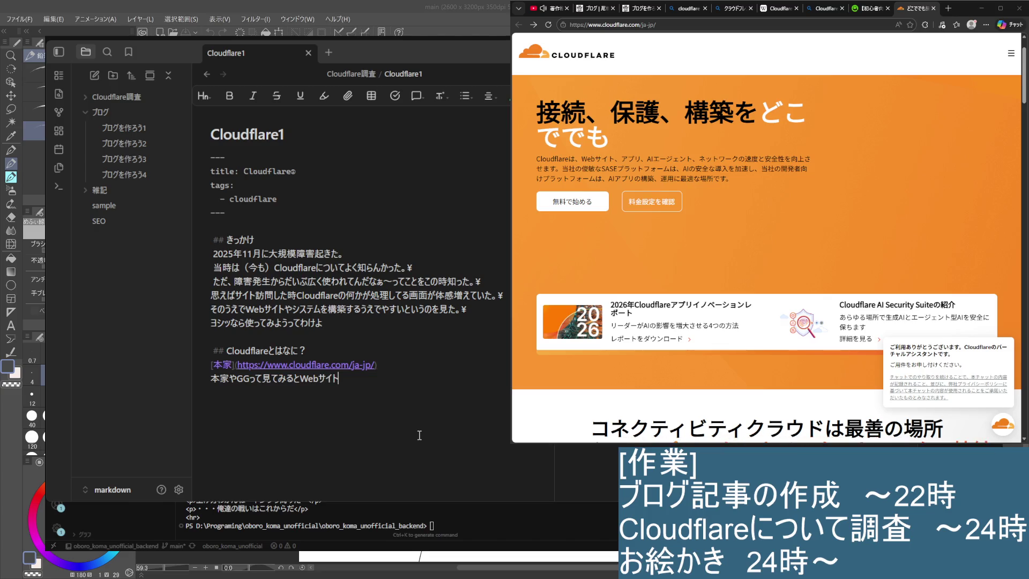
{"action": "type", "text": "やアプリの"}
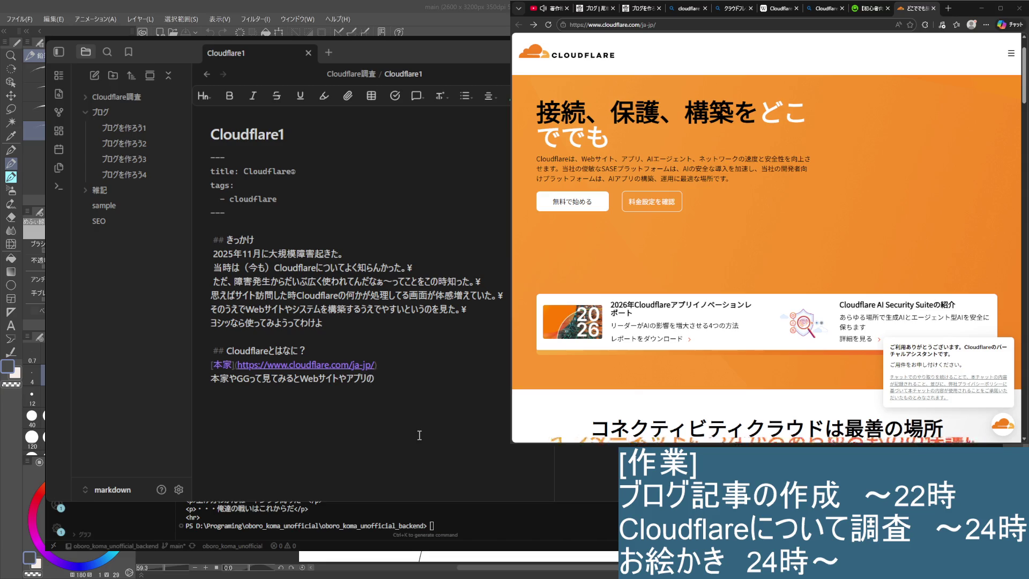
{"action": "type", "text": "さくy"}
{"action": "key", "text": "BackSpace"}
{"action": "key", "text": "BackSpace"}
{"action": "type", "text": "くせい"}
{"action": "key", "text": "space"}
{"action": "type", "text": "におい"}
{"action": "key", "text": "space"}
{"action": "key", "text": "Return"}
{"action": "key", "text": "BackSpace"}
{"action": "key", "text": "BackSpace"}
{"action": "type", "text": "おいて"}
{"action": "key", "text": "Return"}
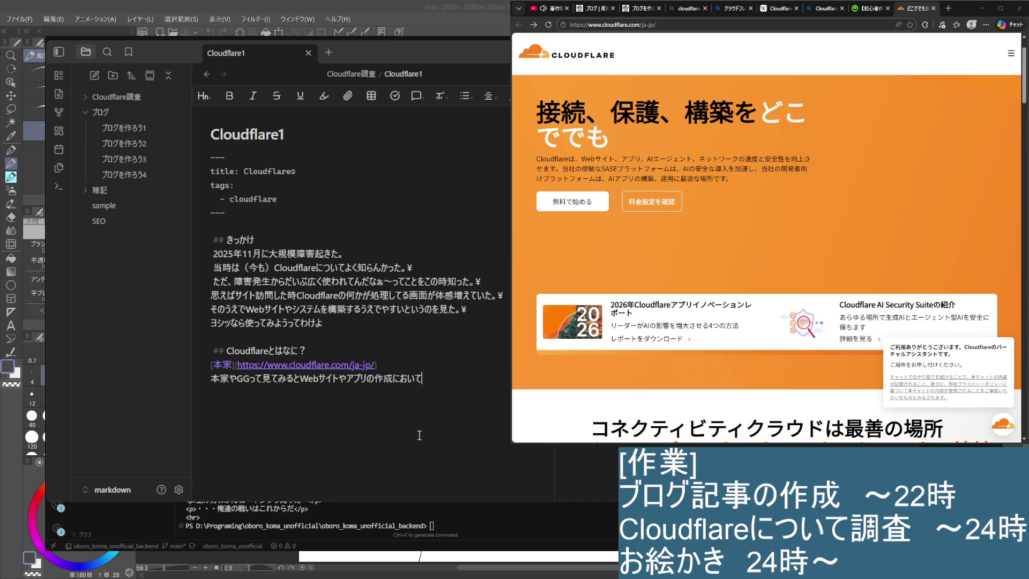
{"action": "type", "text": "の"}
{"action": "type", "text": "サーバー"}
Step: Continue the sentence with サーバー and に加えて, cleaning up mistyped characters
{"action": "key", "text": "Return"}
{"action": "type", "text": "側の"}
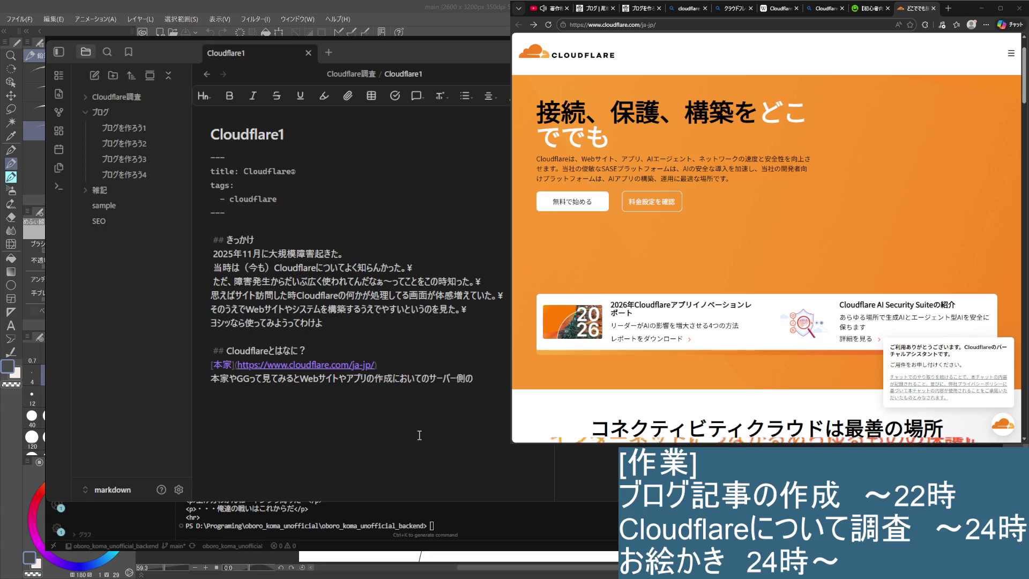
{"action": "key", "text": "BackSpace"}
{"action": "key", "text": "BackSpace"}
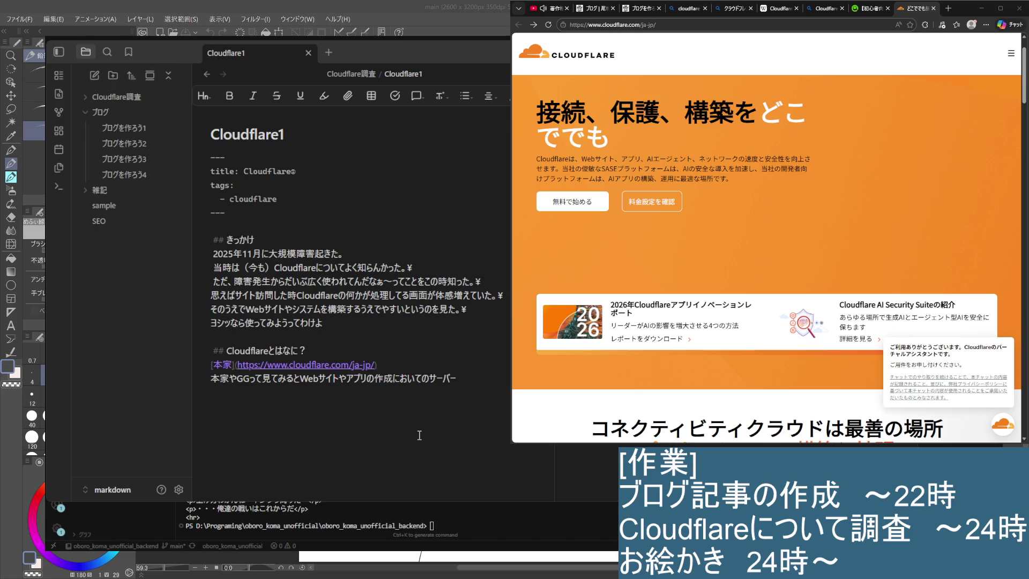
{"action": "type", "text": "機能"}
{"action": "type", "text": "にくwaete"}
{"action": "key", "text": "space"}
{"action": "key", "text": "Return"}
{"action": "type", "text": "もり"}
{"action": "key", "text": "BackSpace"}
{"action": "key", "text": "BackSpace"}
{"action": "type", "text": "kin"}
{"action": "key", "text": "BackSpace"}
{"action": "key", "text": "BackSpace"}
{"action": "type", "text": "も"}
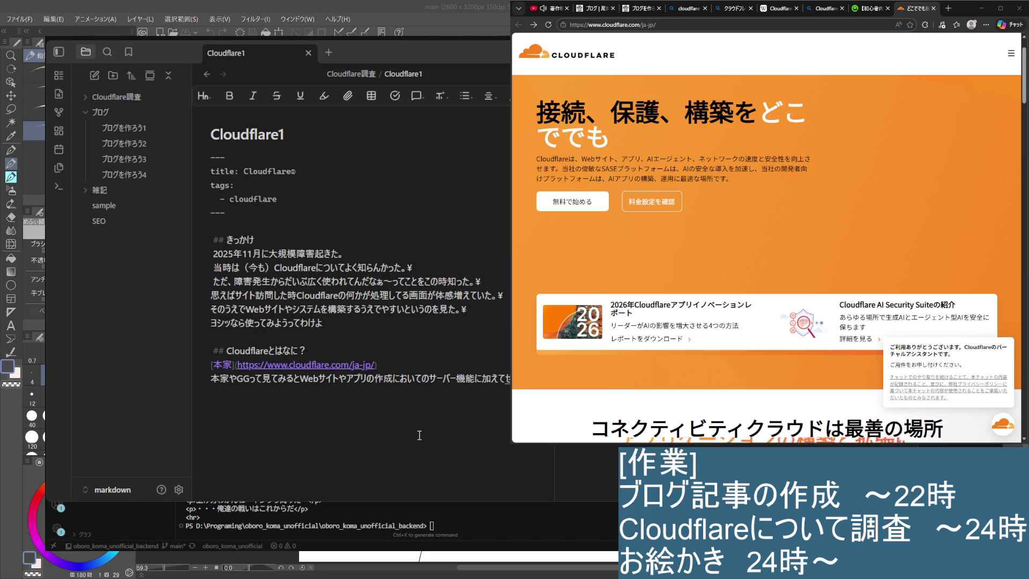
{"action": "type", "text": "キュリティ"}
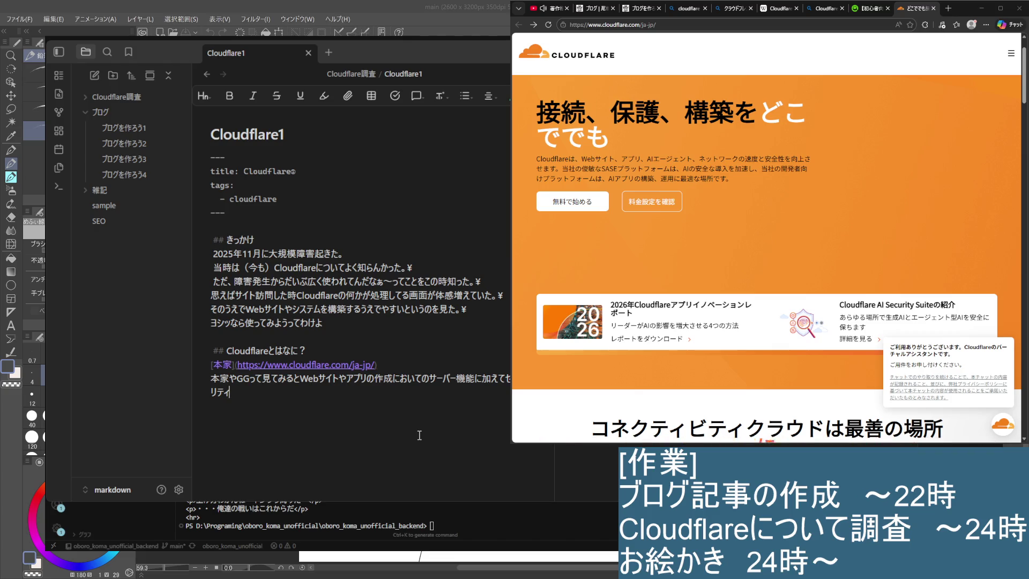
Step: Remove サーバー, finish the sentence with 入れられる用に見えた。 and erase the unfinished サービスとしては line
{"action": "key", "text": "Up"}
{"action": "key", "text": "Right"}
{"action": "key", "text": "Right"}
{"action": "key", "text": "Right"}
{"action": "key", "text": "Right"}
{"action": "key", "text": "Right"}
{"action": "key", "text": "Right"}
{"action": "key", "text": "Right"}
{"action": "key", "text": "Right"}
{"action": "key", "text": "Right"}
{"action": "key", "text": "Delete"}
{"action": "key", "text": "Delete"}
{"action": "key", "text": "Delete"}
{"action": "key", "text": "Delete"}
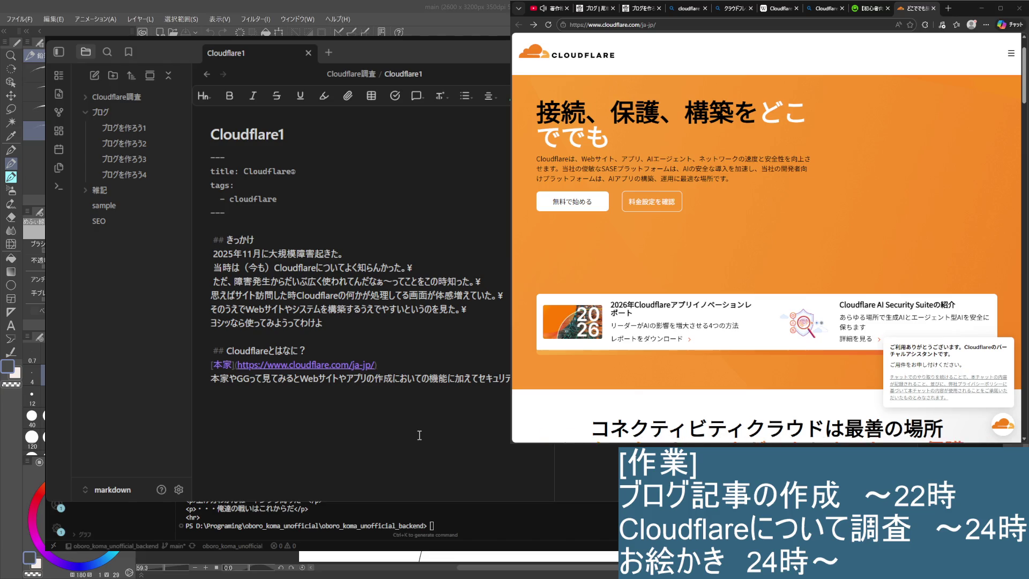
{"action": "type", "text": "い感じに"}
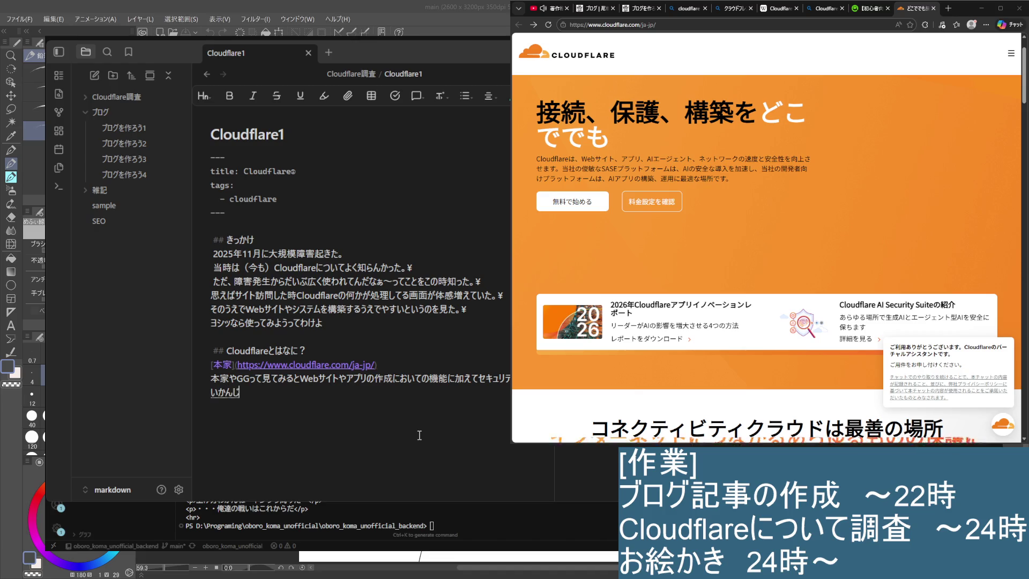
{"action": "type", "text": "入れられる"}
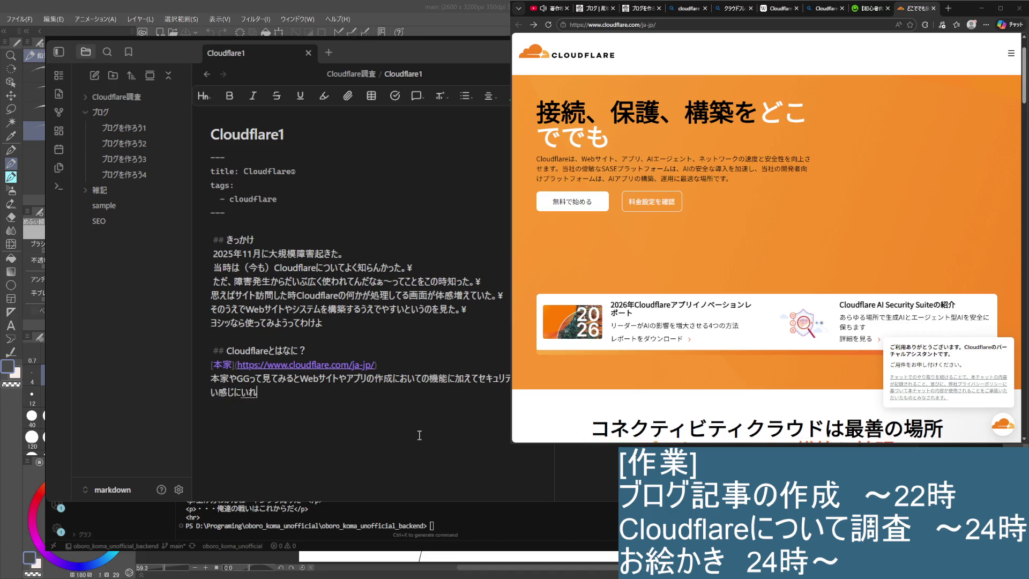
{"action": "key", "text": "Return"}
{"action": "type", "text": "用に見えた"}
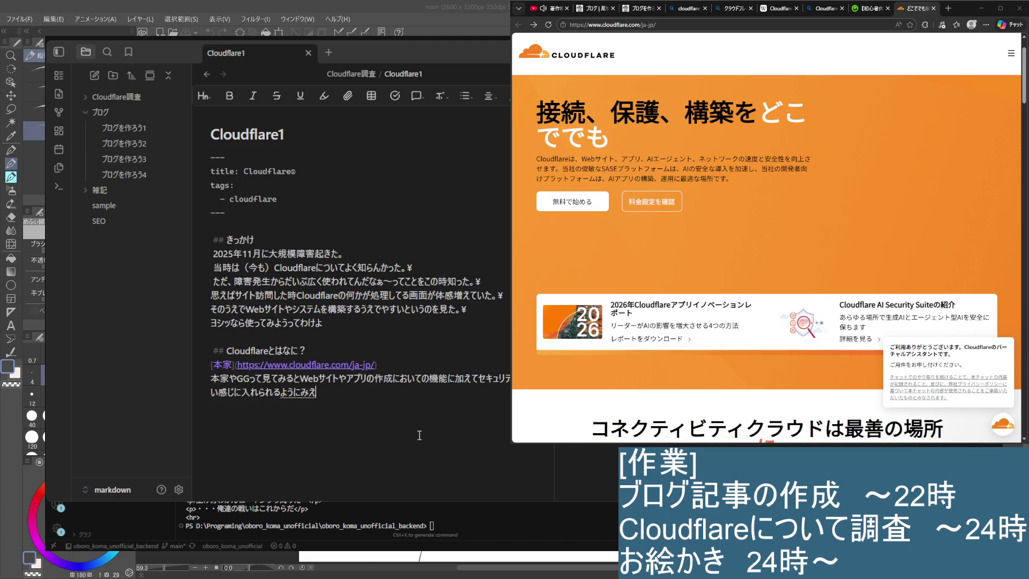
{"action": "type", "text": "。"}
{"action": "key", "text": "Return"}
{"action": "key", "text": "Return"}
{"action": "type", "text": "サービス"}
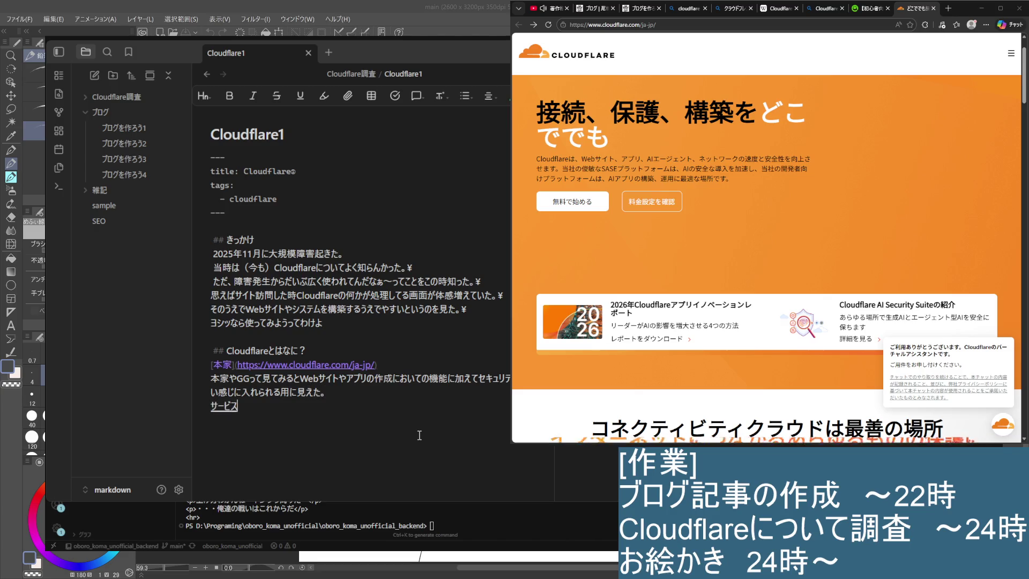
{"action": "type", "text": "としては"}
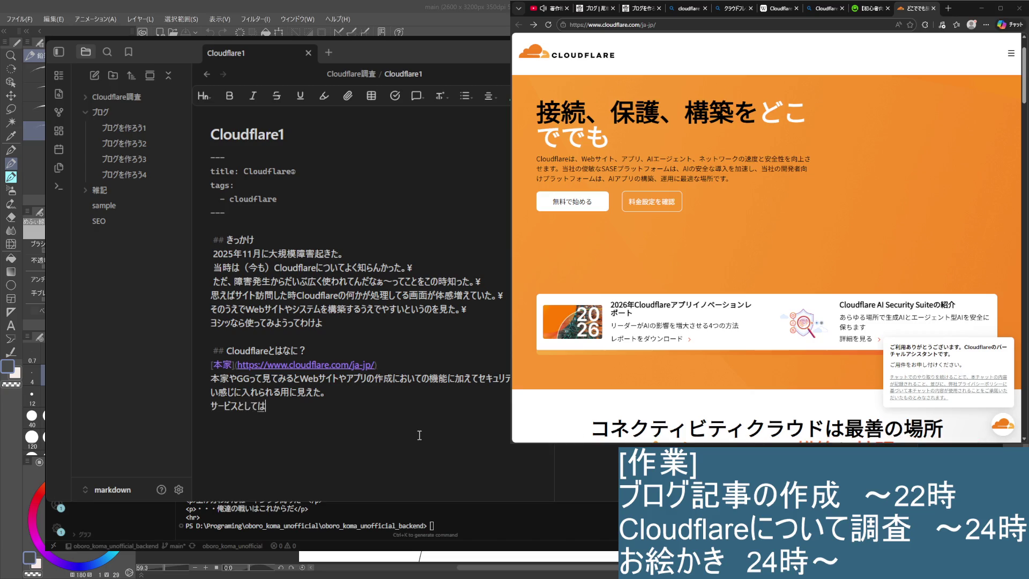
{"action": "key", "text": "BackSpace"}
{"action": "key", "text": "BackSpace"}
{"action": "key", "text": "BackSpace"}
{"action": "key", "text": "BackSpace"}
{"action": "key", "text": "BackSpace"}
{"action": "key", "text": "BackSpace"}
{"action": "key", "text": "BackSpace"}
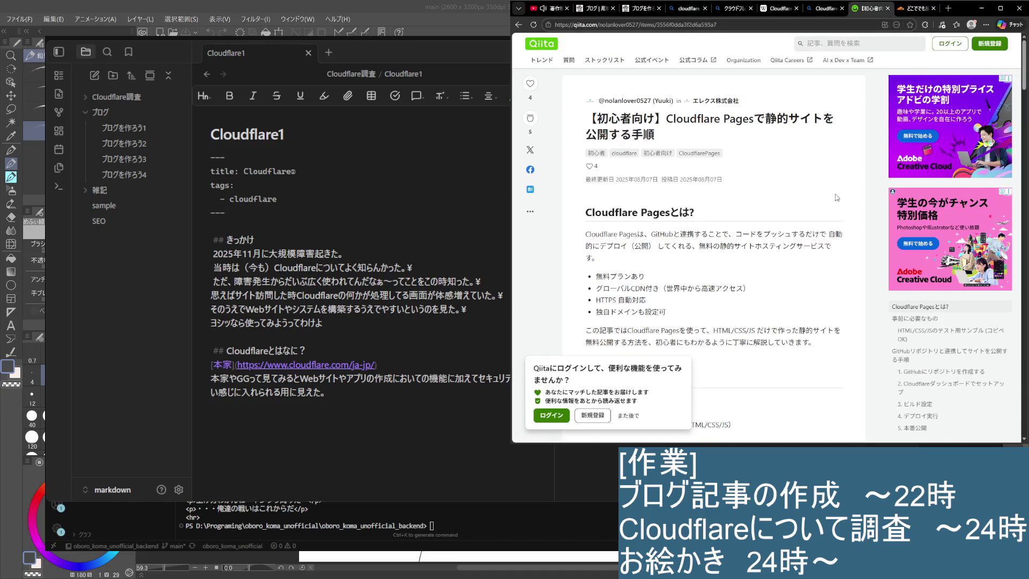
Step: Skim the Qiita Cloudflare Pages article to its end, then return to the Bing サイト作成 results
{"action": "left_click", "coordinate": [866, 10]}
{"action": "scroll", "coordinate": [811, 140], "scroll_direction": "down", "scroll_amount": 2}
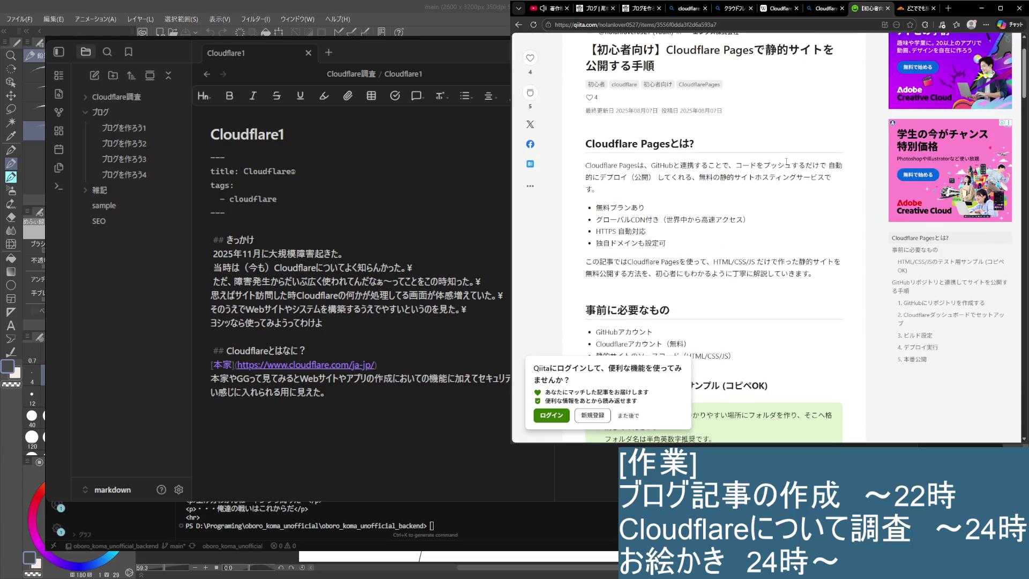
{"action": "scroll", "coordinate": [786, 161], "scroll_direction": "down", "scroll_amount": 3}
{"action": "scroll", "coordinate": [800, 170], "scroll_direction": "down", "scroll_amount": 1}
{"action": "scroll", "coordinate": [796, 188], "scroll_direction": "down", "scroll_amount": 2}
{"action": "scroll", "coordinate": [789, 203], "scroll_direction": "down", "scroll_amount": 2}
{"action": "scroll", "coordinate": [789, 201], "scroll_direction": "down", "scroll_amount": 3}
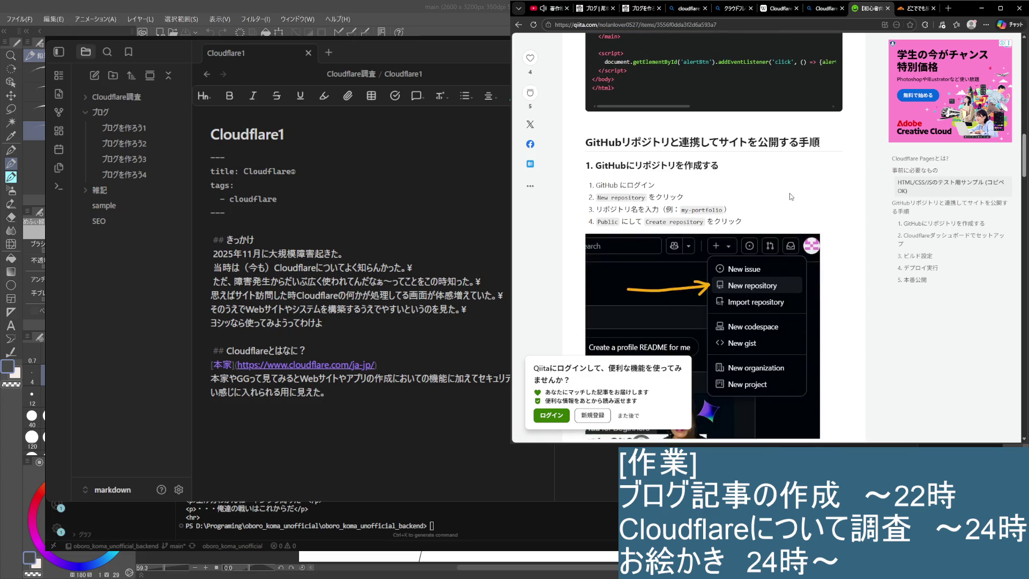
{"action": "scroll", "coordinate": [789, 194], "scroll_direction": "down", "scroll_amount": 4}
{"action": "scroll", "coordinate": [788, 189], "scroll_direction": "down", "scroll_amount": 3}
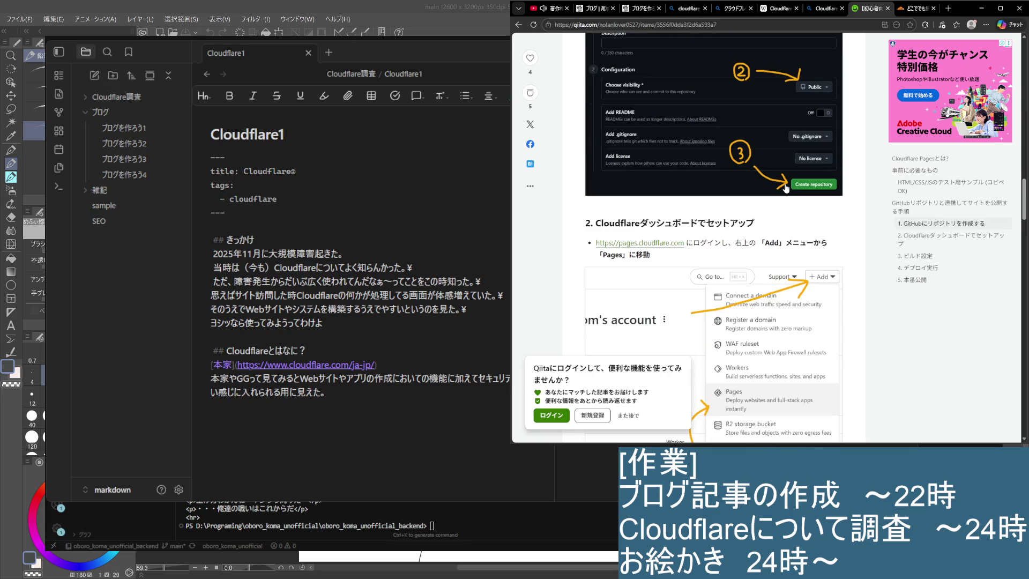
{"action": "scroll", "coordinate": [786, 187], "scroll_direction": "down", "scroll_amount": 2}
{"action": "scroll", "coordinate": [786, 188], "scroll_direction": "down", "scroll_amount": 3}
{"action": "scroll", "coordinate": [787, 187], "scroll_direction": "down", "scroll_amount": 3}
{"action": "scroll", "coordinate": [785, 186], "scroll_direction": "down", "scroll_amount": 3}
{"action": "scroll", "coordinate": [786, 185], "scroll_direction": "down", "scroll_amount": 3}
{"action": "scroll", "coordinate": [784, 184], "scroll_direction": "down", "scroll_amount": 3}
{"action": "scroll", "coordinate": [784, 180], "scroll_direction": "down", "scroll_amount": 3}
{"action": "scroll", "coordinate": [784, 178], "scroll_direction": "down", "scroll_amount": 2}
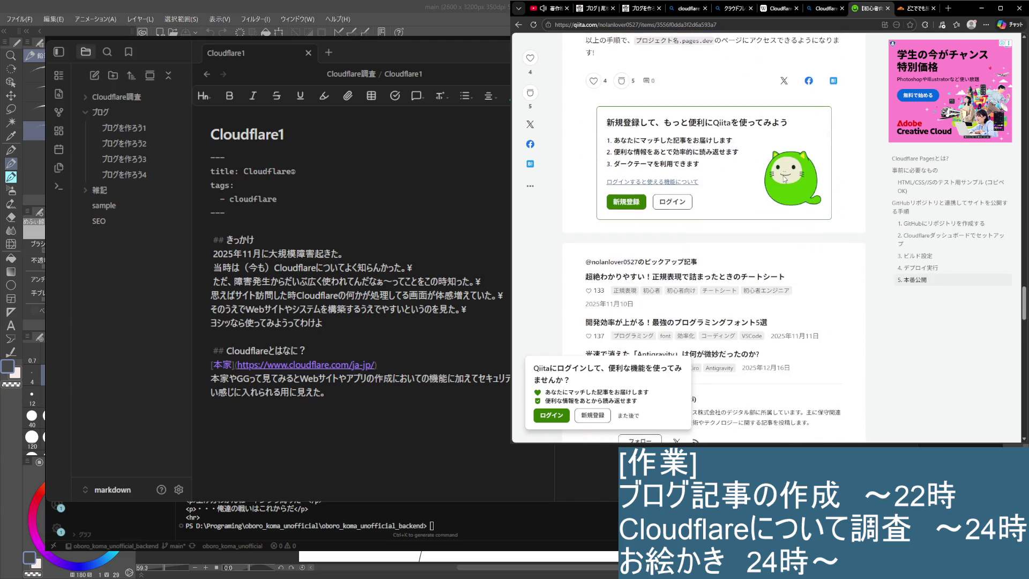
{"action": "scroll", "coordinate": [783, 177], "scroll_direction": "down", "scroll_amount": 3}
{"action": "left_click", "coordinate": [824, 8]}
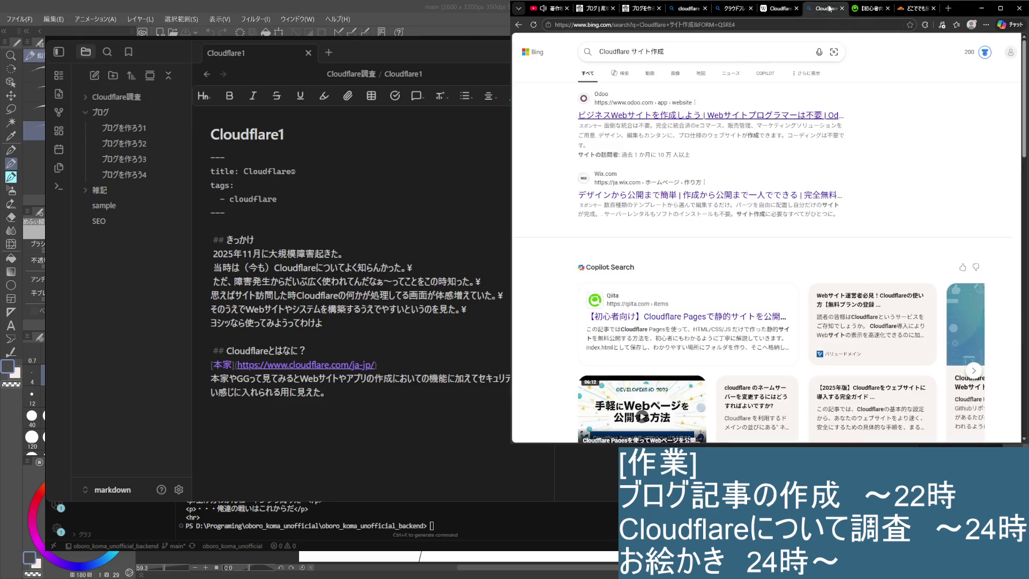
{"action": "scroll", "coordinate": [716, 224], "scroll_direction": "down", "scroll_amount": 1}
{"action": "scroll", "coordinate": [715, 229], "scroll_direction": "down", "scroll_amount": 2}
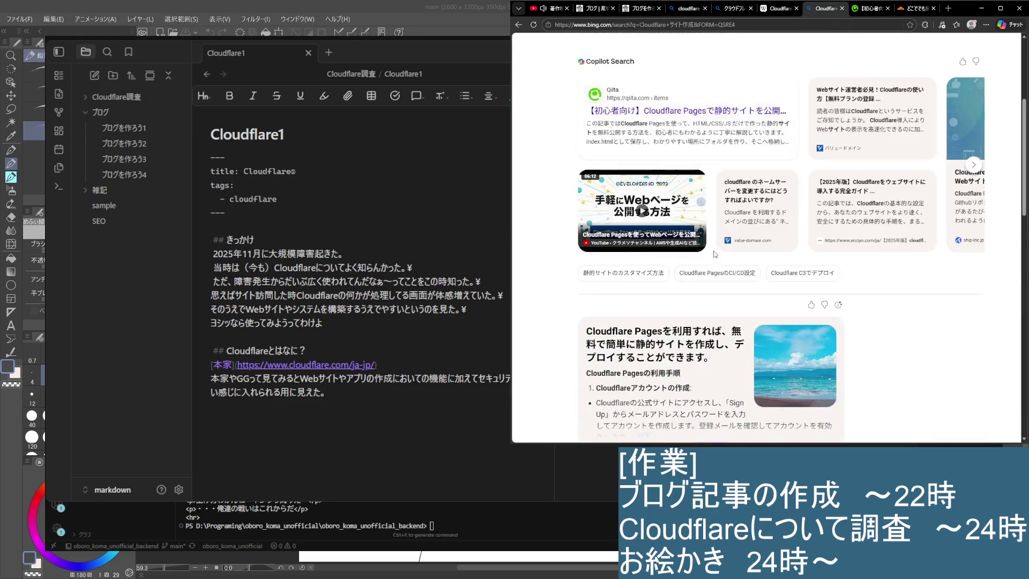
{"action": "scroll", "coordinate": [712, 237], "scroll_direction": "down", "scroll_amount": 2}
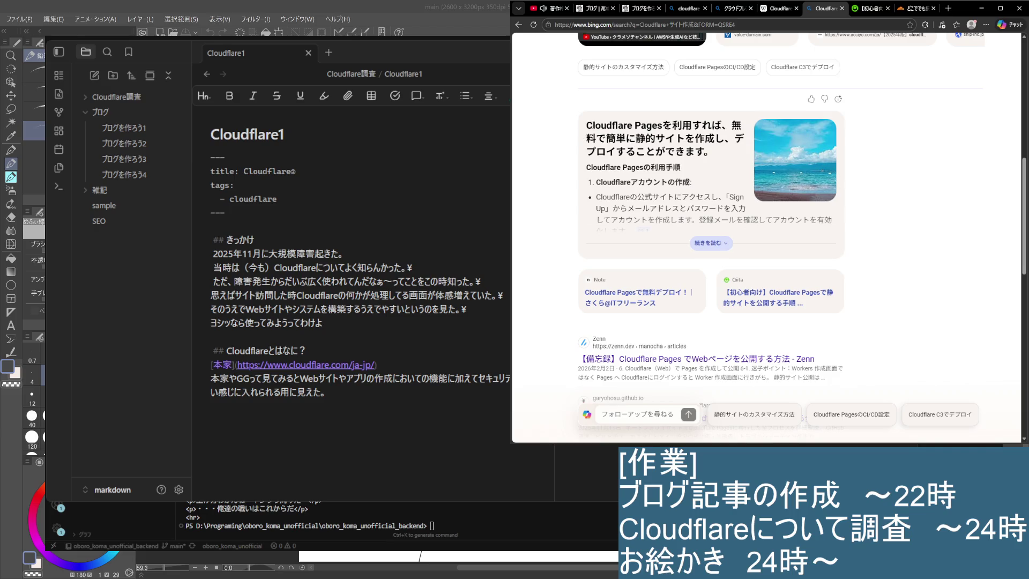
{"action": "scroll", "coordinate": [792, 233], "scroll_direction": "up", "scroll_amount": 3}
{"action": "scroll", "coordinate": [792, 232], "scroll_direction": "up", "scroll_amount": 2}
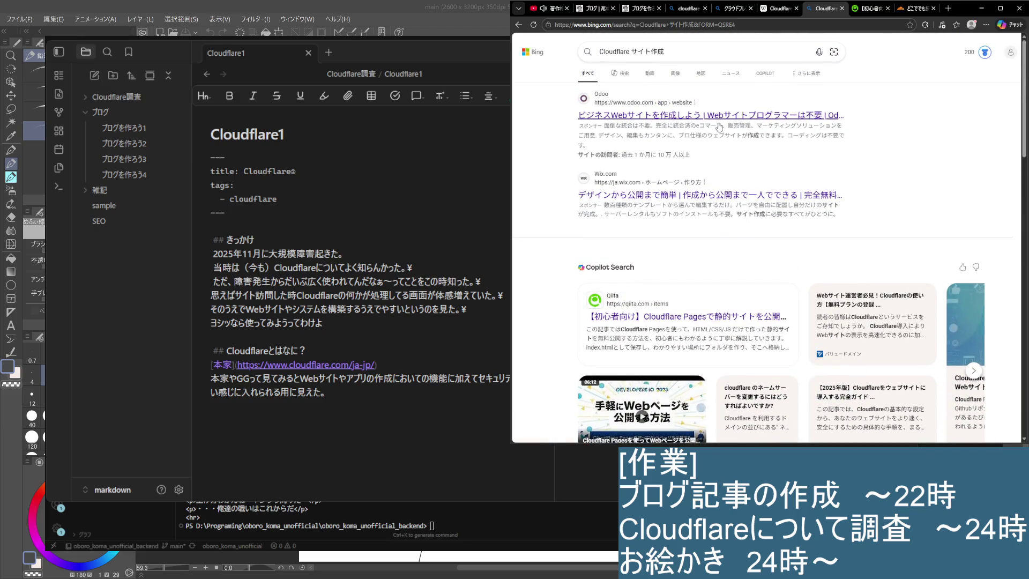
{"action": "scroll", "coordinate": [719, 129], "scroll_direction": "down", "scroll_amount": 2}
{"action": "scroll", "coordinate": [728, 161], "scroll_direction": "down", "scroll_amount": 3}
{"action": "scroll", "coordinate": [740, 209], "scroll_direction": "down", "scroll_amount": 3}
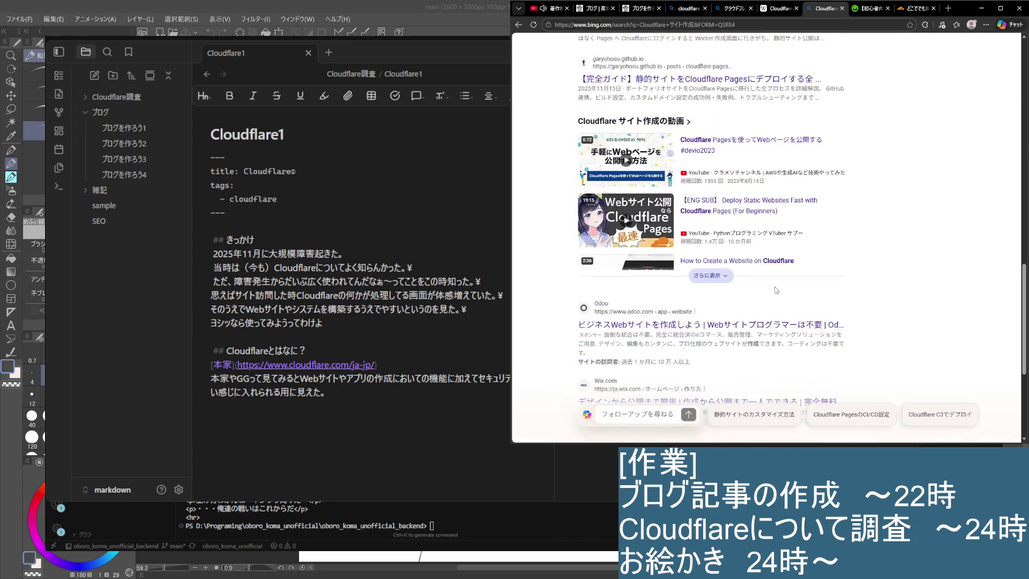
{"action": "scroll", "coordinate": [756, 273], "scroll_direction": "down", "scroll_amount": 3}
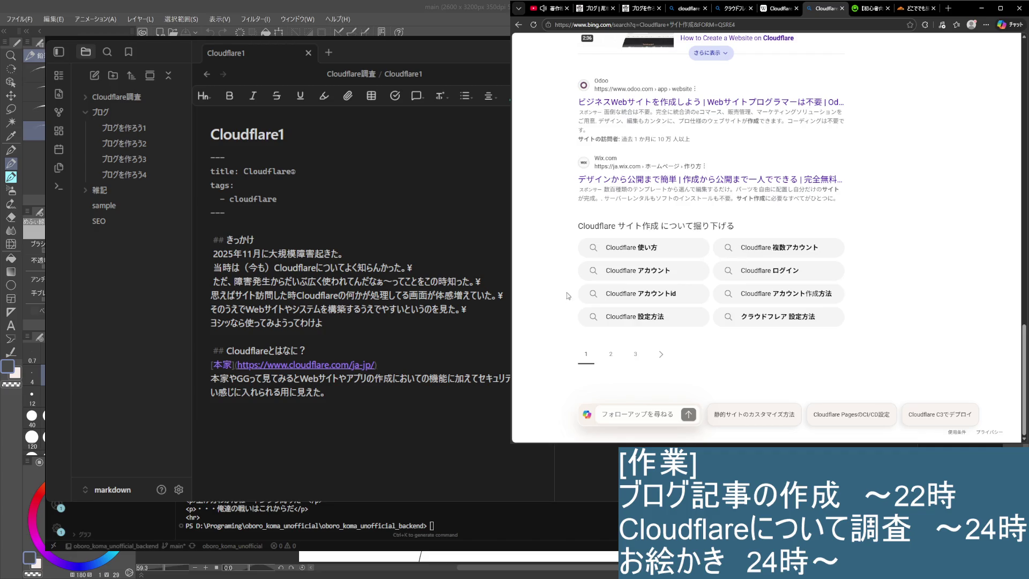
Step: Run the related Bing search 'Cloudflare 使い方' from the results page
{"action": "left_click", "coordinate": [650, 256]}
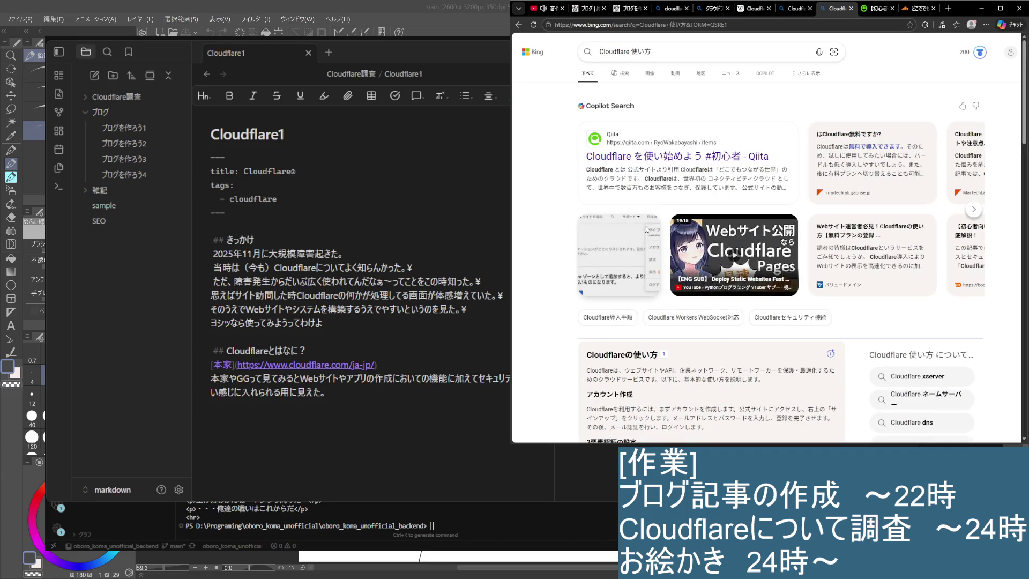
Step: Read the Qiita article 'Cloudflare を使い始めよう', highlighting lines including Magic Transit and Magic AWS
{"action": "left_click", "coordinate": [690, 161]}
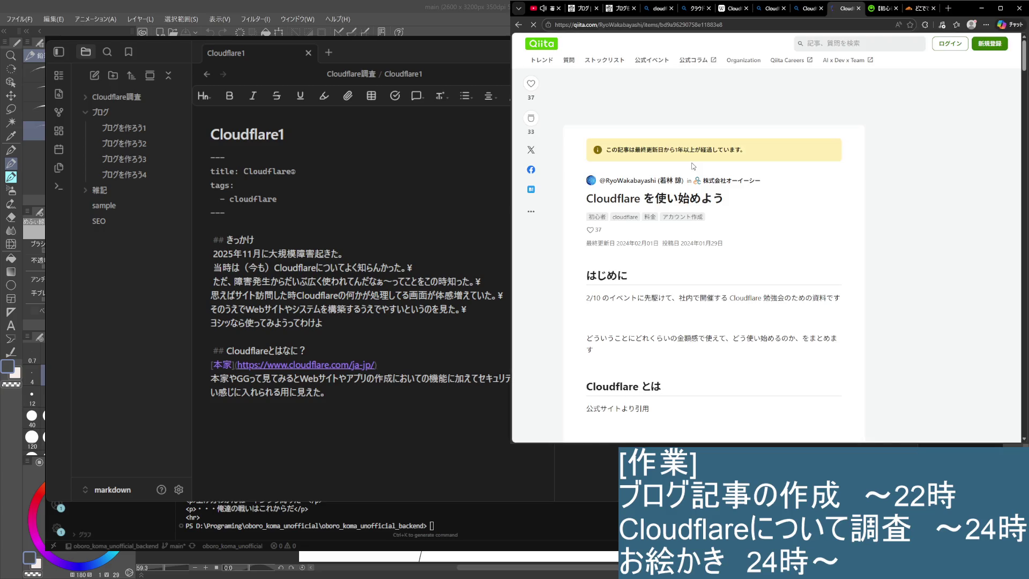
{"action": "scroll", "coordinate": [679, 192], "scroll_direction": "down", "scroll_amount": 2}
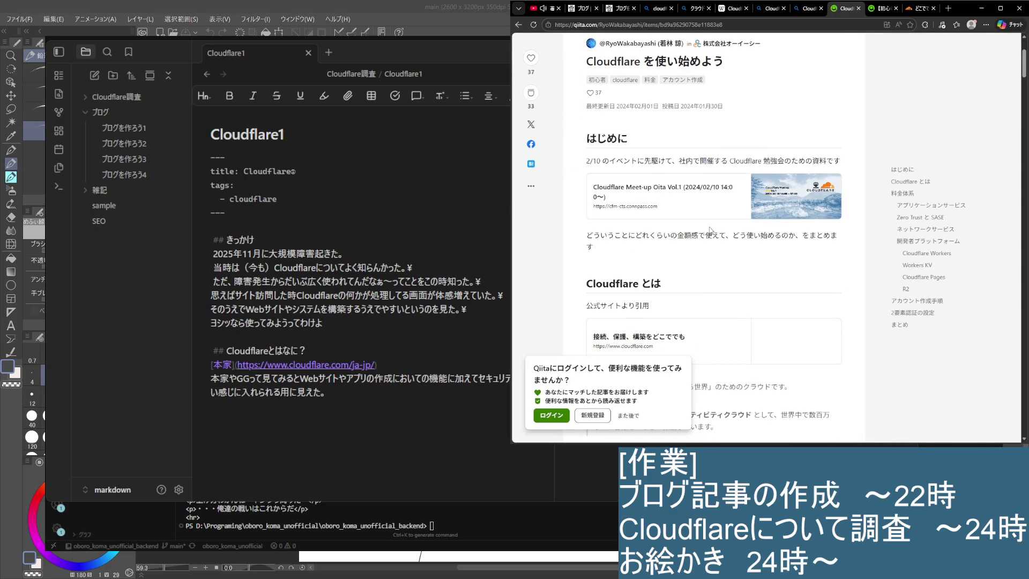
{"action": "scroll", "coordinate": [712, 232], "scroll_direction": "down", "scroll_amount": 2}
{"action": "scroll", "coordinate": [710, 239], "scroll_direction": "down", "scroll_amount": 3}
{"action": "scroll", "coordinate": [720, 253], "scroll_direction": "up", "scroll_amount": 2}
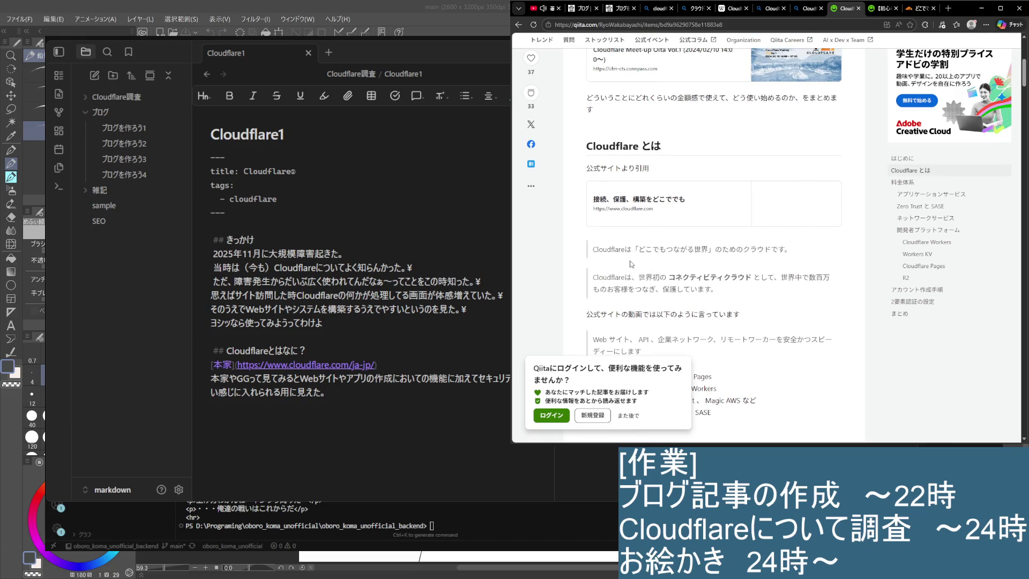
{"action": "scroll", "coordinate": [631, 274], "scroll_direction": "down", "scroll_amount": 3}
{"action": "left_click_drag", "start_coordinate": [604, 203], "coordinate": [743, 177]}
{"action": "left_click", "coordinate": [760, 174]}
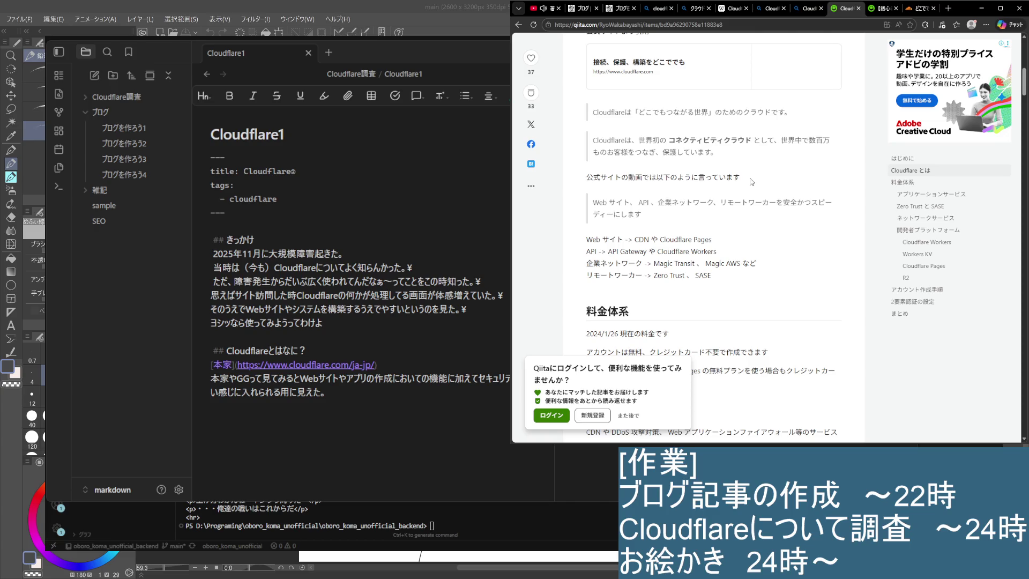
{"action": "left_click", "coordinate": [370, 398]}
{"action": "left_click_drag", "start_coordinate": [652, 263], "coordinate": [757, 263]}
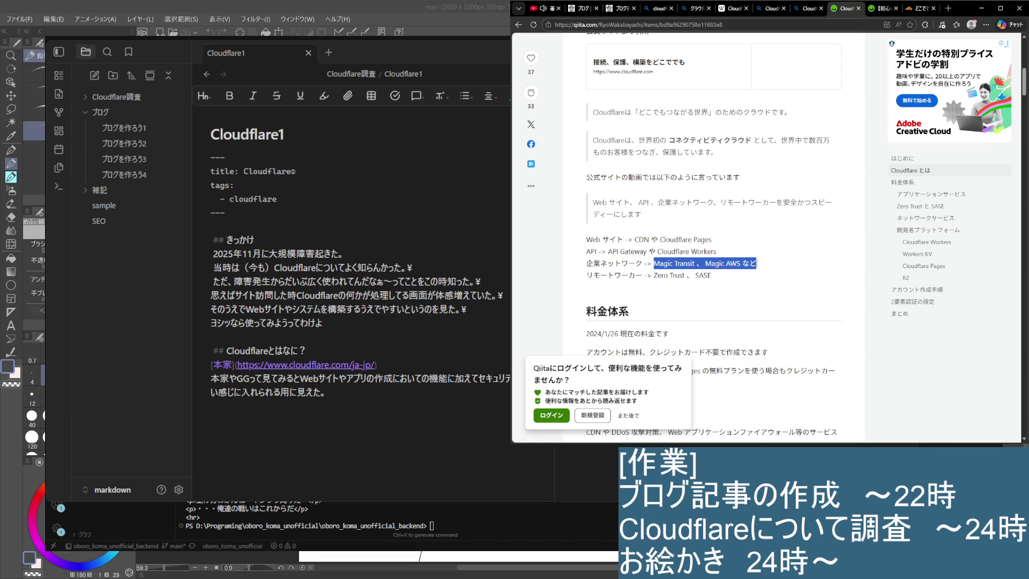
{"action": "left_click", "coordinate": [821, 273]}
{"action": "scroll", "coordinate": [822, 272], "scroll_direction": "down", "scroll_amount": 1}
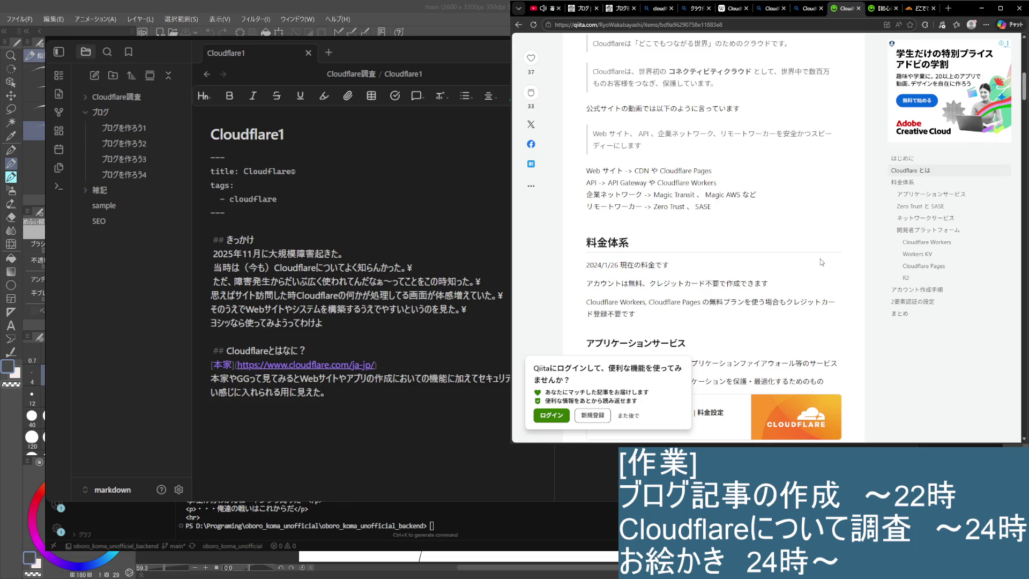
{"action": "scroll", "coordinate": [821, 262], "scroll_direction": "down", "scroll_amount": 3}
{"action": "scroll", "coordinate": [819, 254], "scroll_direction": "down", "scroll_amount": 1}
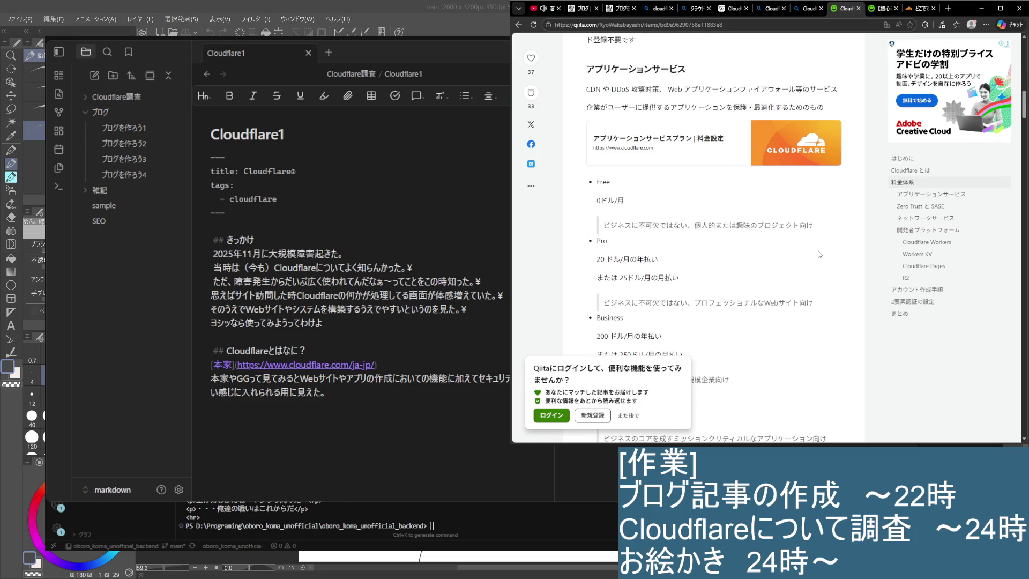
{"action": "scroll", "coordinate": [818, 254], "scroll_direction": "down", "scroll_amount": 1}
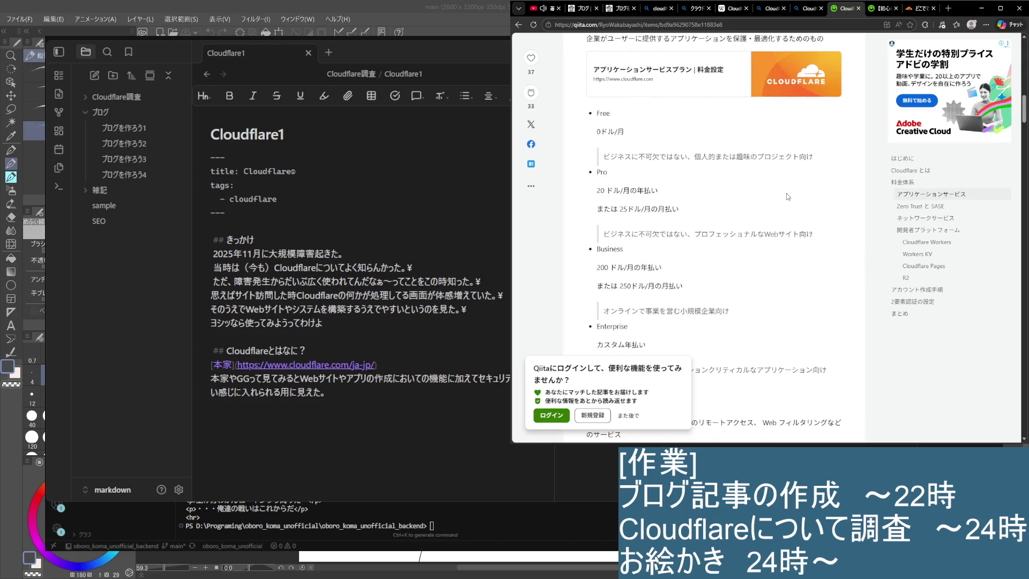
Step: Read the pricing list and 開発者プラットフォーム section, then view its developer platform link in a new tab
{"action": "left_click_drag", "start_coordinate": [701, 157], "coordinate": [813, 157]}
{"action": "left_click", "coordinate": [762, 214]}
{"action": "scroll", "coordinate": [739, 188], "scroll_direction": "down", "scroll_amount": 1}
{"action": "scroll", "coordinate": [707, 181], "scroll_direction": "down", "scroll_amount": 2}
{"action": "scroll", "coordinate": [675, 174], "scroll_direction": "down", "scroll_amount": 1}
{"action": "scroll", "coordinate": [672, 172], "scroll_direction": "down", "scroll_amount": 3}
{"action": "scroll", "coordinate": [679, 179], "scroll_direction": "down", "scroll_amount": 1}
{"action": "scroll", "coordinate": [688, 185], "scroll_direction": "down", "scroll_amount": 3}
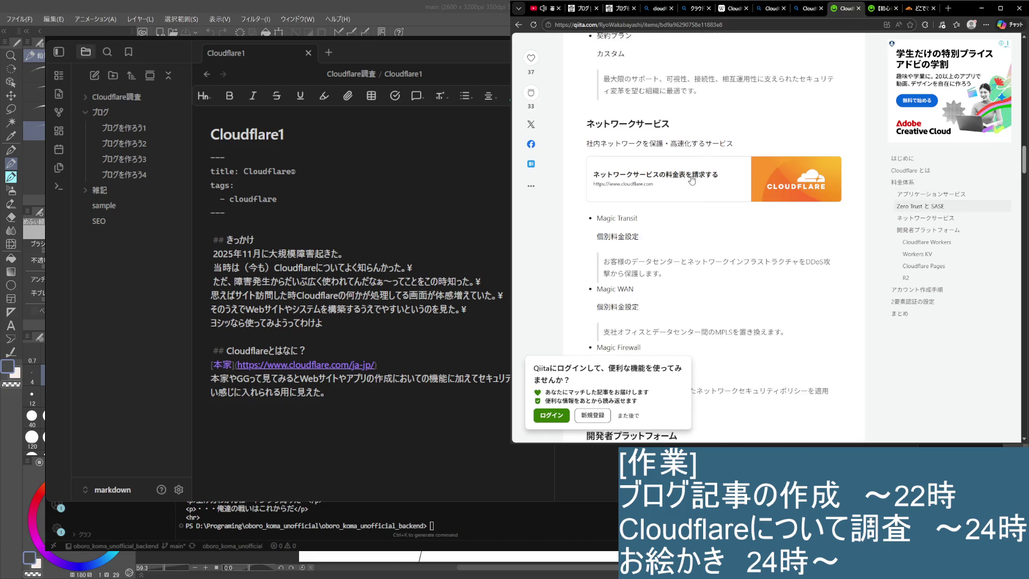
{"action": "scroll", "coordinate": [692, 181], "scroll_direction": "down", "scroll_amount": 1}
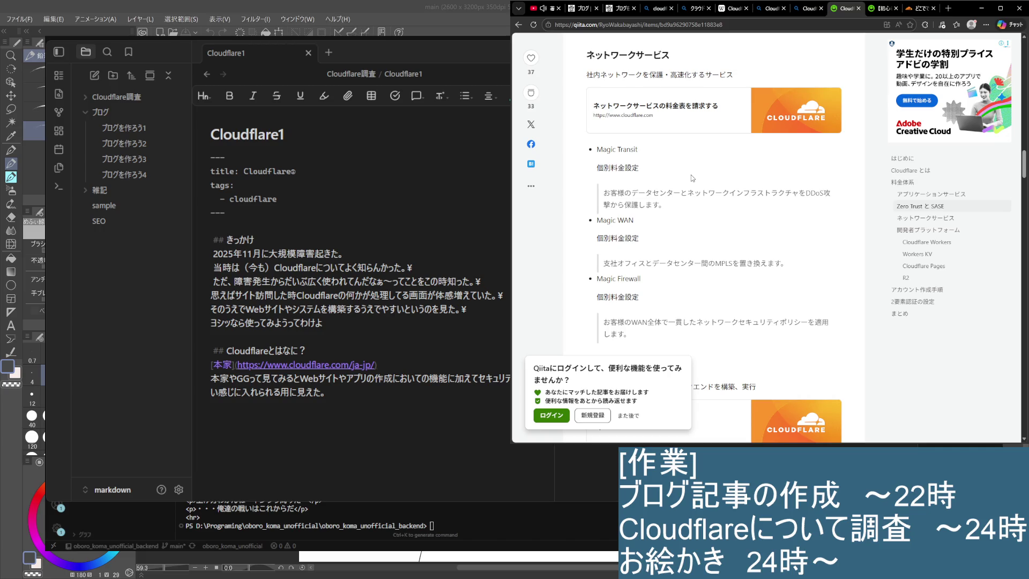
{"action": "scroll", "coordinate": [691, 175], "scroll_direction": "down", "scroll_amount": 1}
{"action": "scroll", "coordinate": [691, 174], "scroll_direction": "down", "scroll_amount": 1}
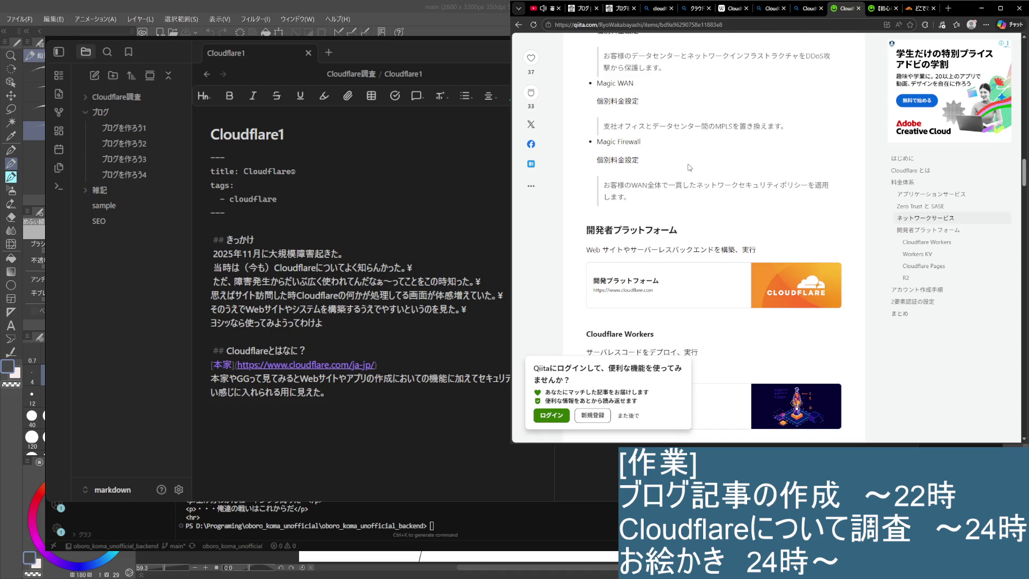
{"action": "scroll", "coordinate": [688, 166], "scroll_direction": "down", "scroll_amount": 1}
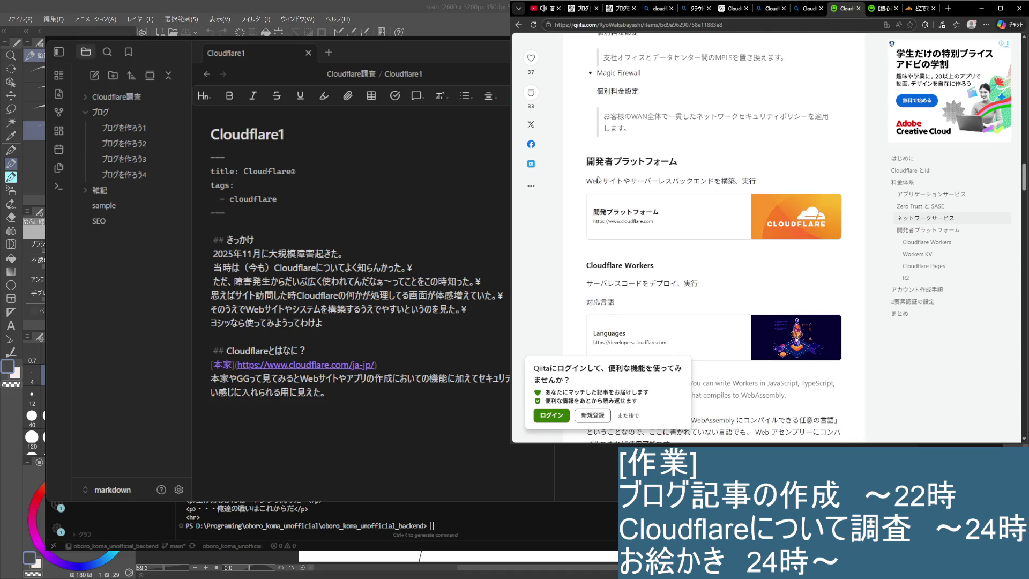
{"action": "left_click_drag", "start_coordinate": [586, 189], "coordinate": [756, 182]}
{"action": "left_click", "coordinate": [741, 189]}
{"action": "scroll", "coordinate": [742, 190], "scroll_direction": "down", "scroll_amount": 1}
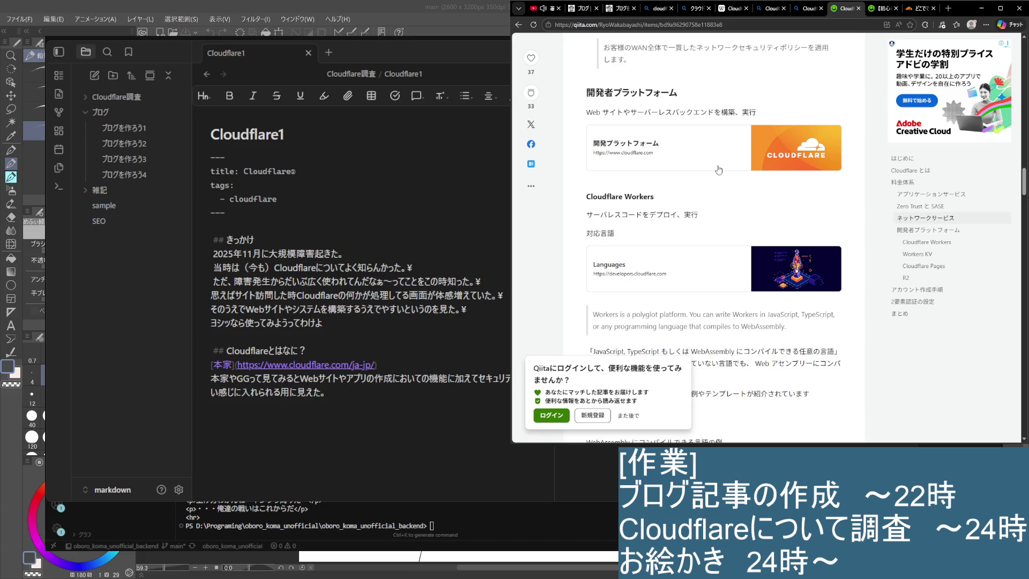
{"action": "middle_click", "coordinate": [644, 153]}
{"action": "left_click", "coordinate": [853, 15]}
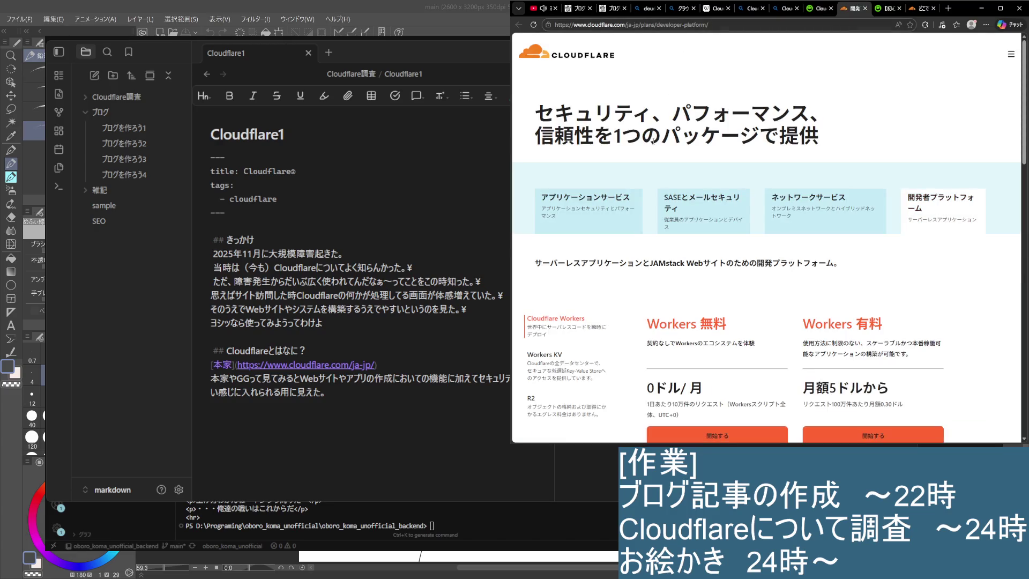
{"action": "scroll", "coordinate": [705, 242], "scroll_direction": "down", "scroll_amount": 3}
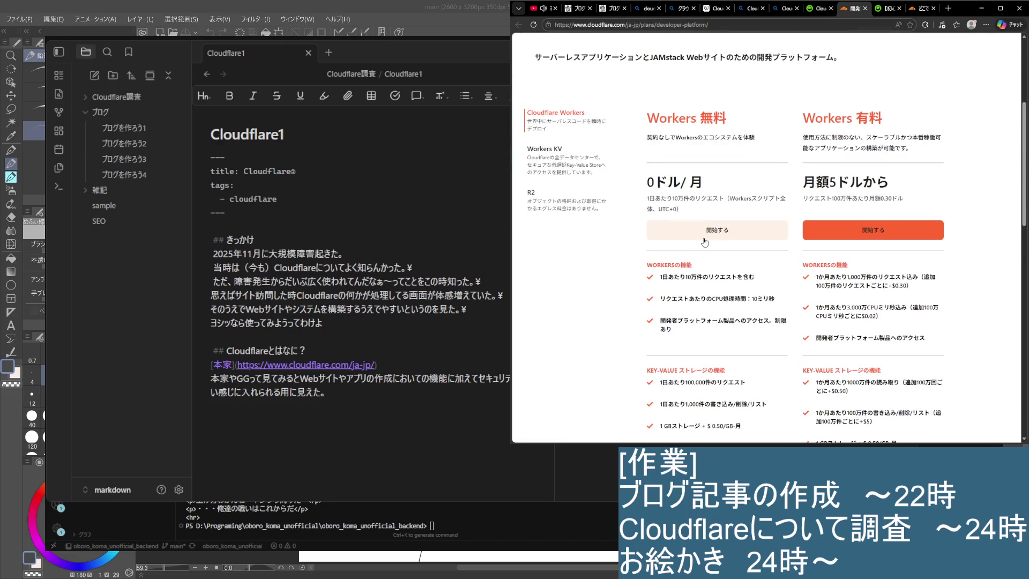
{"action": "scroll", "coordinate": [728, 265], "scroll_direction": "up", "scroll_amount": 3}
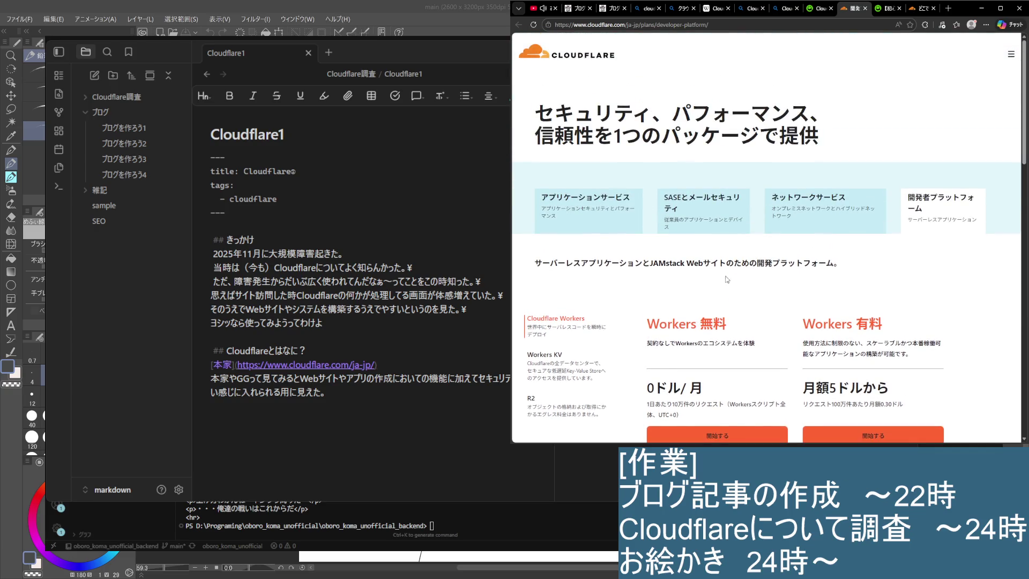
{"action": "scroll", "coordinate": [726, 279], "scroll_direction": "down", "scroll_amount": 4}
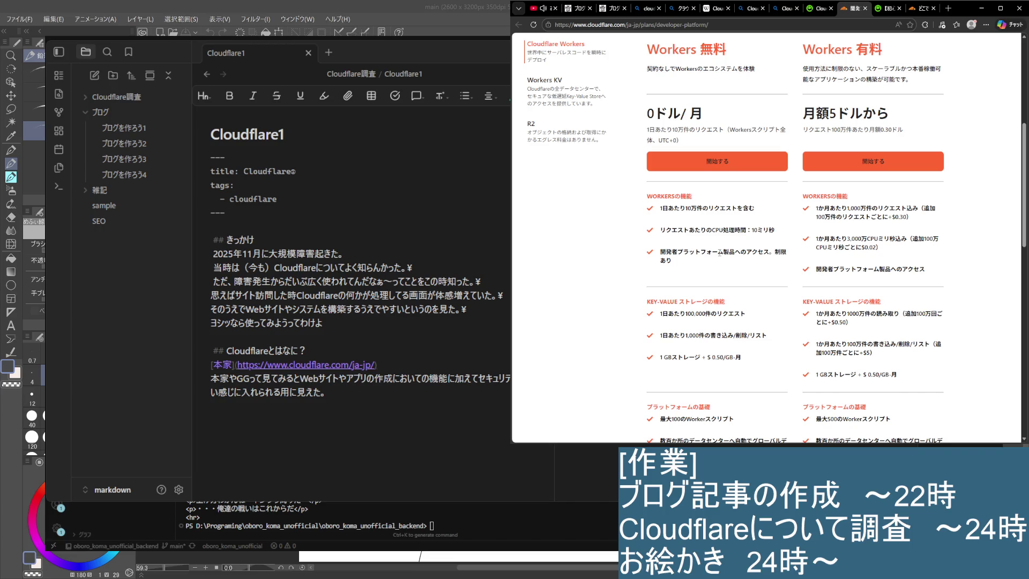
{"action": "scroll", "coordinate": [716, 248], "scroll_direction": "down", "scroll_amount": 3}
{"action": "scroll", "coordinate": [713, 265], "scroll_direction": "down", "scroll_amount": 5}
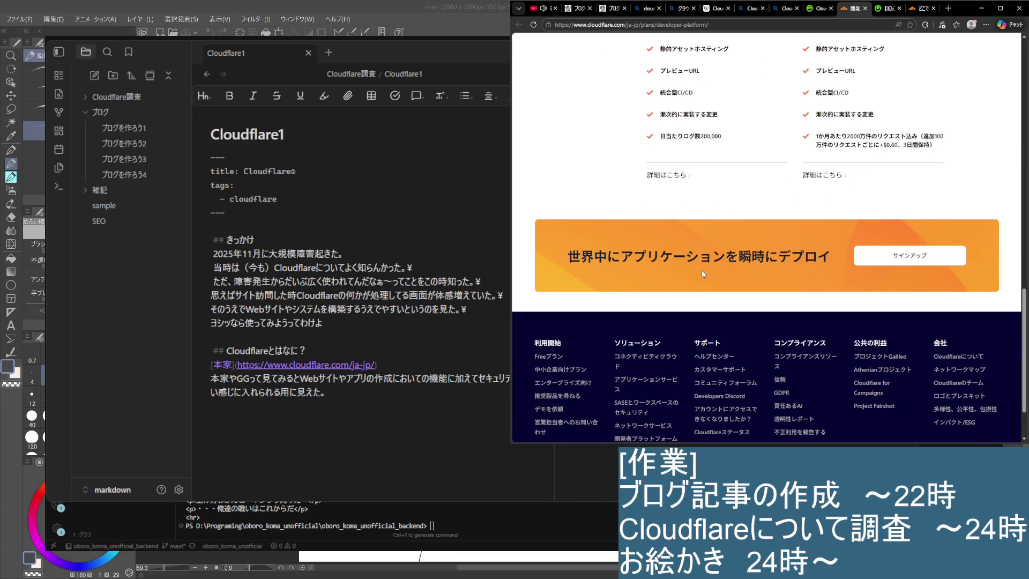
{"action": "scroll", "coordinate": [702, 274], "scroll_direction": "down", "scroll_amount": 1}
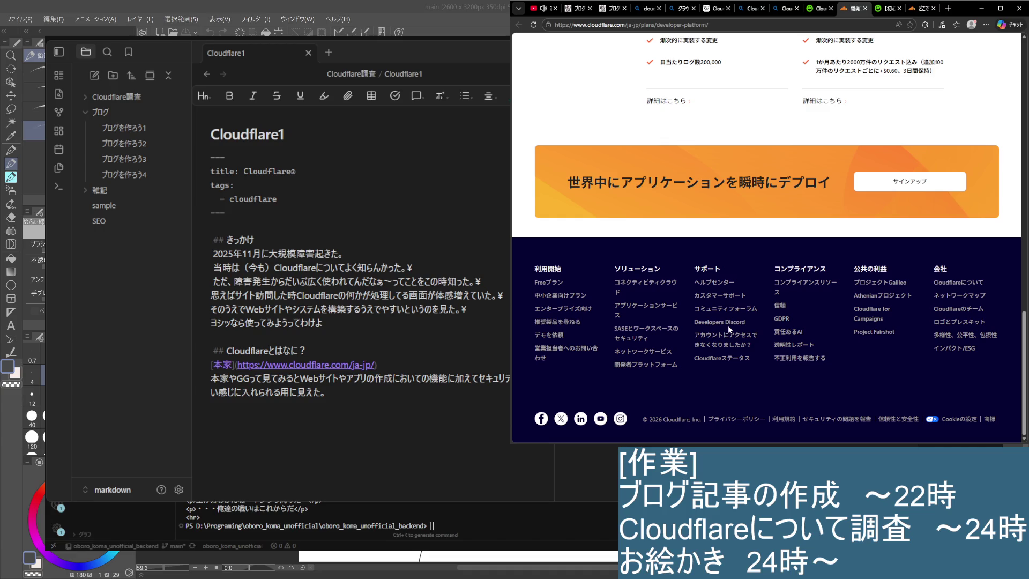
Step: Visit the Free plan page, go back, and trim the URL path to reach the Japanese Cloudflare home page
{"action": "left_click", "coordinate": [551, 284]}
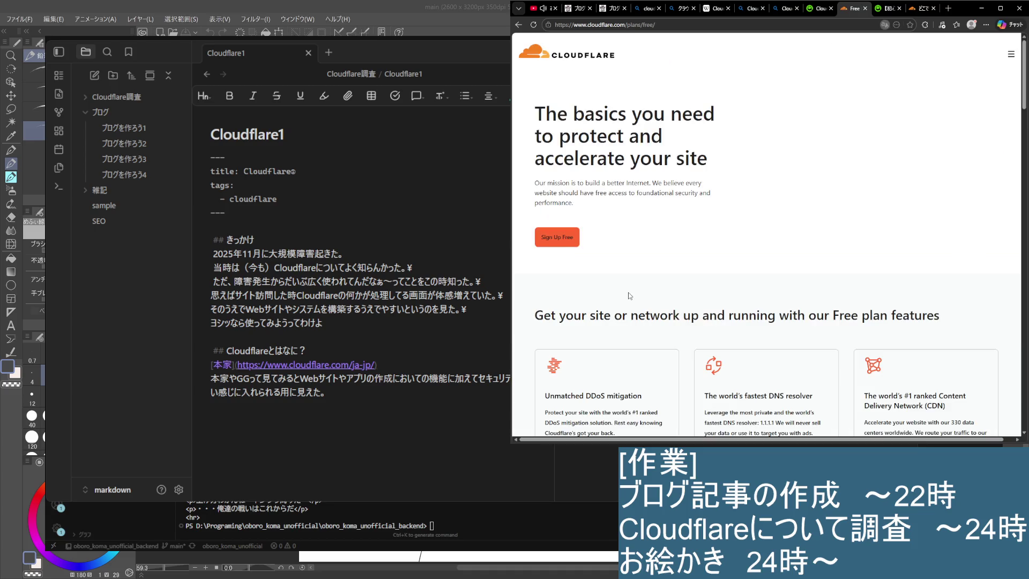
{"action": "key", "text": "alt+Left"}
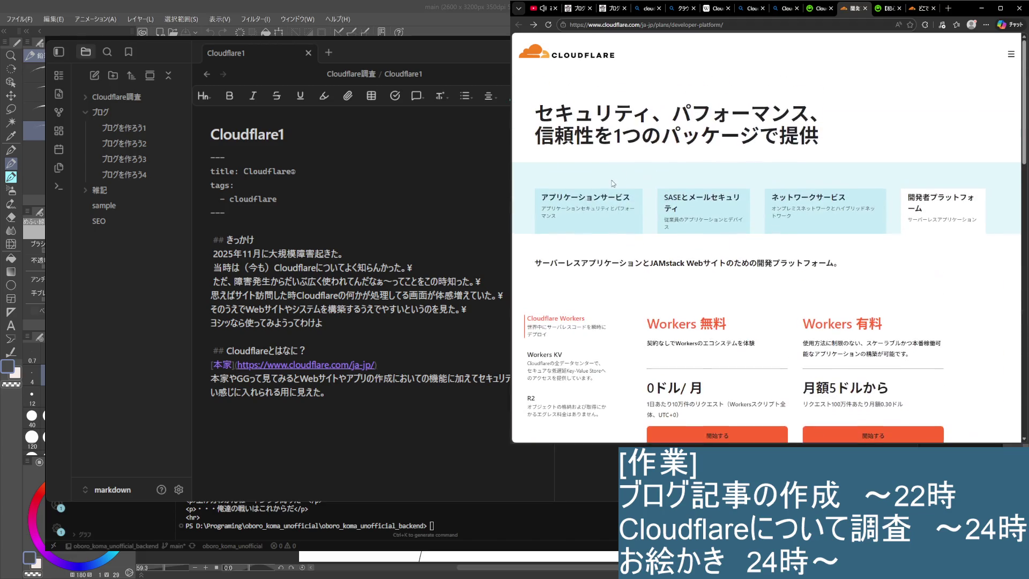
{"action": "left_click_drag", "start_coordinate": [656, 26], "coordinate": [844, 71]}
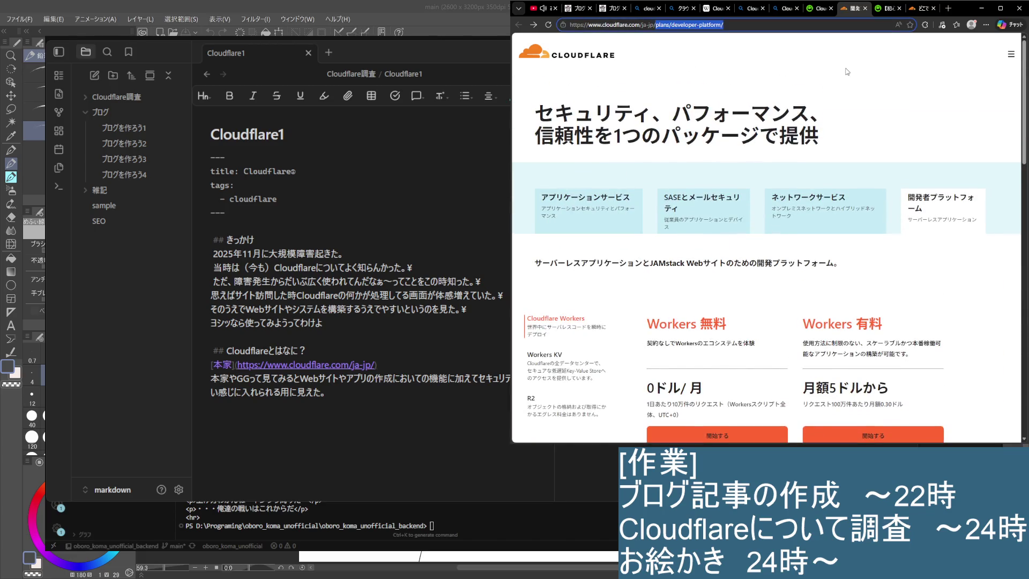
{"action": "key", "text": "BackSpace"}
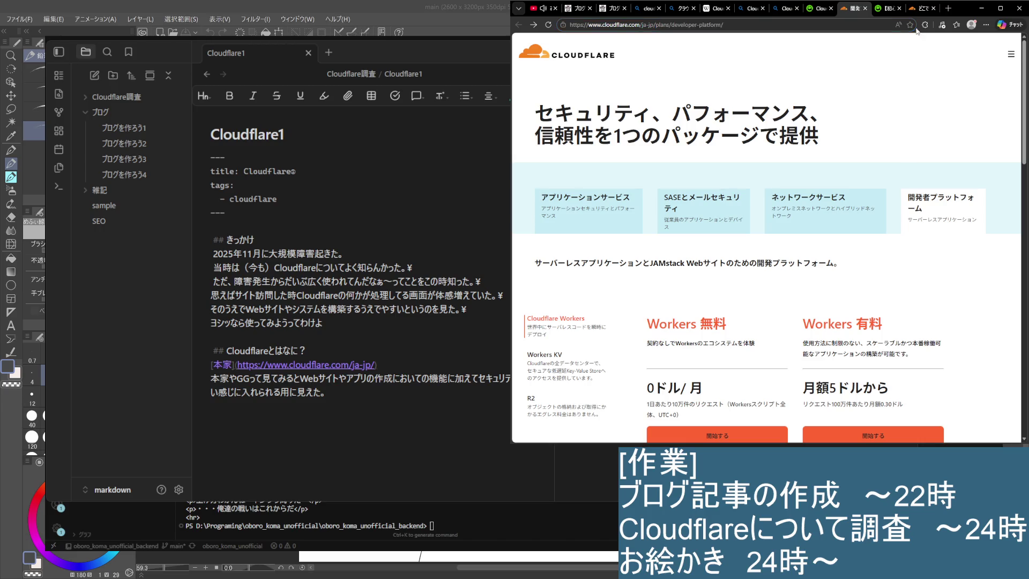
{"action": "key", "text": "Return"}
{"action": "scroll", "coordinate": [688, 150], "scroll_direction": "down", "scroll_amount": 5}
{"action": "scroll", "coordinate": [688, 150], "scroll_direction": "down", "scroll_amount": 5}
{"action": "scroll", "coordinate": [688, 150], "scroll_direction": "up", "scroll_amount": 5}
{"action": "scroll", "coordinate": [688, 151], "scroll_direction": "up", "scroll_amount": 3}
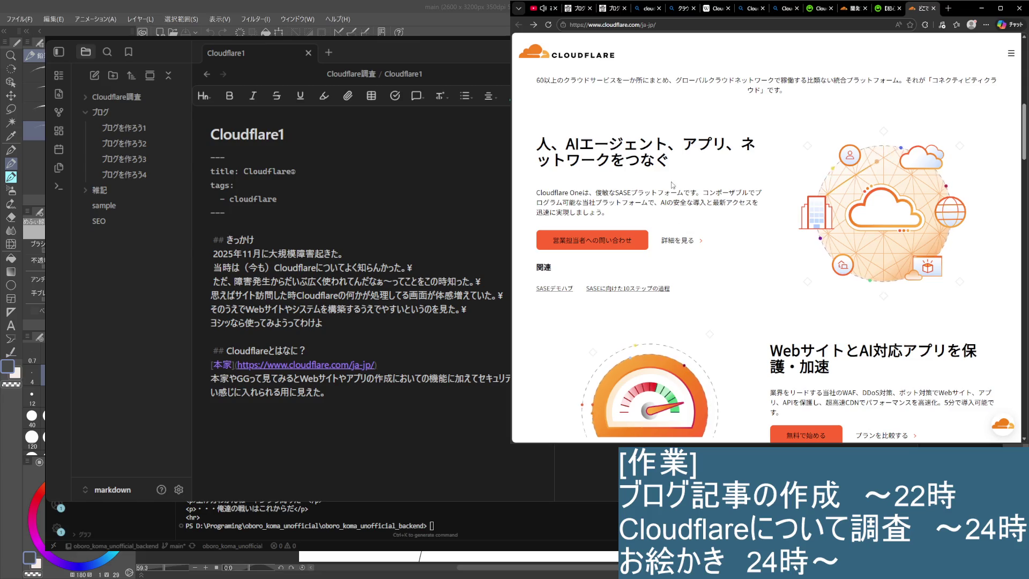
{"action": "scroll", "coordinate": [641, 240], "scroll_direction": "up", "scroll_amount": 2}
{"action": "scroll", "coordinate": [659, 236], "scroll_direction": "down", "scroll_amount": 3}
{"action": "scroll", "coordinate": [683, 233], "scroll_direction": "up", "scroll_amount": 1}
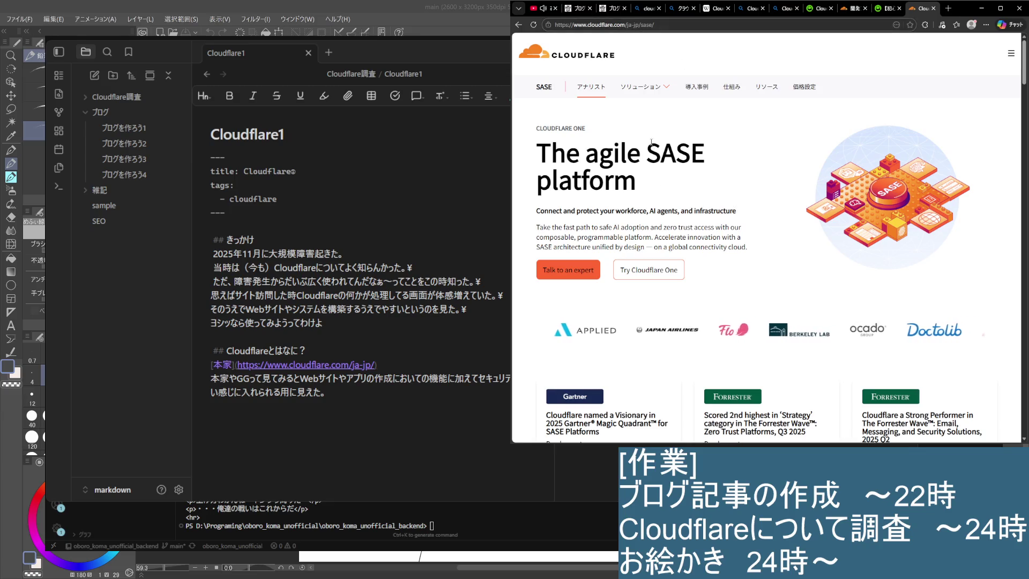
{"action": "scroll", "coordinate": [651, 141], "scroll_direction": "down", "scroll_amount": 2}
{"action": "scroll", "coordinate": [643, 161], "scroll_direction": "down", "scroll_amount": 3}
{"action": "scroll", "coordinate": [622, 213], "scroll_direction": "down", "scroll_amount": 5}
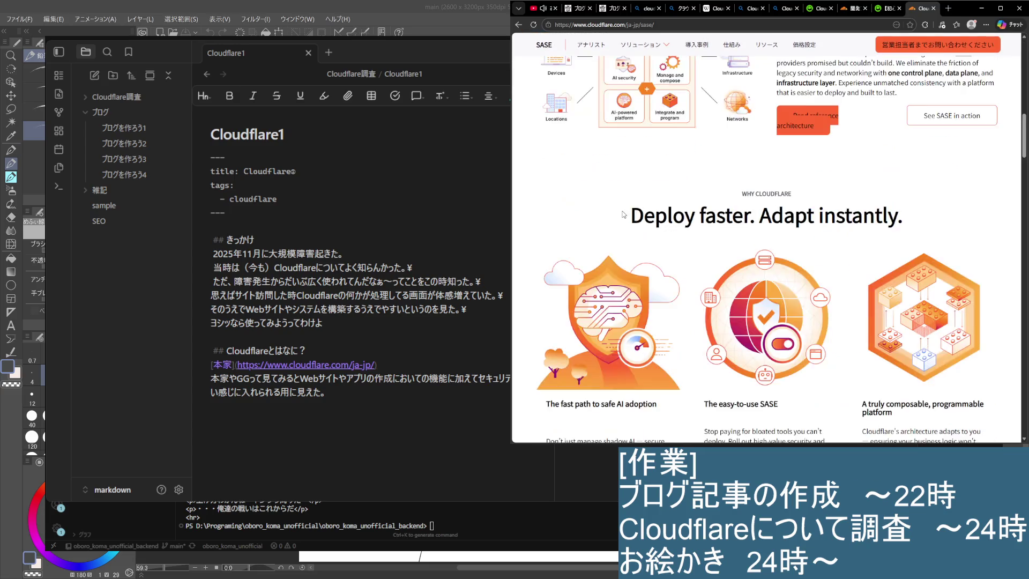
{"action": "scroll", "coordinate": [622, 214], "scroll_direction": "down", "scroll_amount": 4}
{"action": "scroll", "coordinate": [622, 214], "scroll_direction": "down", "scroll_amount": 4}
{"action": "scroll", "coordinate": [623, 213], "scroll_direction": "down", "scroll_amount": 4}
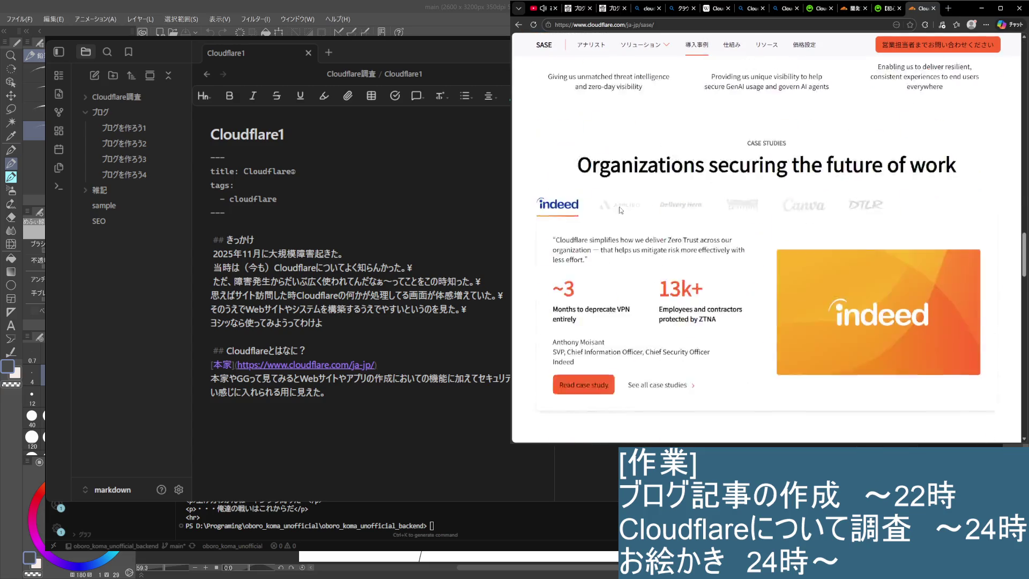
{"action": "scroll", "coordinate": [635, 219], "scroll_direction": "down", "scroll_amount": 4}
{"action": "scroll", "coordinate": [640, 223], "scroll_direction": "down", "scroll_amount": 4}
{"action": "scroll", "coordinate": [640, 224], "scroll_direction": "down", "scroll_amount": 4}
{"action": "scroll", "coordinate": [683, 235], "scroll_direction": "down", "scroll_amount": 4}
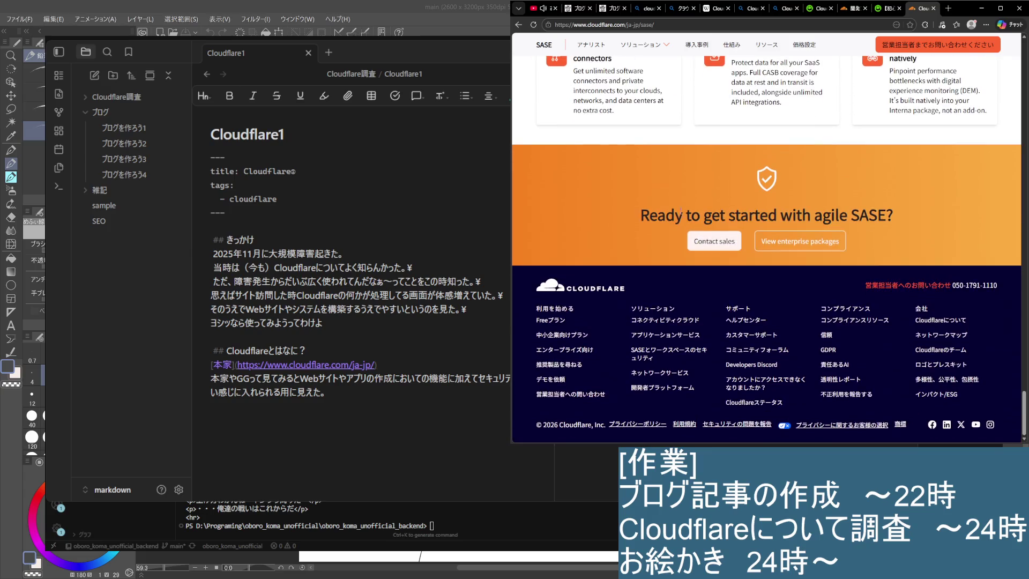
{"action": "scroll", "coordinate": [707, 231], "scroll_direction": "up", "scroll_amount": 3}
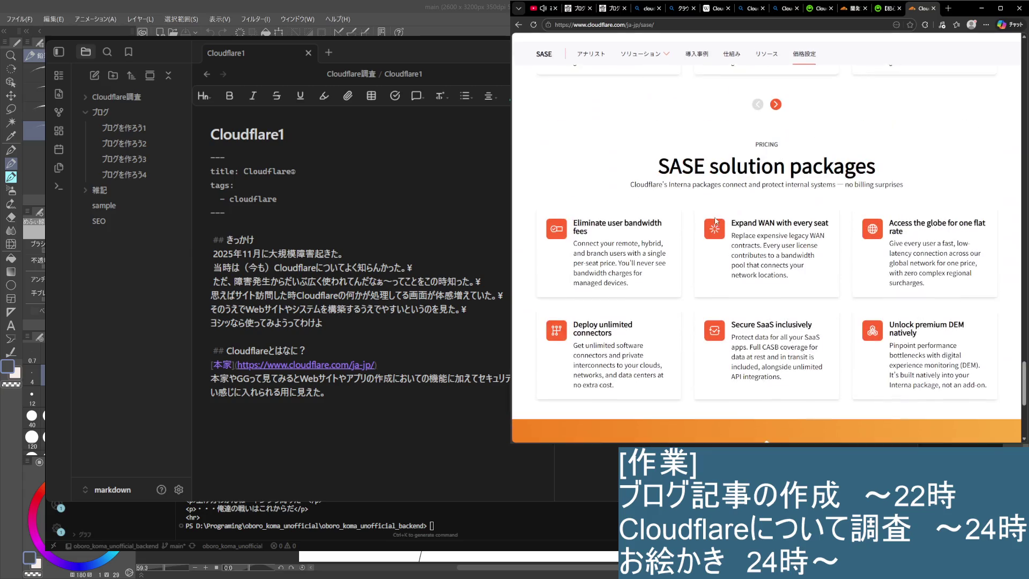
{"action": "scroll", "coordinate": [756, 226], "scroll_direction": "up", "scroll_amount": 2}
{"action": "scroll", "coordinate": [804, 224], "scroll_direction": "up", "scroll_amount": 4}
{"action": "scroll", "coordinate": [812, 223], "scroll_direction": "up", "scroll_amount": 3}
{"action": "scroll", "coordinate": [808, 219], "scroll_direction": "up", "scroll_amount": 3}
{"action": "scroll", "coordinate": [800, 211], "scroll_direction": "up", "scroll_amount": 4}
{"action": "scroll", "coordinate": [790, 200], "scroll_direction": "down", "scroll_amount": 3}
{"action": "scroll", "coordinate": [788, 211], "scroll_direction": "up", "scroll_amount": 4}
{"action": "scroll", "coordinate": [784, 229], "scroll_direction": "up", "scroll_amount": 3}
{"action": "scroll", "coordinate": [782, 246], "scroll_direction": "up", "scroll_amount": 3}
{"action": "scroll", "coordinate": [779, 259], "scroll_direction": "down", "scroll_amount": 2}
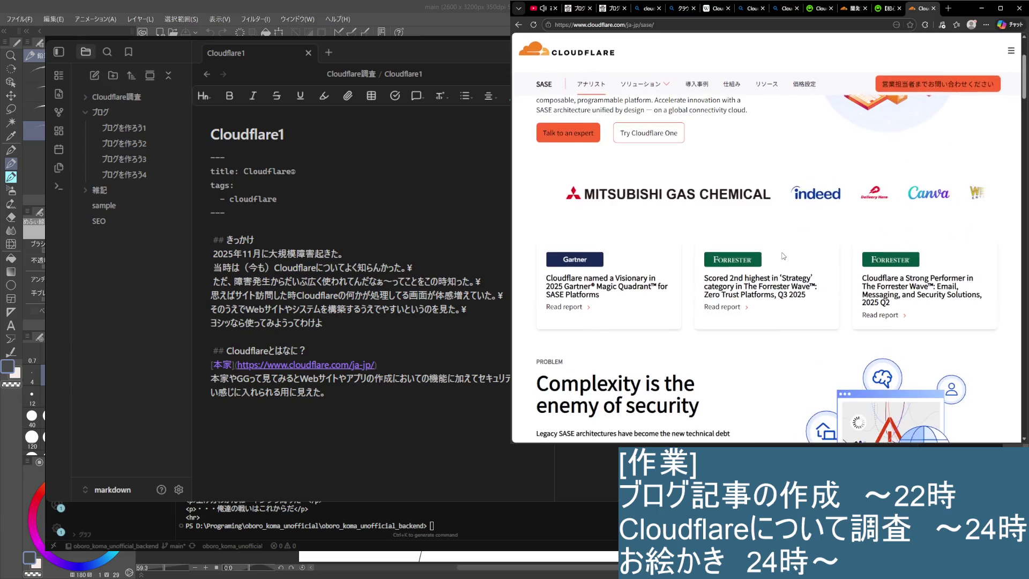
{"action": "scroll", "coordinate": [781, 234], "scroll_direction": "up", "scroll_amount": 1}
{"action": "scroll", "coordinate": [782, 233], "scroll_direction": "up", "scroll_amount": 2}
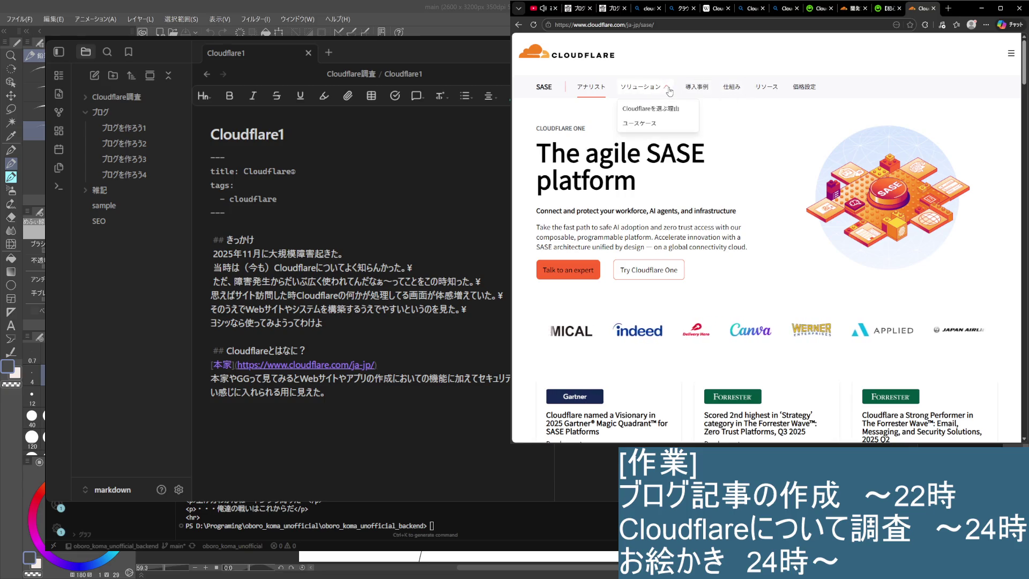
{"action": "scroll", "coordinate": [663, 96], "scroll_direction": "down", "scroll_amount": 5}
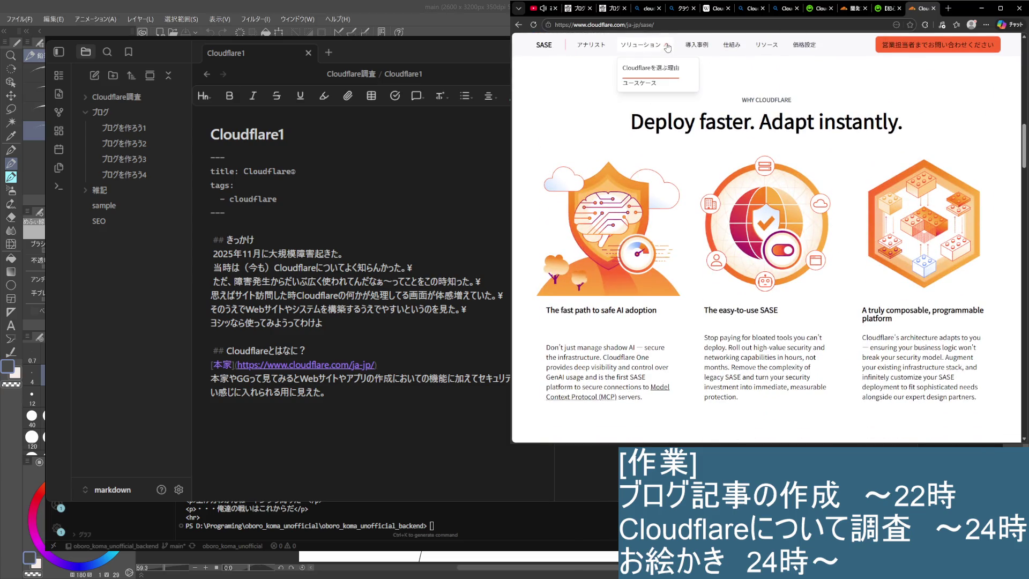
{"action": "left_click", "coordinate": [646, 85]}
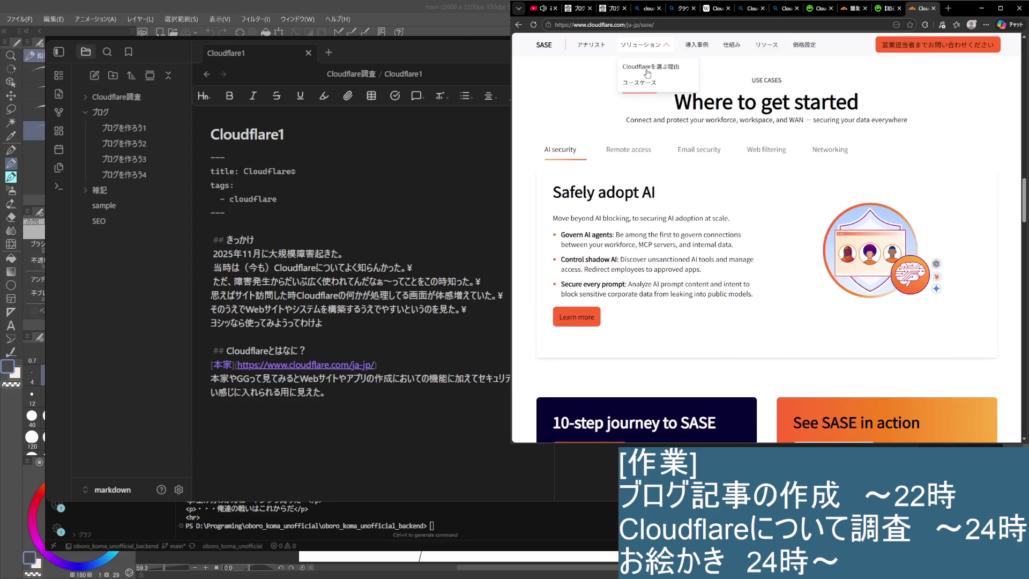
{"action": "scroll", "coordinate": [692, 336], "scroll_direction": "down", "scroll_amount": 1}
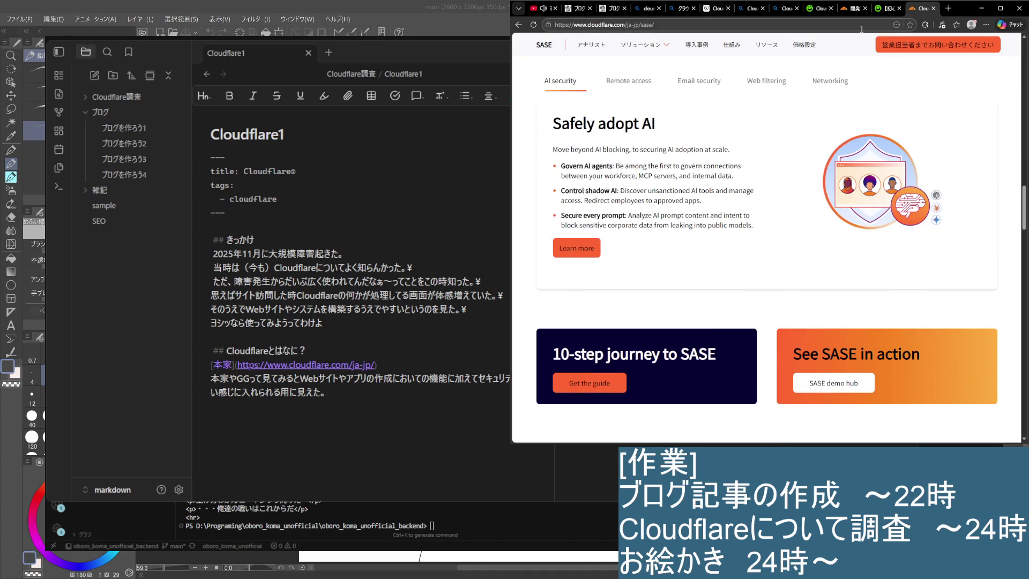
{"action": "key", "text": "alt+Left"}
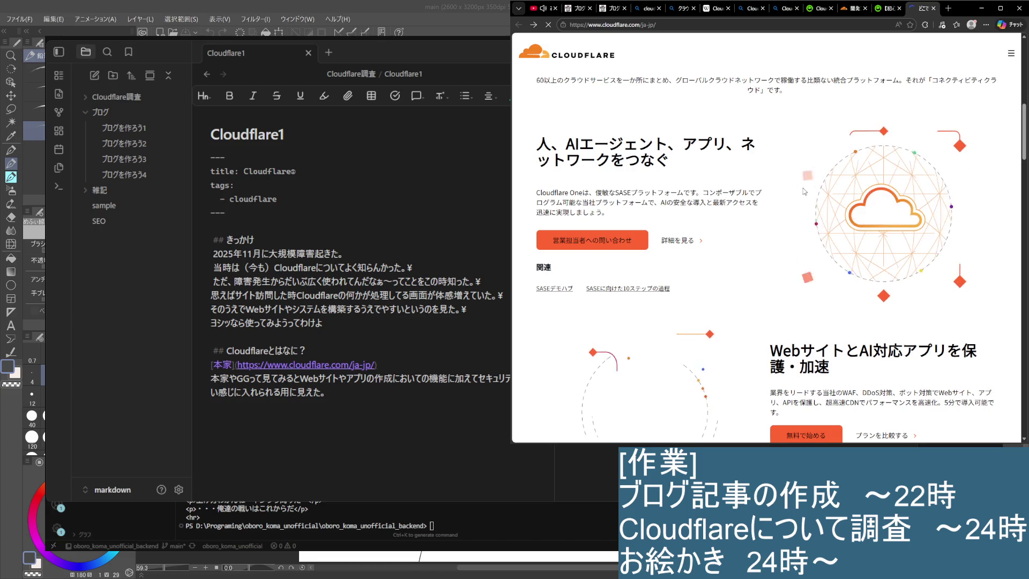
{"action": "scroll", "coordinate": [749, 268], "scroll_direction": "down", "scroll_amount": 4}
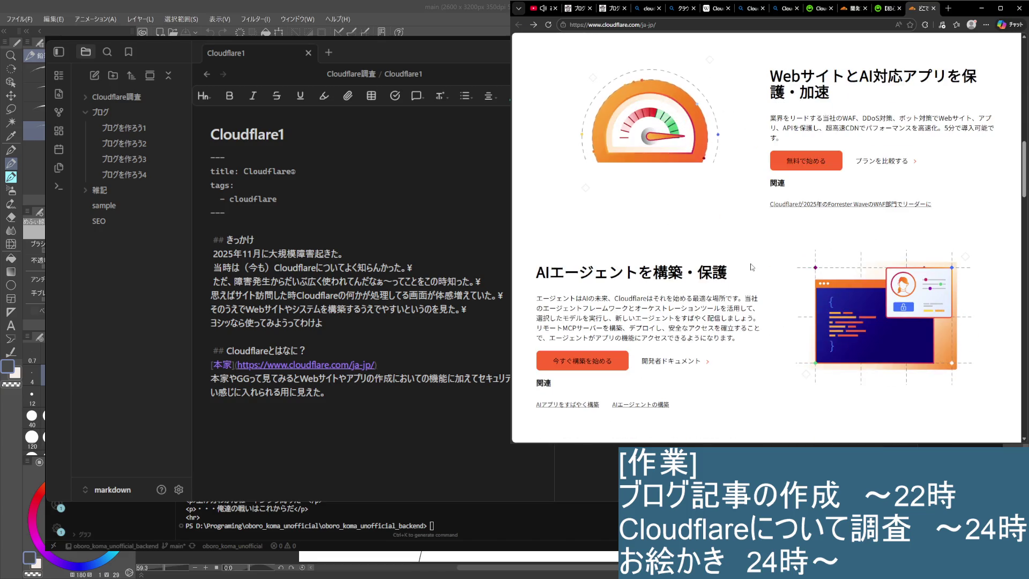
{"action": "scroll", "coordinate": [752, 256], "scroll_direction": "down", "scroll_amount": 5}
{"action": "scroll", "coordinate": [753, 243], "scroll_direction": "down", "scroll_amount": 1}
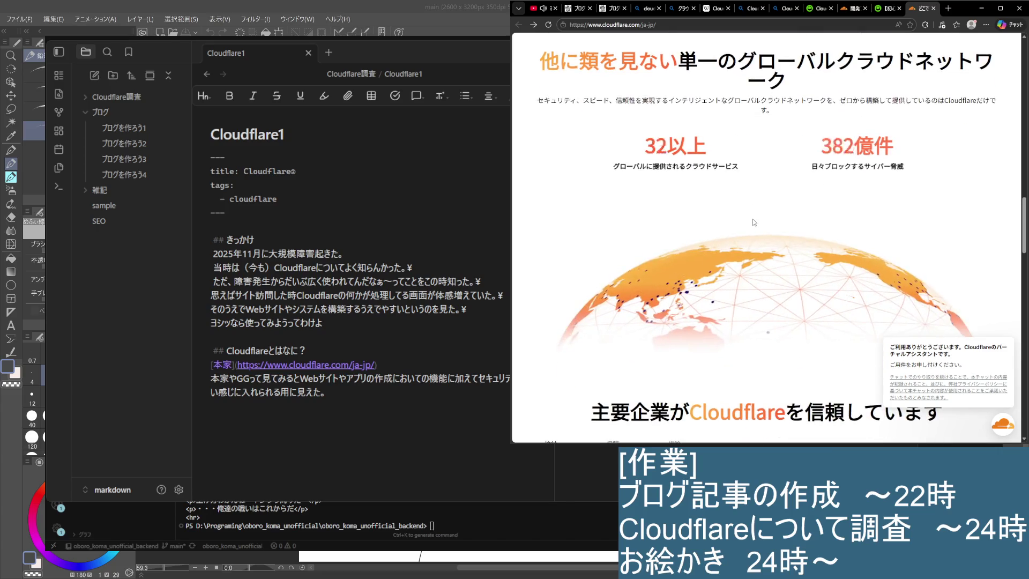
{"action": "scroll", "coordinate": [753, 217], "scroll_direction": "down", "scroll_amount": 2}
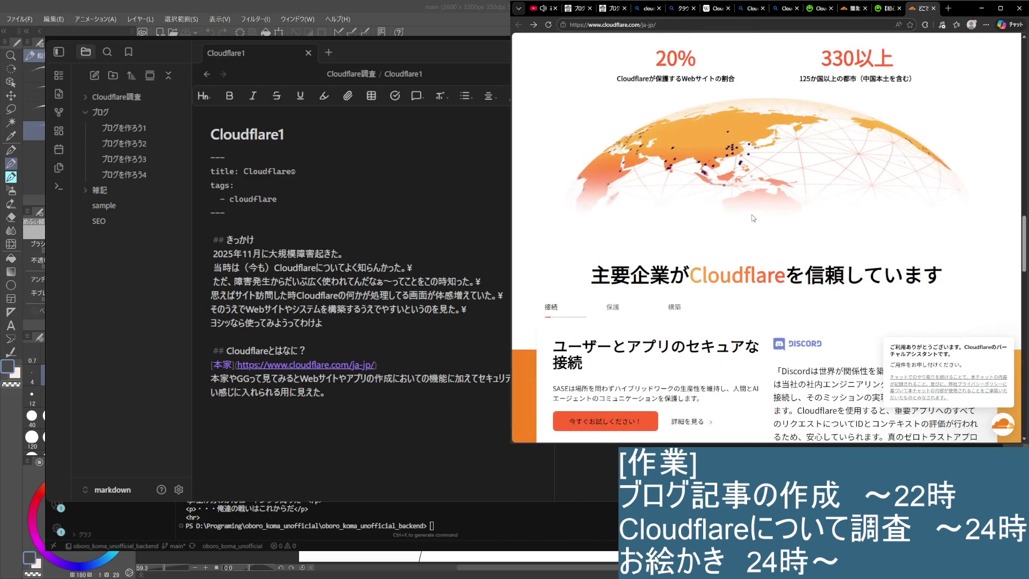
{"action": "scroll", "coordinate": [752, 214], "scroll_direction": "down", "scroll_amount": 1}
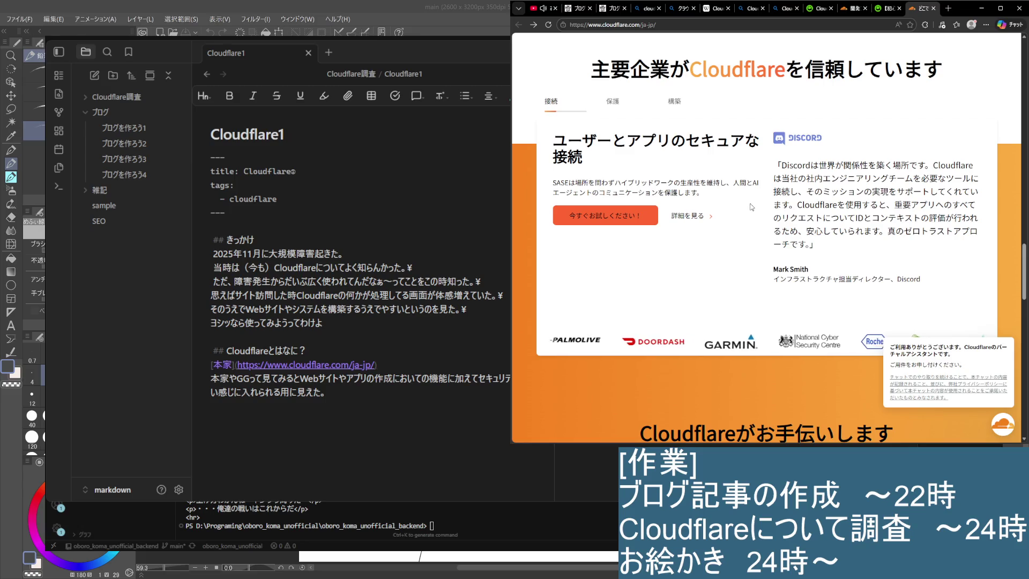
{"action": "scroll", "coordinate": [688, 208], "scroll_direction": "down", "scroll_amount": 1}
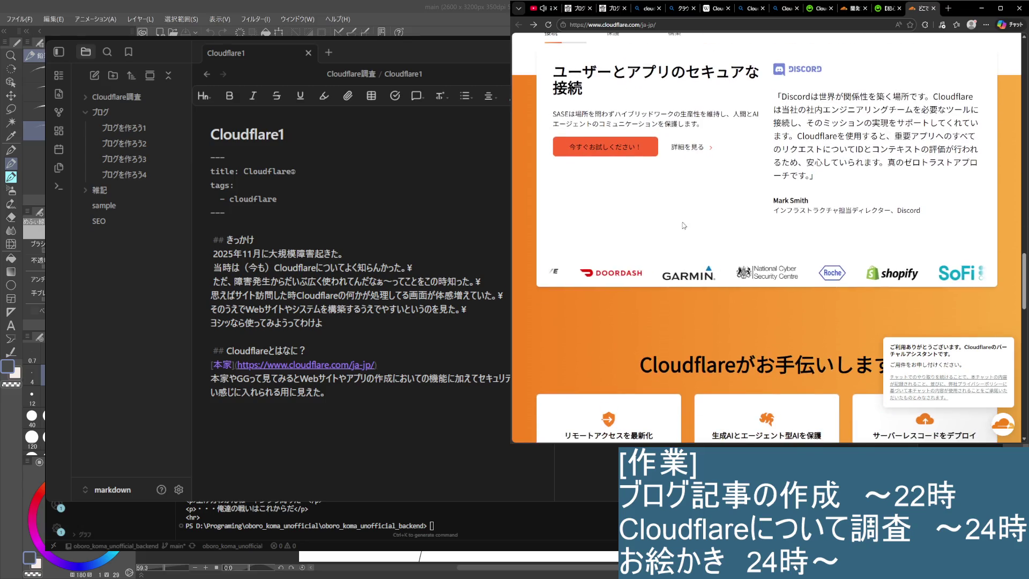
{"action": "scroll", "coordinate": [706, 182], "scroll_direction": "up", "scroll_amount": 3}
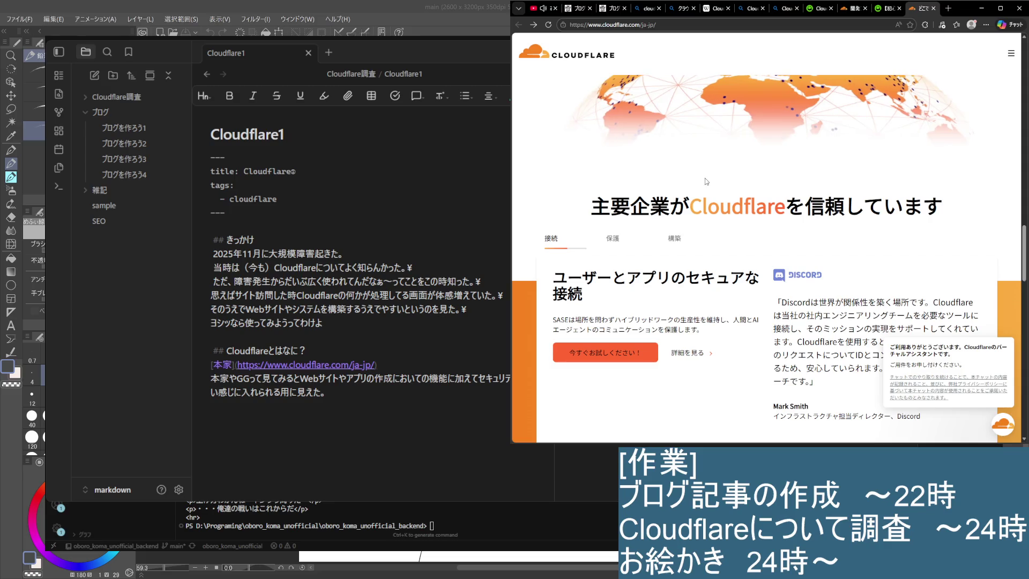
Step: Show the 保護 use case and highlight its website protection description to read it
{"action": "left_click", "coordinate": [615, 243]}
{"action": "scroll", "coordinate": [696, 259], "scroll_direction": "down", "scroll_amount": 1}
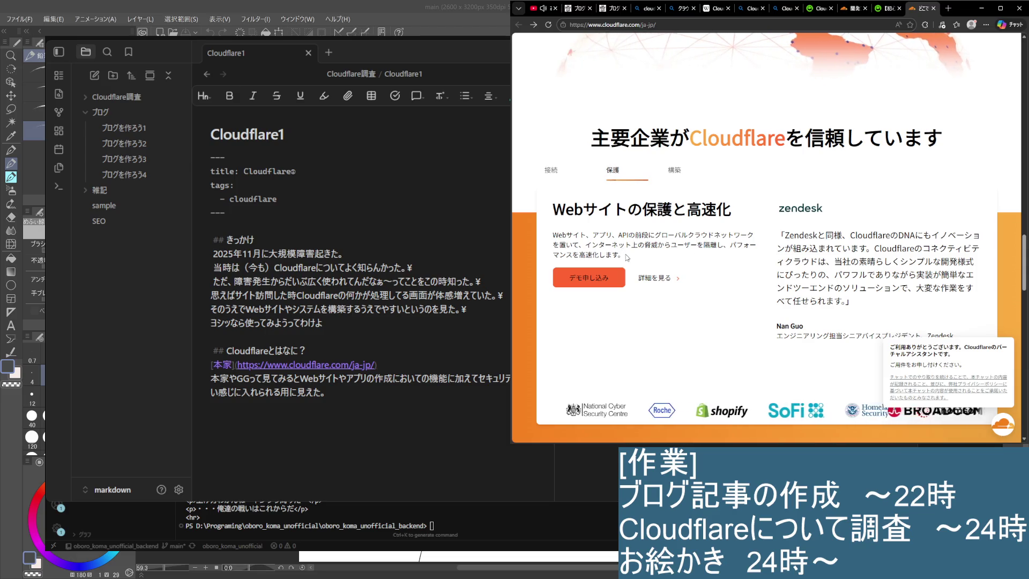
{"action": "left_click_drag", "start_coordinate": [626, 238], "coordinate": [752, 249]}
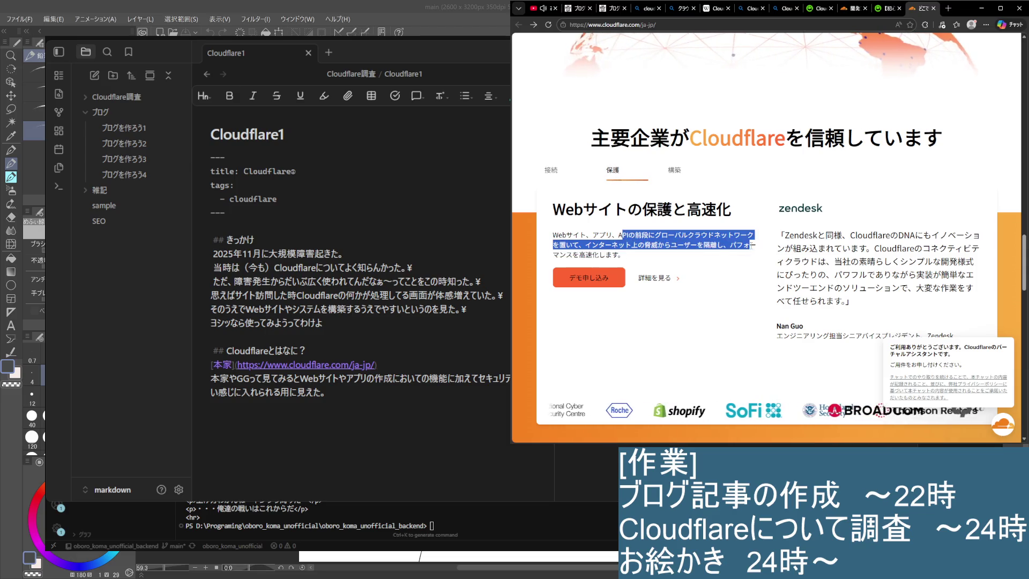
{"action": "left_click", "coordinate": [753, 248]}
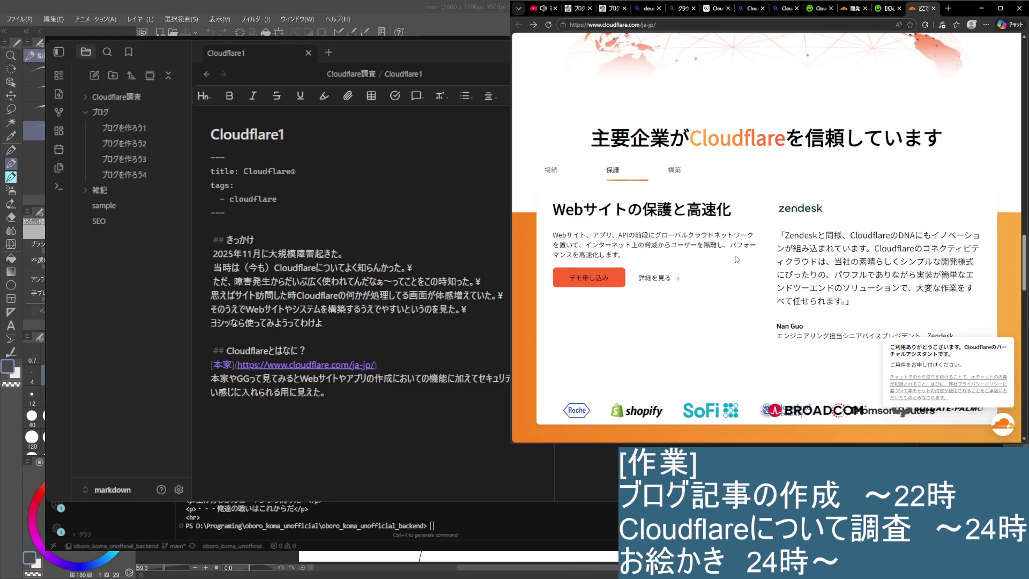
{"action": "scroll", "coordinate": [673, 161], "scroll_direction": "down", "scroll_amount": 1}
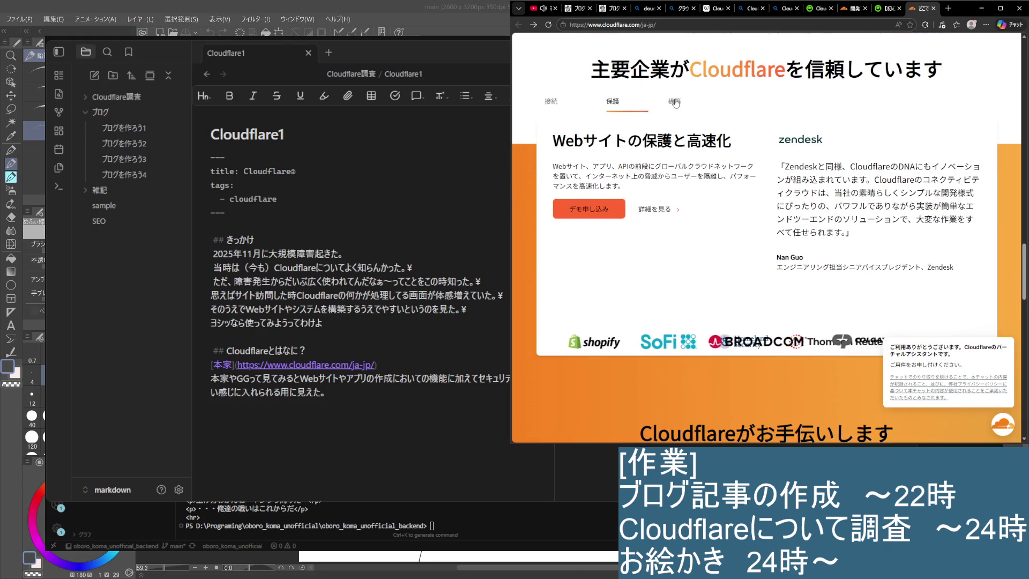
Step: Show the 構築 use case and highlight its whole application-building description paragraph
{"action": "left_click", "coordinate": [678, 108]}
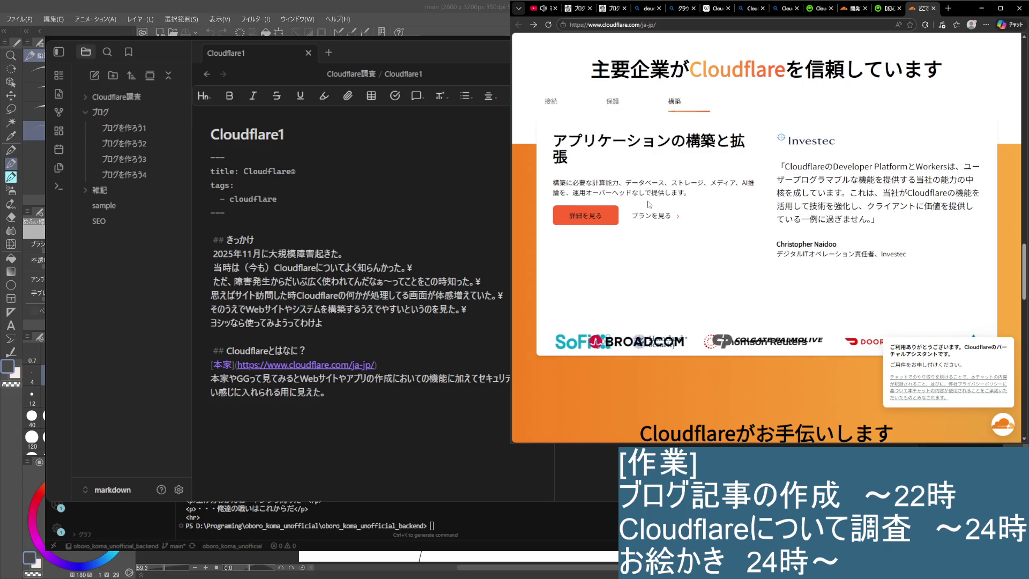
{"action": "left_click_drag", "start_coordinate": [565, 183], "coordinate": [697, 192]}
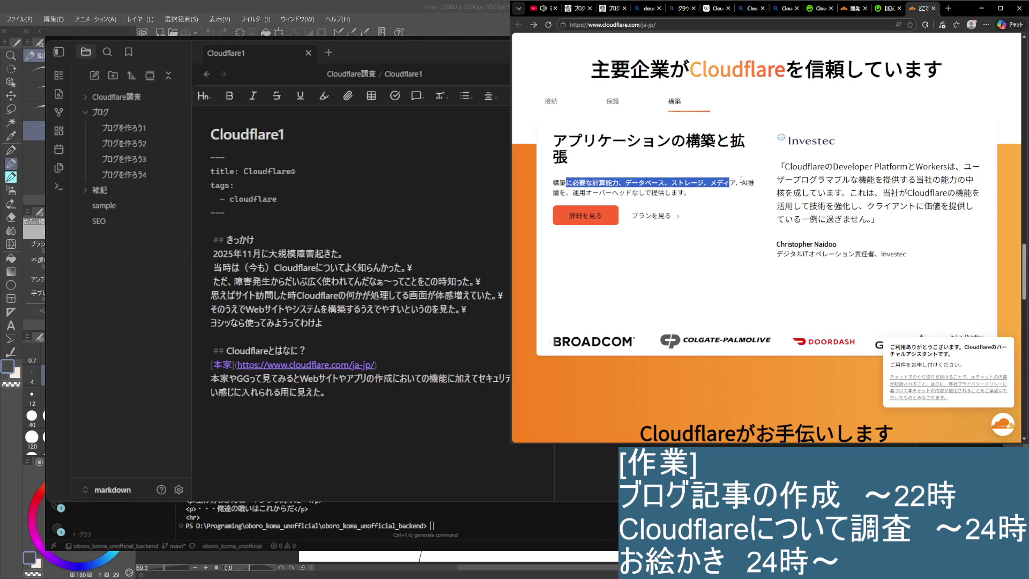
{"action": "left_click", "coordinate": [700, 196]}
{"action": "triple_click", "coordinate": [700, 196]}
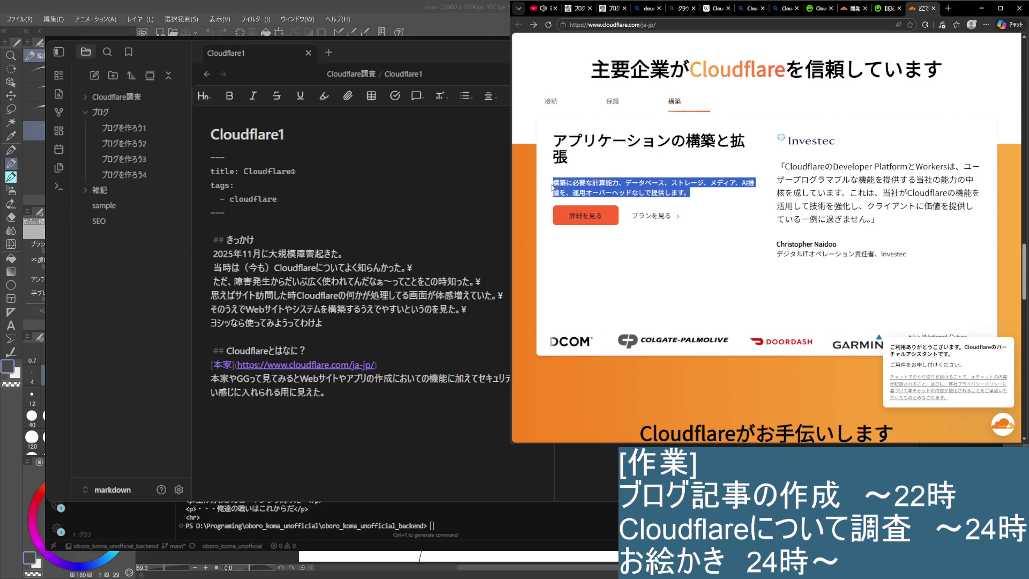
{"action": "scroll", "coordinate": [660, 289], "scroll_direction": "down", "scroll_amount": 3}
{"action": "scroll", "coordinate": [692, 222], "scroll_direction": "down", "scroll_amount": 2}
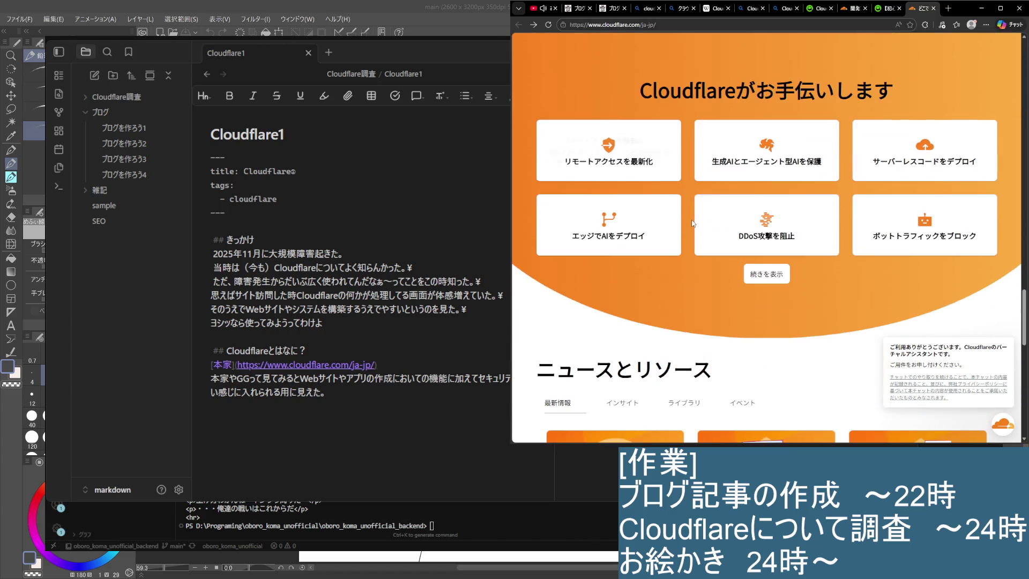
{"action": "scroll", "coordinate": [692, 222], "scroll_direction": "down", "scroll_amount": 1}
Step: Show the Resource Hub via 続きを表示 and read its introduction text
{"action": "left_click", "coordinate": [787, 208]}
{"action": "scroll", "coordinate": [793, 207], "scroll_direction": "down", "scroll_amount": 2}
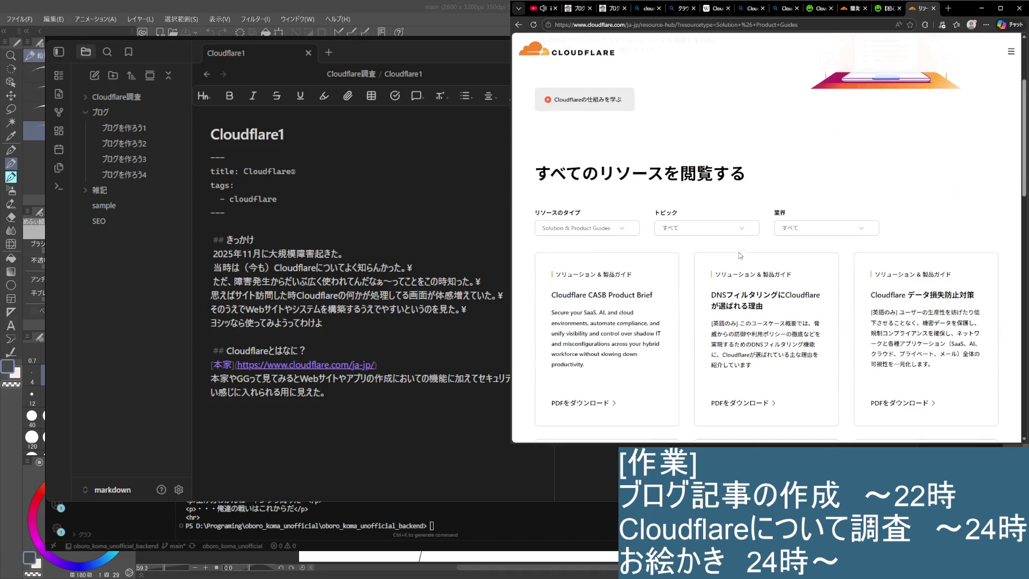
{"action": "scroll", "coordinate": [676, 237], "scroll_direction": "up", "scroll_amount": 1}
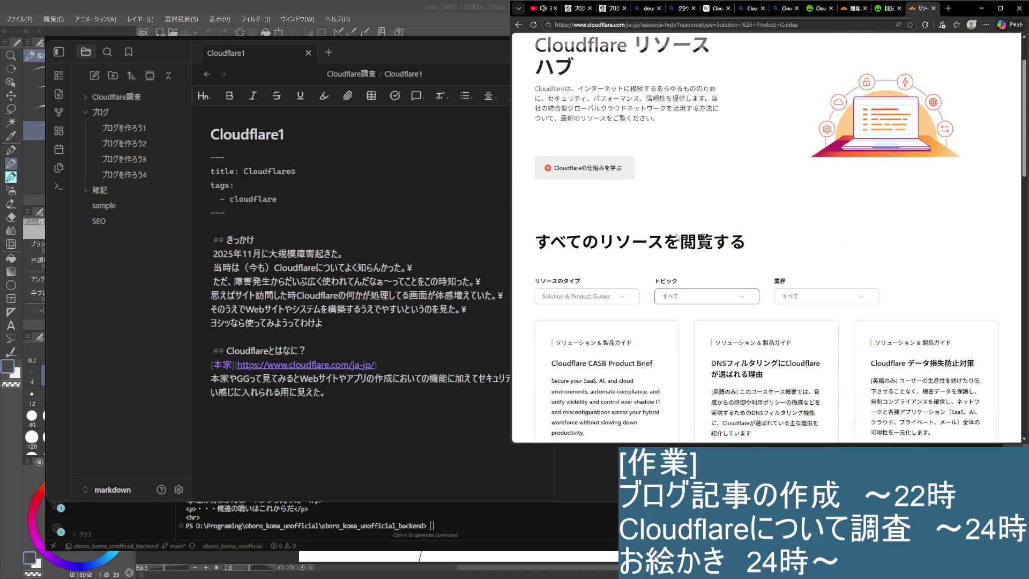
{"action": "scroll", "coordinate": [676, 237], "scroll_direction": "down", "scroll_amount": 1}
{"action": "scroll", "coordinate": [676, 237], "scroll_direction": "down", "scroll_amount": 2}
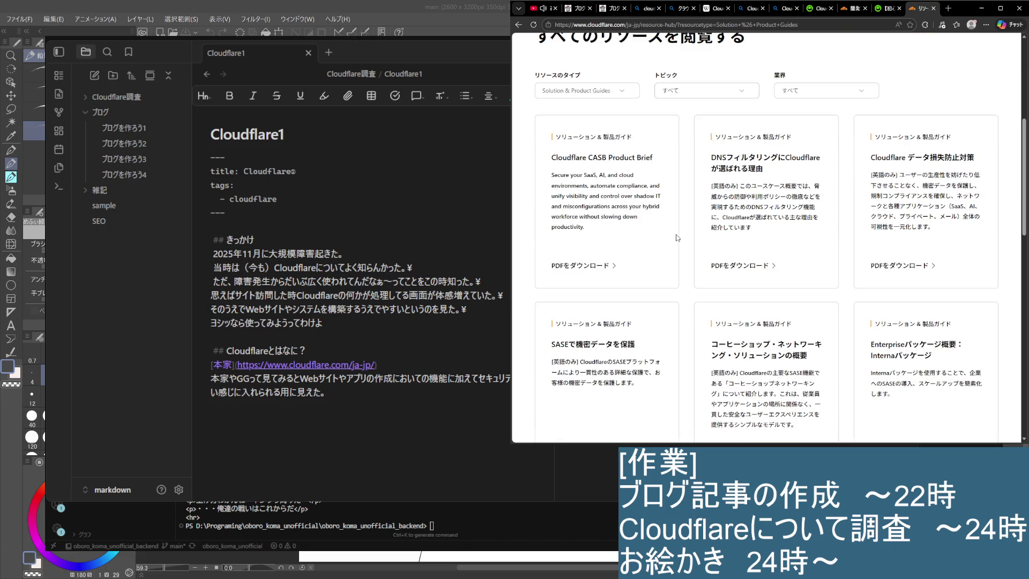
{"action": "scroll", "coordinate": [676, 237], "scroll_direction": "up", "scroll_amount": 4}
{"action": "left_click_drag", "start_coordinate": [528, 118], "coordinate": [699, 197]}
{"action": "left_click", "coordinate": [697, 201]}
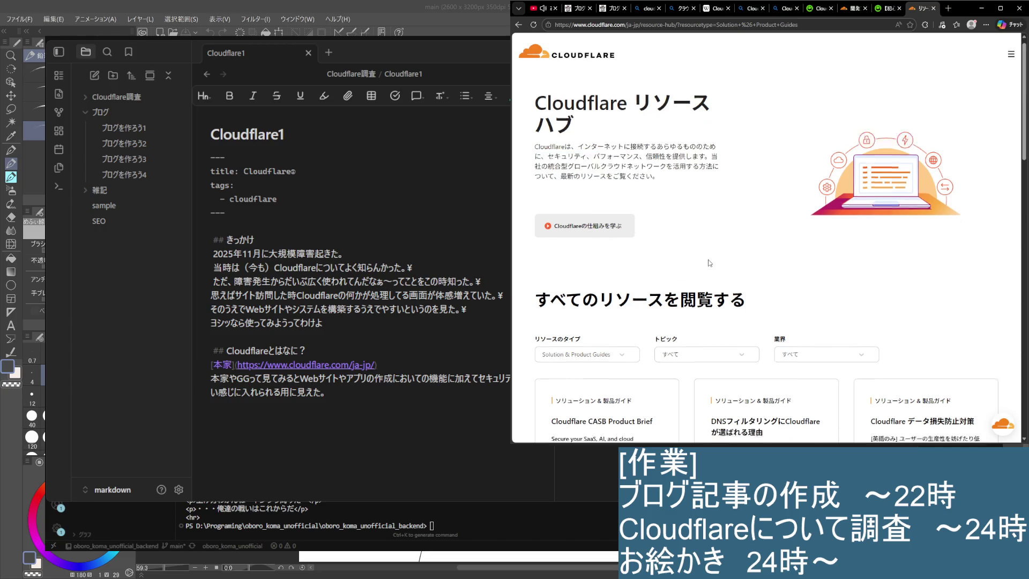
{"action": "scroll", "coordinate": [700, 225], "scroll_direction": "down", "scroll_amount": 3}
{"action": "scroll", "coordinate": [708, 255], "scroll_direction": "down", "scroll_amount": 1}
{"action": "scroll", "coordinate": [708, 255], "scroll_direction": "down", "scroll_amount": 1}
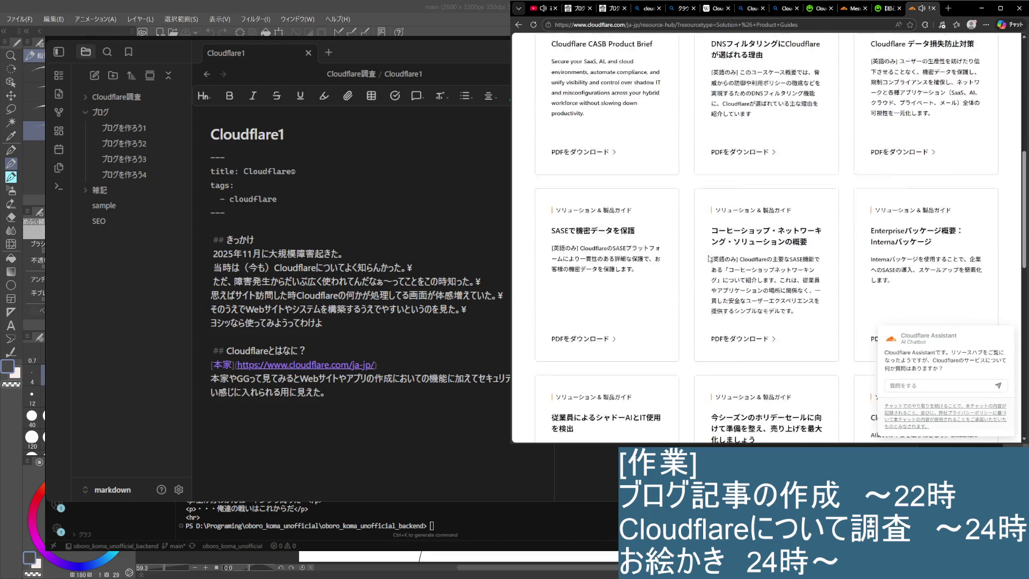
{"action": "scroll", "coordinate": [709, 255], "scroll_direction": "down", "scroll_amount": 1}
{"action": "scroll", "coordinate": [708, 255], "scroll_direction": "down", "scroll_amount": 1}
{"action": "scroll", "coordinate": [708, 258], "scroll_direction": "down", "scroll_amount": 3}
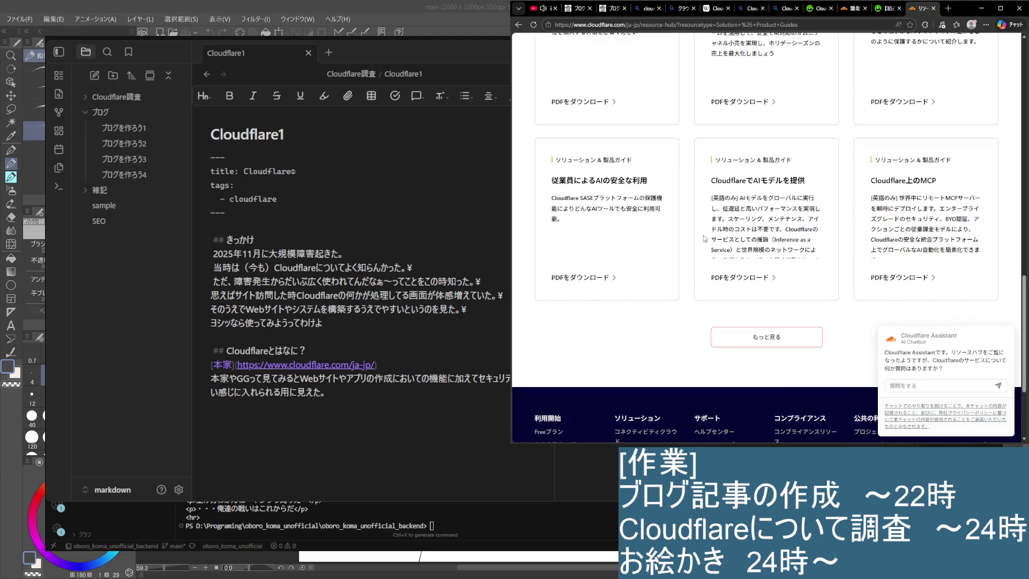
Step: Read the Cloudflare上のMCP and AI model card descriptions, then head back to the Japanese home page
{"action": "mouse_move", "coordinate": [871, 196]}
{"action": "left_mouse_down"}
{"action": "mouse_move", "coordinate": [951, 208]}
{"action": "mouse_move", "coordinate": [924, 252]}
{"action": "left_mouse_up"}
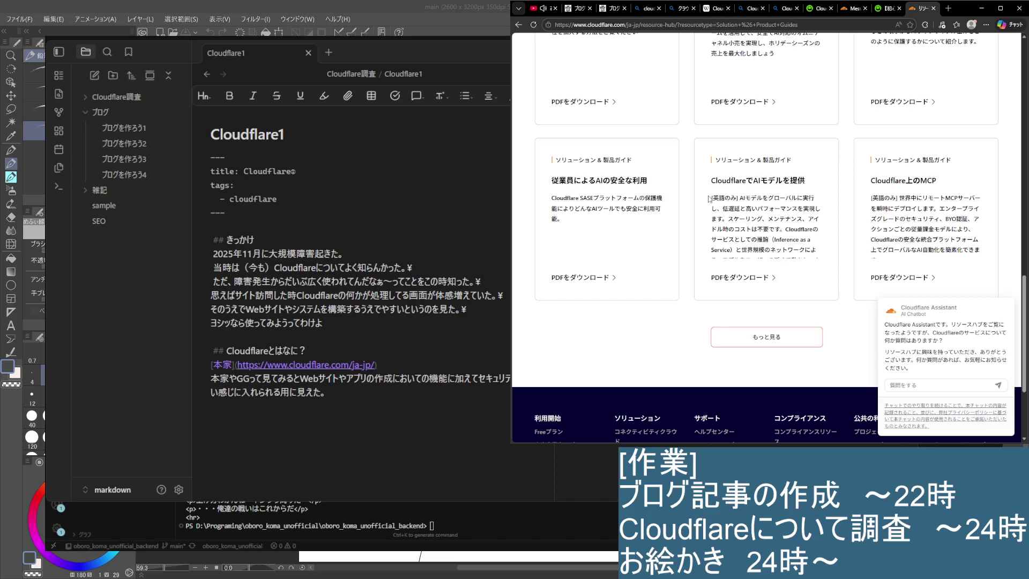
{"action": "left_click_drag", "start_coordinate": [711, 197], "coordinate": [785, 229]}
{"action": "left_click", "coordinate": [731, 224]}
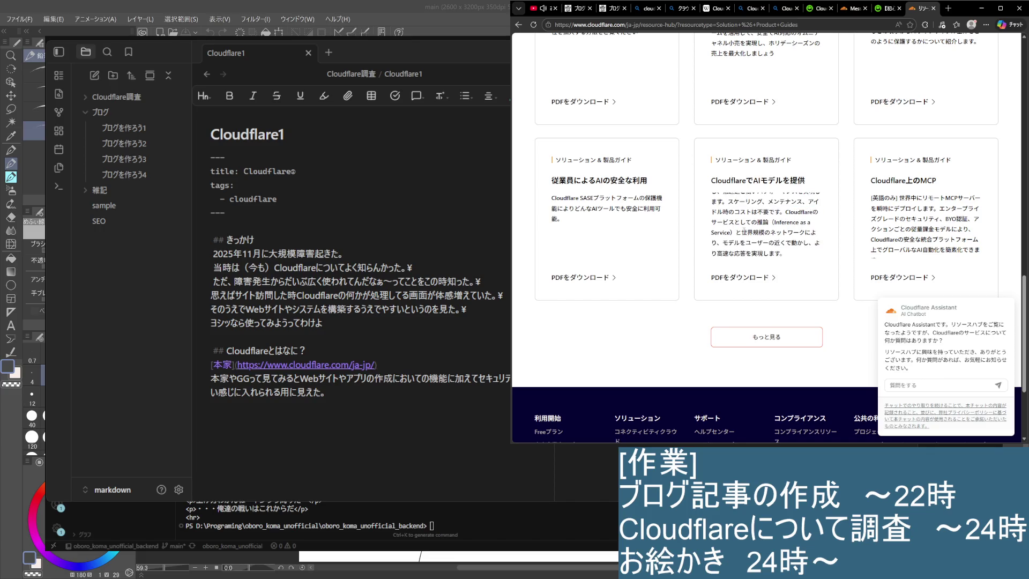
{"action": "scroll", "coordinate": [711, 232], "scroll_direction": "down", "scroll_amount": 10}
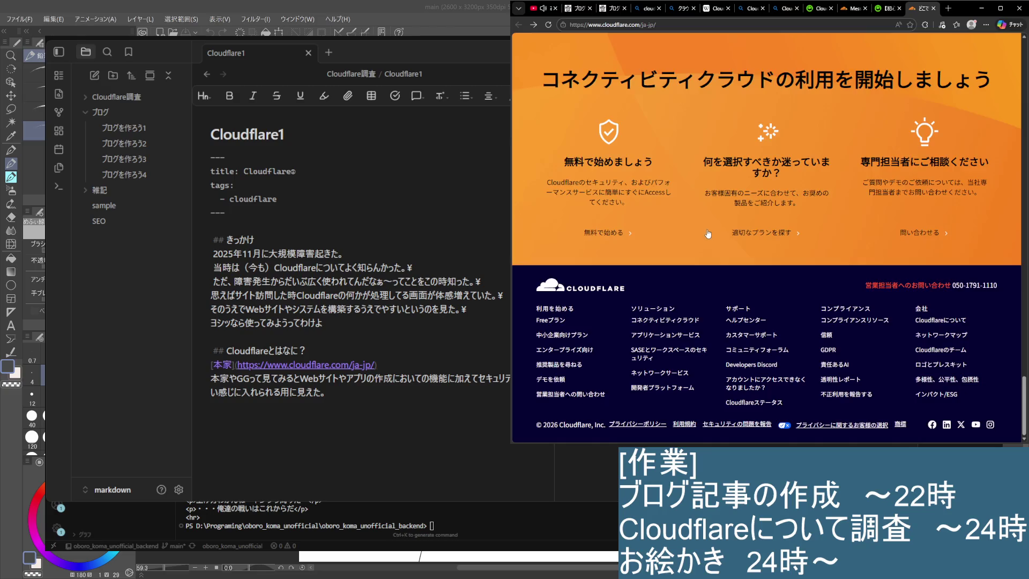
{"action": "scroll", "coordinate": [711, 232], "scroll_direction": "up", "scroll_amount": 5}
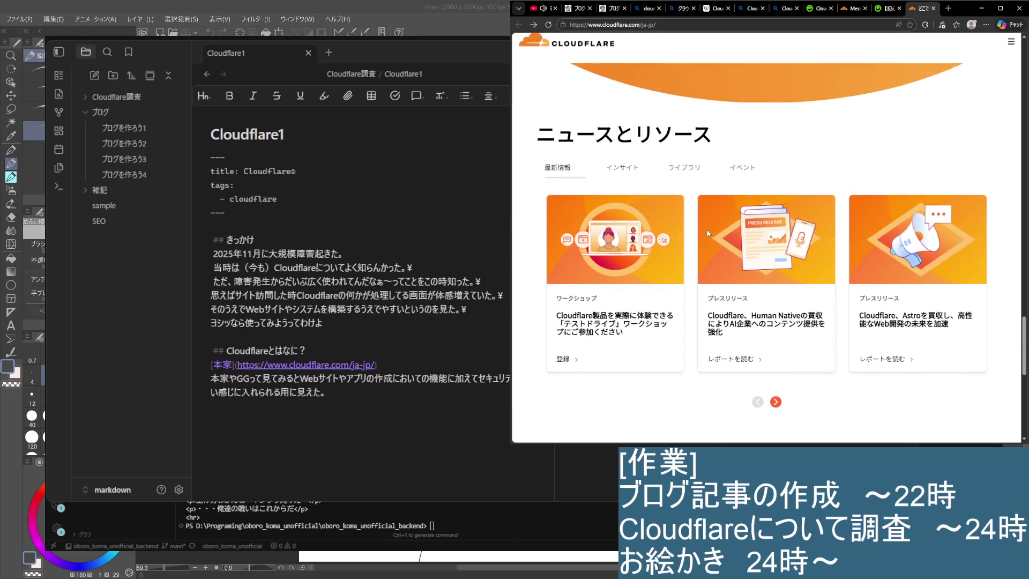
Step: Browse the news cards through the events, library and another category, then close the chat assistant popup
{"action": "left_click", "coordinate": [751, 171]}
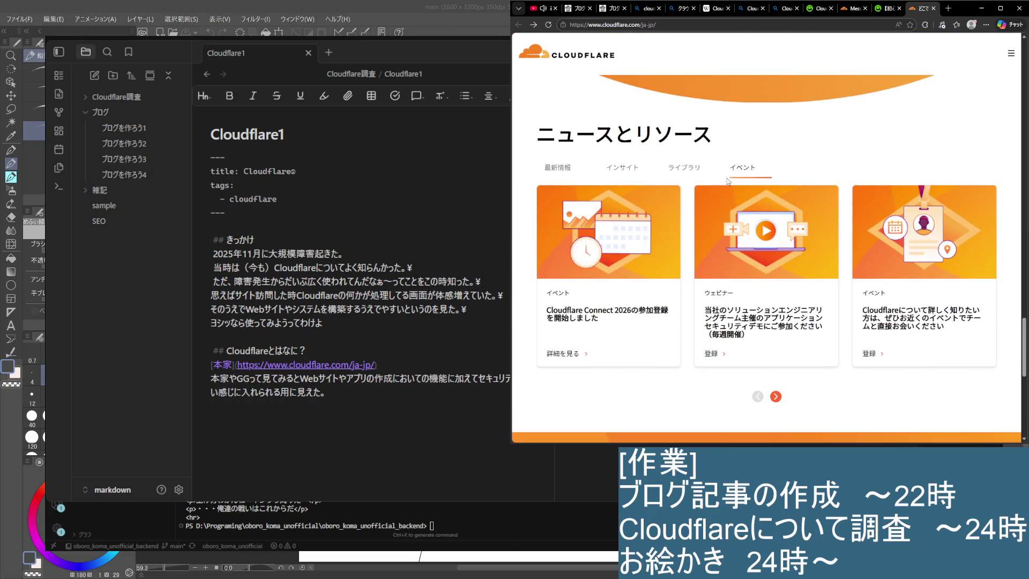
{"action": "left_click", "coordinate": [628, 175]}
{"action": "left_click", "coordinate": [562, 175]}
{"action": "scroll", "coordinate": [624, 233], "scroll_direction": "down", "scroll_amount": 3}
{"action": "scroll", "coordinate": [624, 232], "scroll_direction": "down", "scroll_amount": 3}
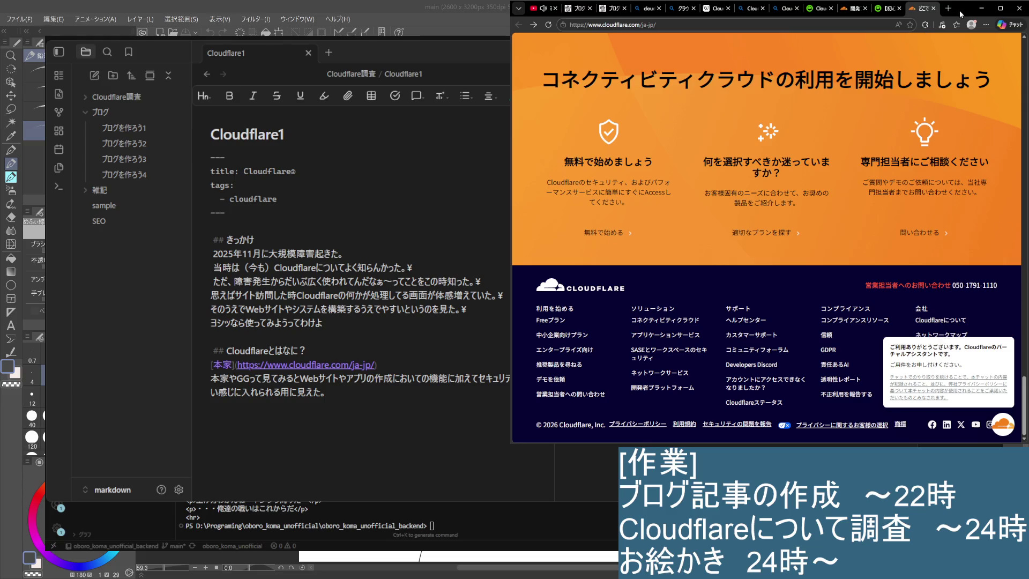
{"action": "left_click", "coordinate": [1009, 330]}
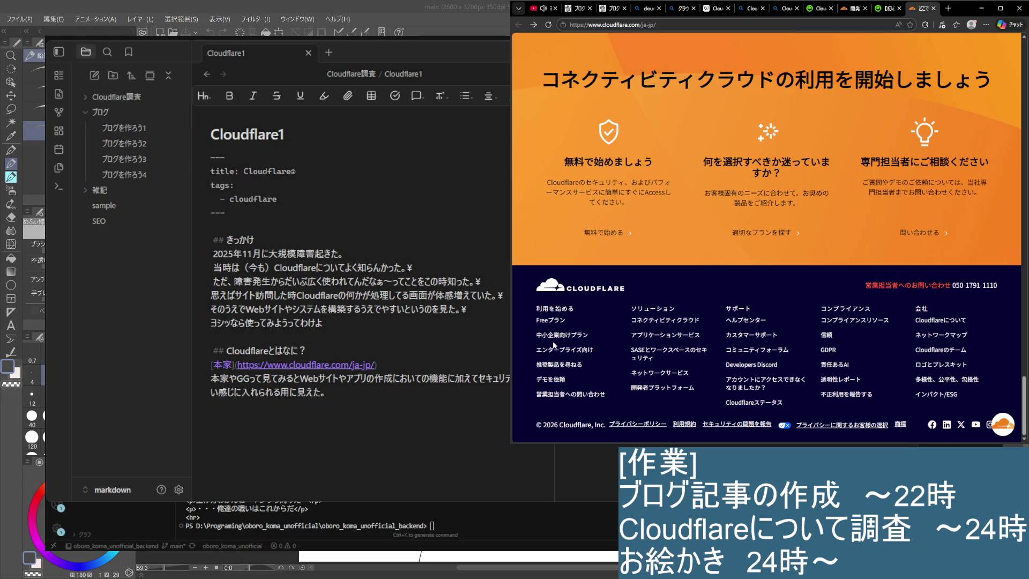
{"action": "scroll", "coordinate": [551, 325], "scroll_direction": "up", "scroll_amount": 10}
{"action": "scroll", "coordinate": [563, 330], "scroll_direction": "up", "scroll_amount": 10}
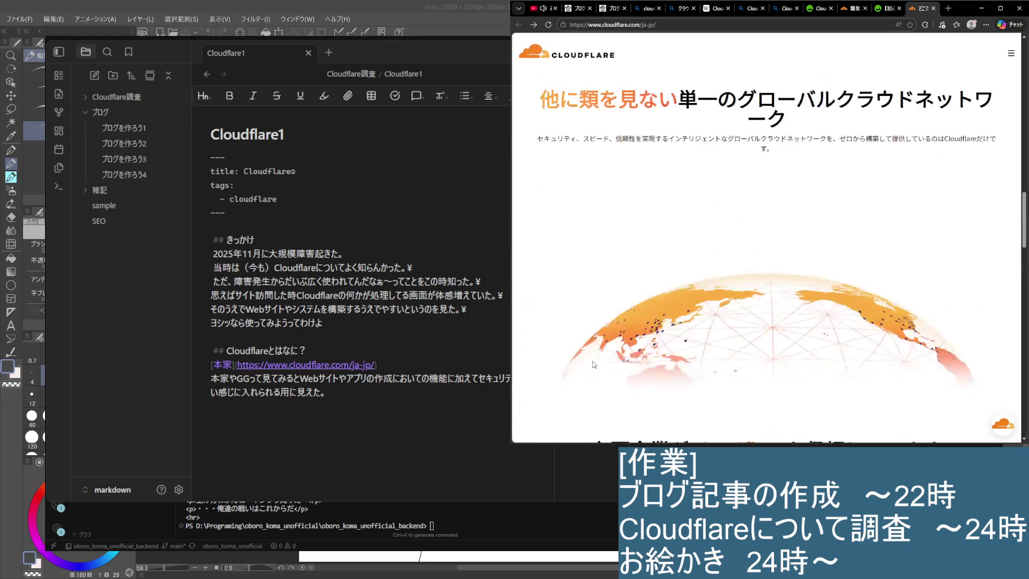
{"action": "scroll", "coordinate": [575, 333], "scroll_direction": "up", "scroll_amount": 10}
{"action": "scroll", "coordinate": [589, 340], "scroll_direction": "up", "scroll_amount": 5}
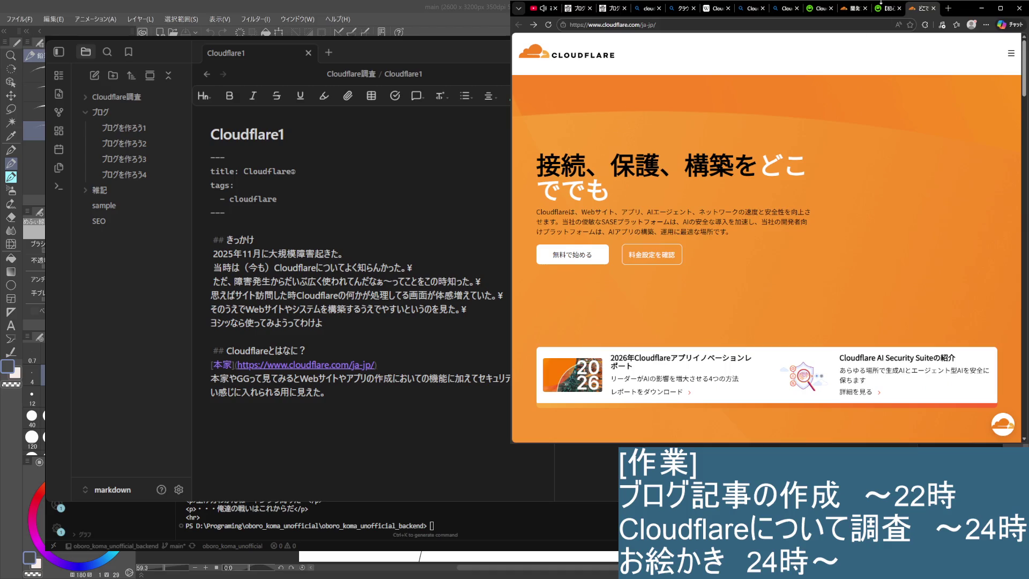
Step: Review the Qiita Cloudflare Pages article and close it, returning to the Bing results
{"action": "left_click", "coordinate": [884, 8]}
{"action": "scroll", "coordinate": [752, 285], "scroll_direction": "up", "scroll_amount": 5}
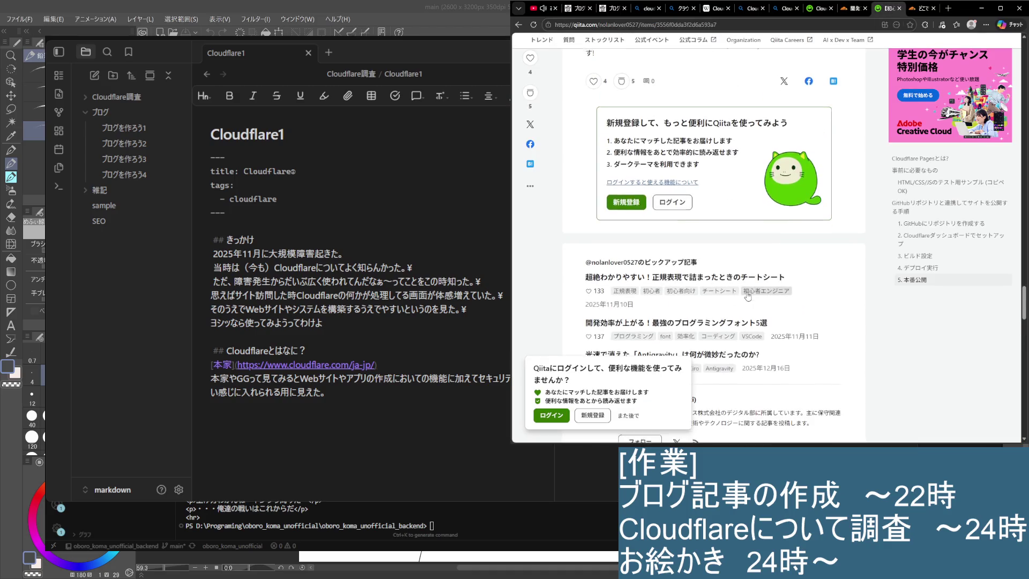
{"action": "scroll", "coordinate": [747, 293], "scroll_direction": "up", "scroll_amount": 5}
{"action": "scroll", "coordinate": [741, 308], "scroll_direction": "up", "scroll_amount": 3}
{"action": "scroll", "coordinate": [741, 308], "scroll_direction": "up", "scroll_amount": 3}
{"action": "scroll", "coordinate": [738, 312], "scroll_direction": "up", "scroll_amount": 3}
{"action": "scroll", "coordinate": [736, 315], "scroll_direction": "up", "scroll_amount": 3}
{"action": "scroll", "coordinate": [734, 320], "scroll_direction": "up", "scroll_amount": 3}
{"action": "scroll", "coordinate": [734, 320], "scroll_direction": "up", "scroll_amount": 1}
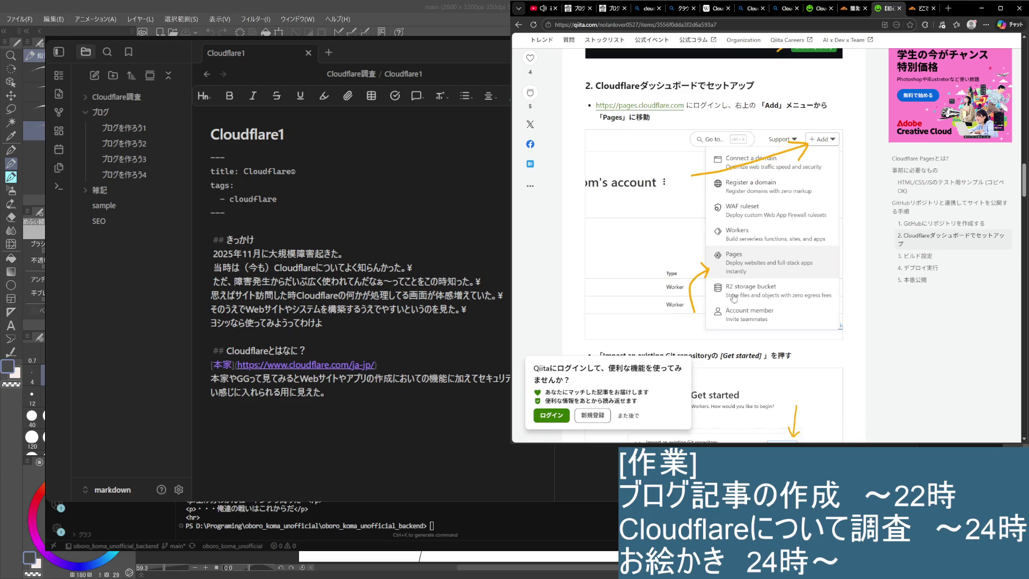
{"action": "scroll", "coordinate": [710, 299], "scroll_direction": "up", "scroll_amount": 5}
{"action": "left_click", "coordinate": [901, 8]}
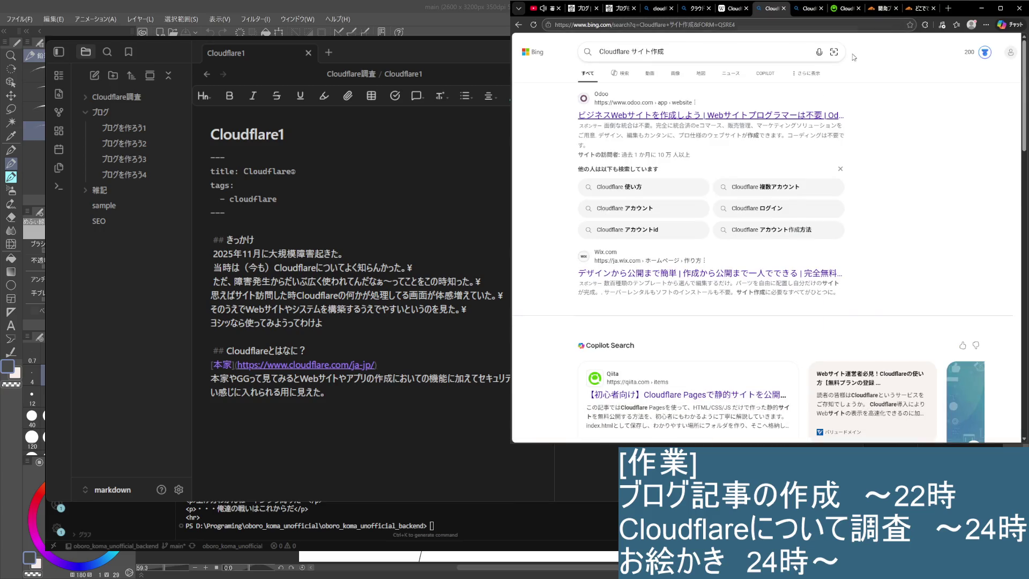
{"action": "scroll", "coordinate": [718, 324], "scroll_direction": "down", "scroll_amount": 3}
{"action": "scroll", "coordinate": [718, 324], "scroll_direction": "down", "scroll_amount": 2}
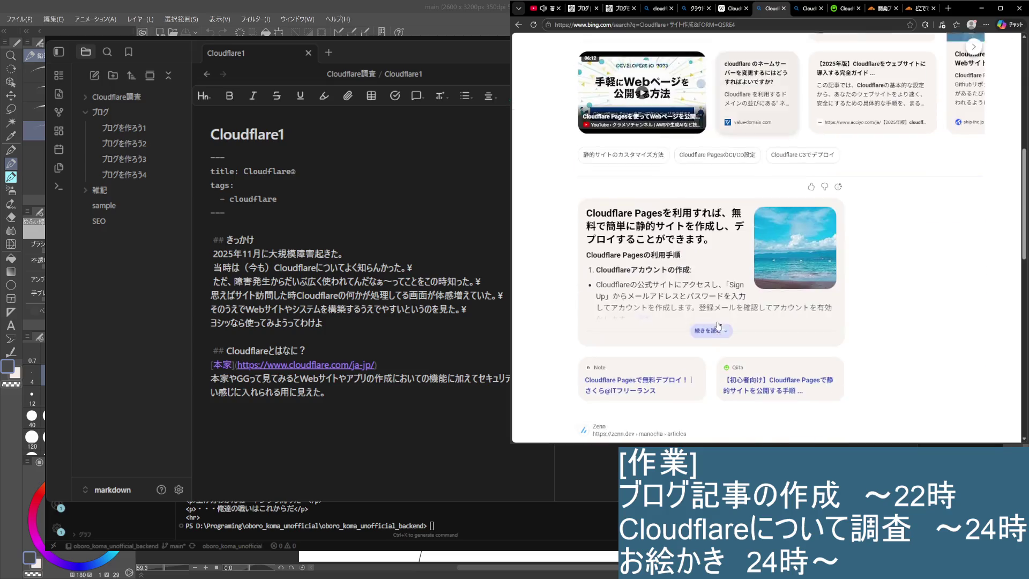
{"action": "scroll", "coordinate": [718, 325], "scroll_direction": "down", "scroll_amount": 3}
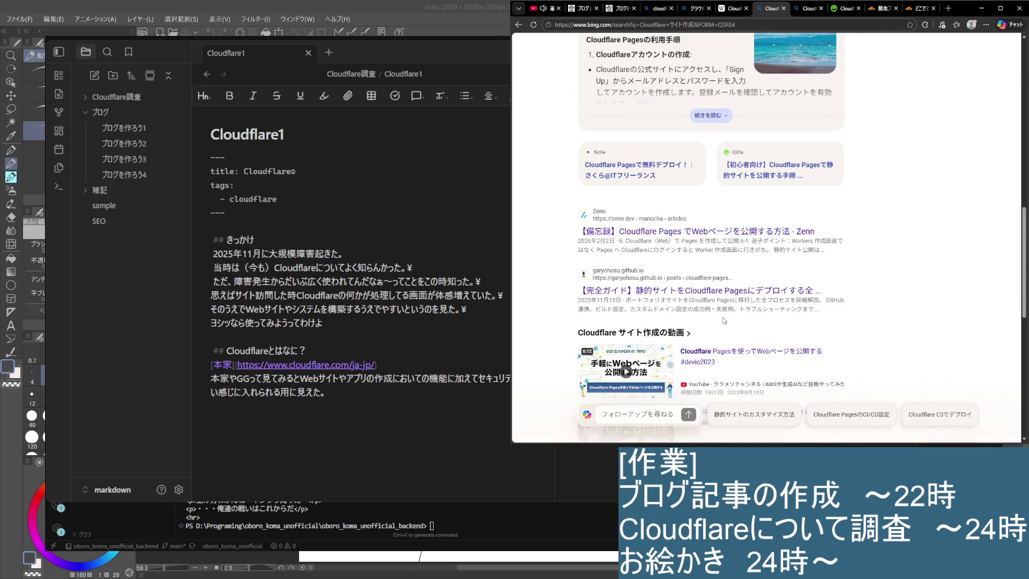
{"action": "scroll", "coordinate": [723, 320], "scroll_direction": "down", "scroll_amount": 3}
{"action": "scroll", "coordinate": [722, 309], "scroll_direction": "up", "scroll_amount": 1}
{"action": "scroll", "coordinate": [722, 301], "scroll_direction": "down", "scroll_amount": 1}
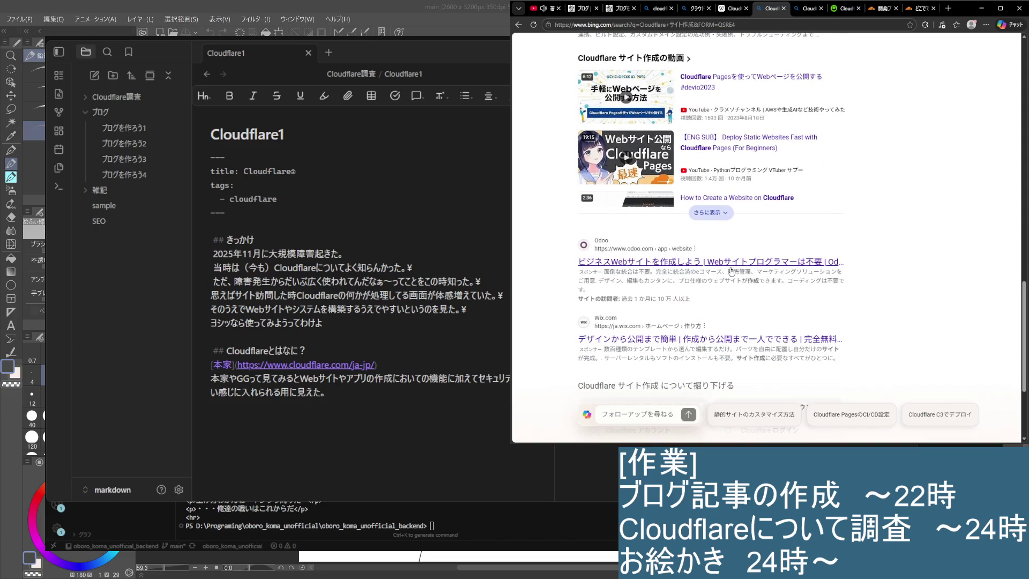
{"action": "scroll", "coordinate": [731, 272], "scroll_direction": "down", "scroll_amount": 3}
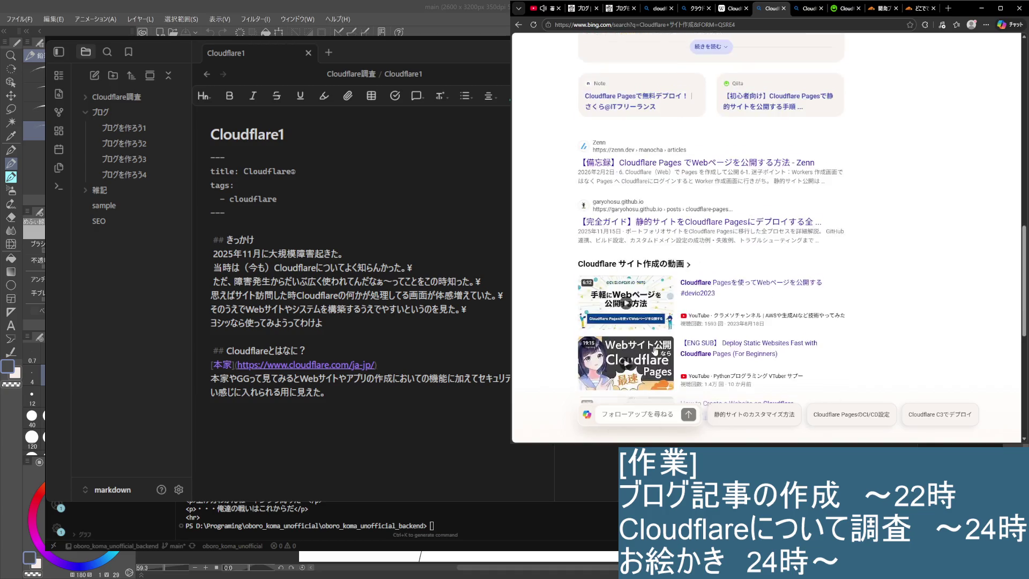
{"action": "scroll", "coordinate": [657, 346], "scroll_direction": "up", "scroll_amount": 3}
{"action": "scroll", "coordinate": [696, 273], "scroll_direction": "up", "scroll_amount": 2}
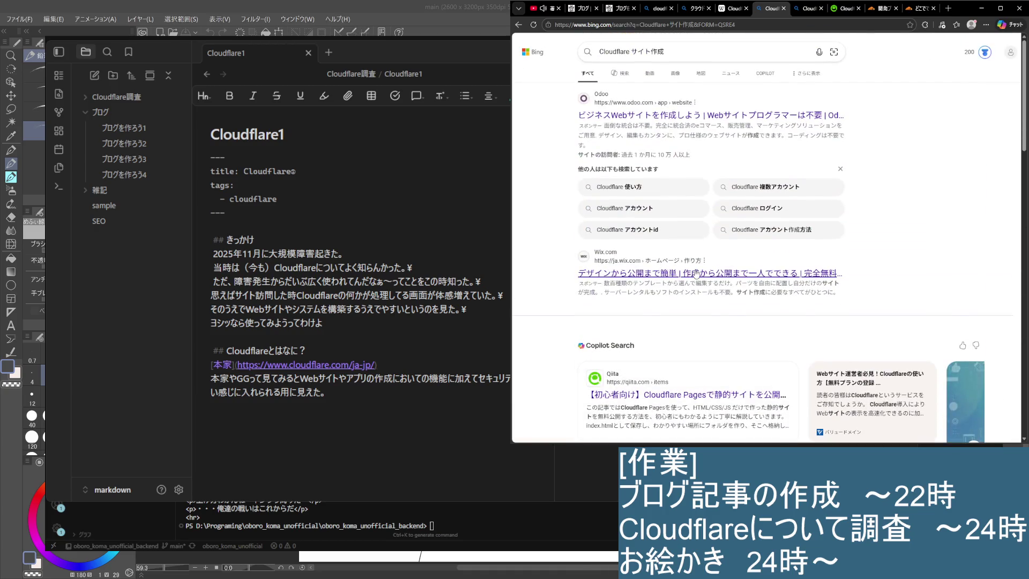
Step: Change the query to 'cloudflare web hosting', run it, and open the Qiita Cloudflare Pages beginner article
{"action": "left_click", "coordinate": [689, 54]}
{"action": "key", "text": "BackSpace"}
{"action": "key", "text": "BackSpace"}
{"action": "key", "text": "BackSpace"}
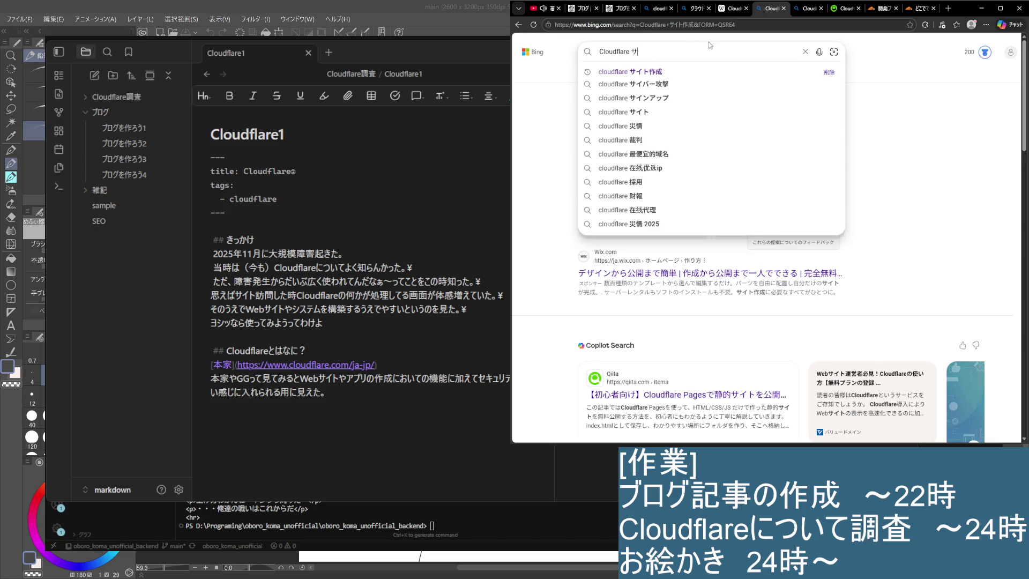
{"action": "key", "text": "BackSpace"}
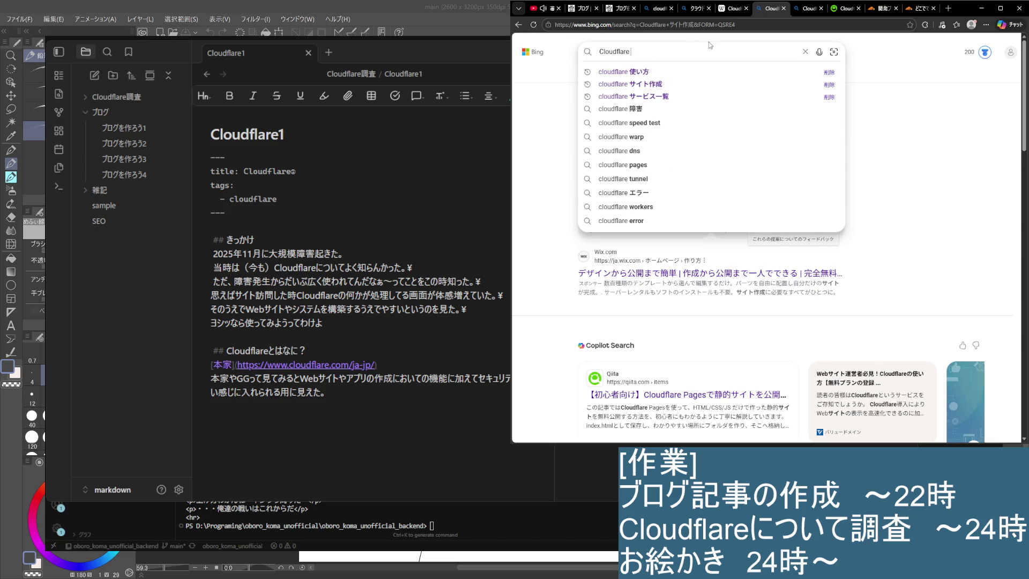
{"action": "type", "text": "webn"}
{"action": "key", "text": "BackSpace"}
{"action": "key", "text": "BackSpace"}
{"action": "key", "text": "BackSpace"}
{"action": "key", "text": "BackSpace"}
{"action": "key", "text": "BackSpace"}
{"action": "type", "text": "w"}
{"action": "type", "text": "eb"}
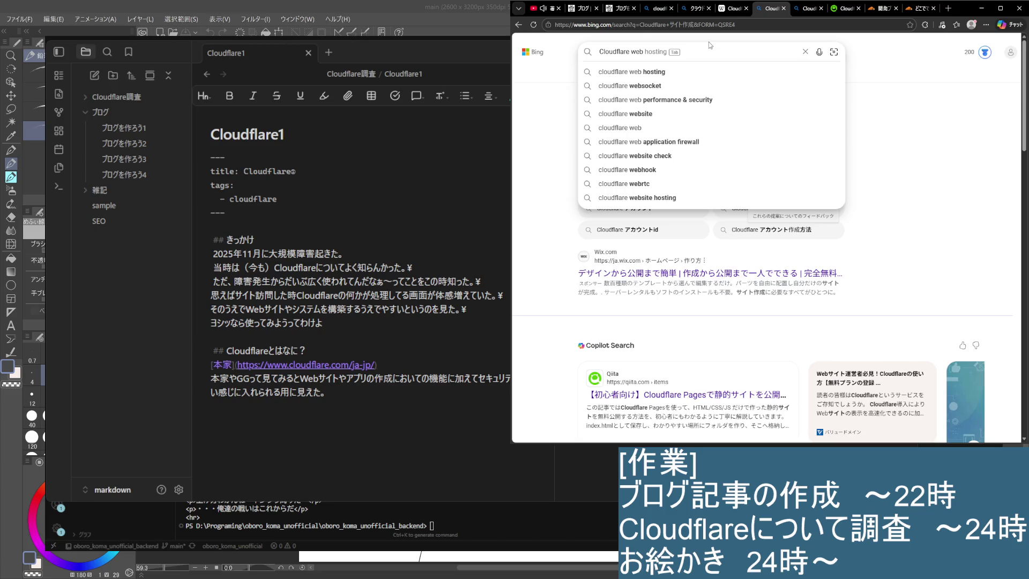
{"action": "key", "text": "Down"}
{"action": "key", "text": "Return"}
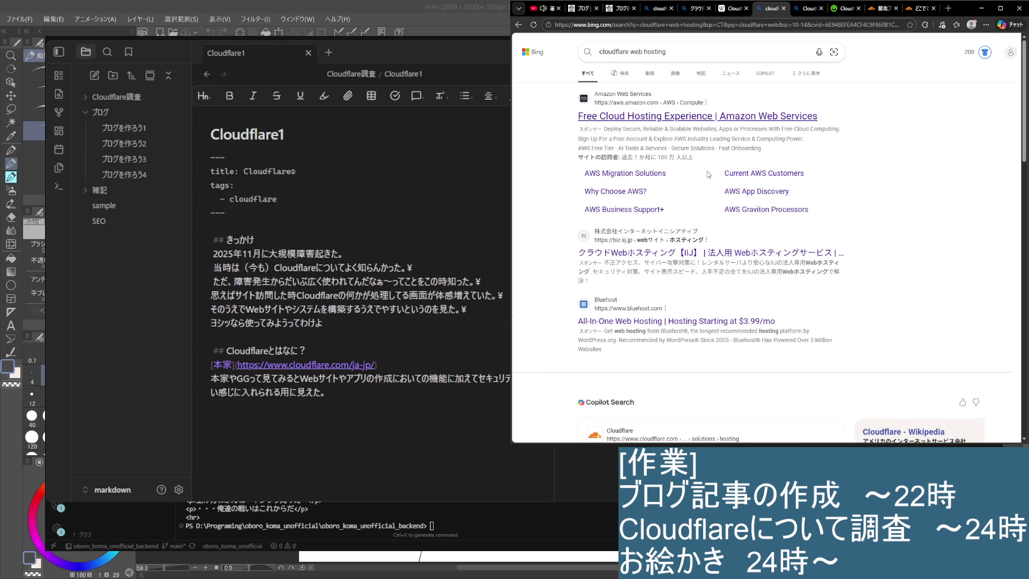
{"action": "scroll", "coordinate": [696, 241], "scroll_direction": "down", "scroll_amount": 4}
{"action": "scroll", "coordinate": [681, 232], "scroll_direction": "up", "scroll_amount": 2}
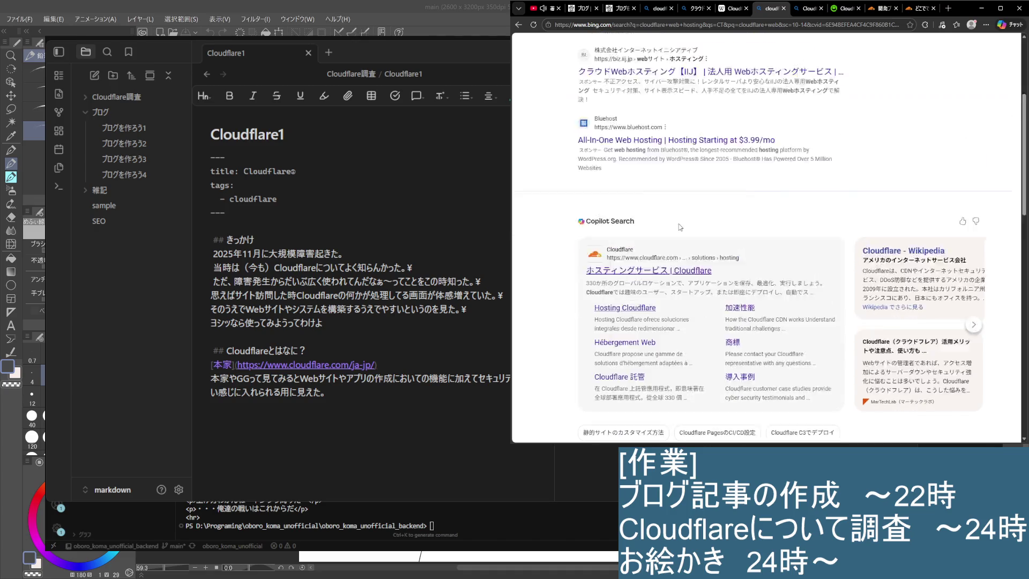
{"action": "scroll", "coordinate": [678, 226], "scroll_direction": "up", "scroll_amount": 2}
{"action": "scroll", "coordinate": [675, 218], "scroll_direction": "down", "scroll_amount": 4}
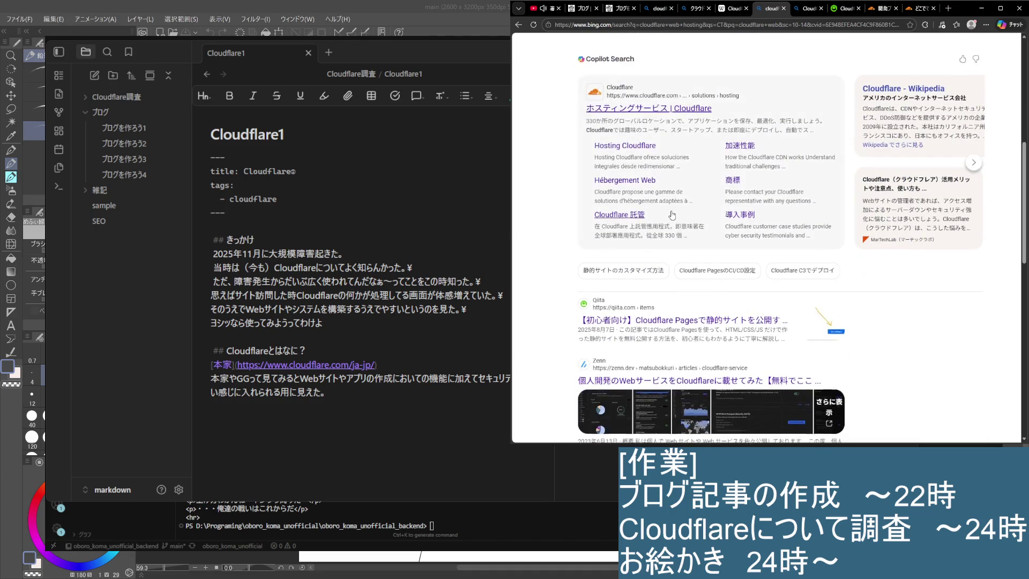
{"action": "scroll", "coordinate": [681, 209], "scroll_direction": "down", "scroll_amount": 2}
{"action": "left_click", "coordinate": [706, 184]}
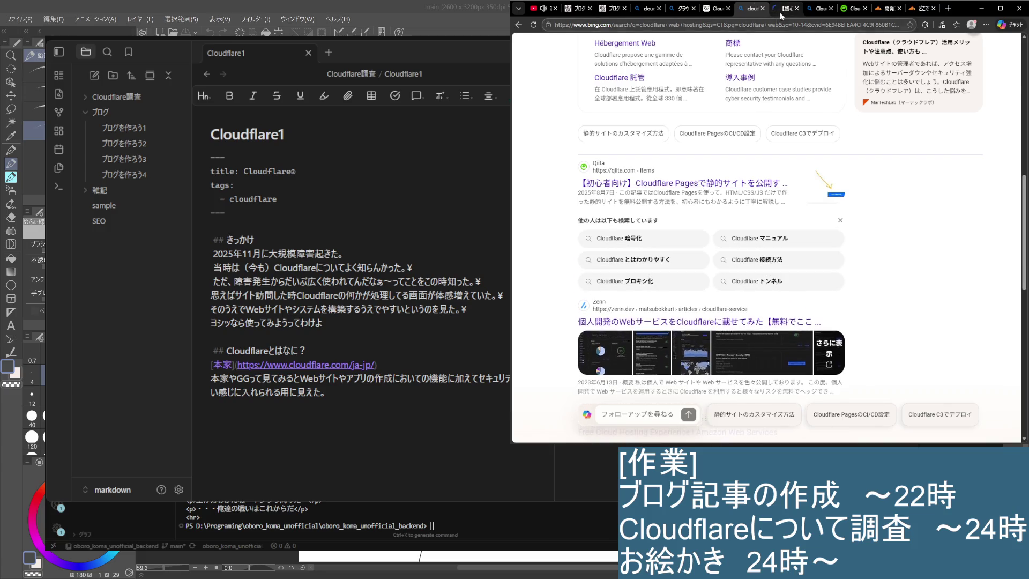
{"action": "scroll", "coordinate": [724, 247], "scroll_direction": "down", "scroll_amount": 3}
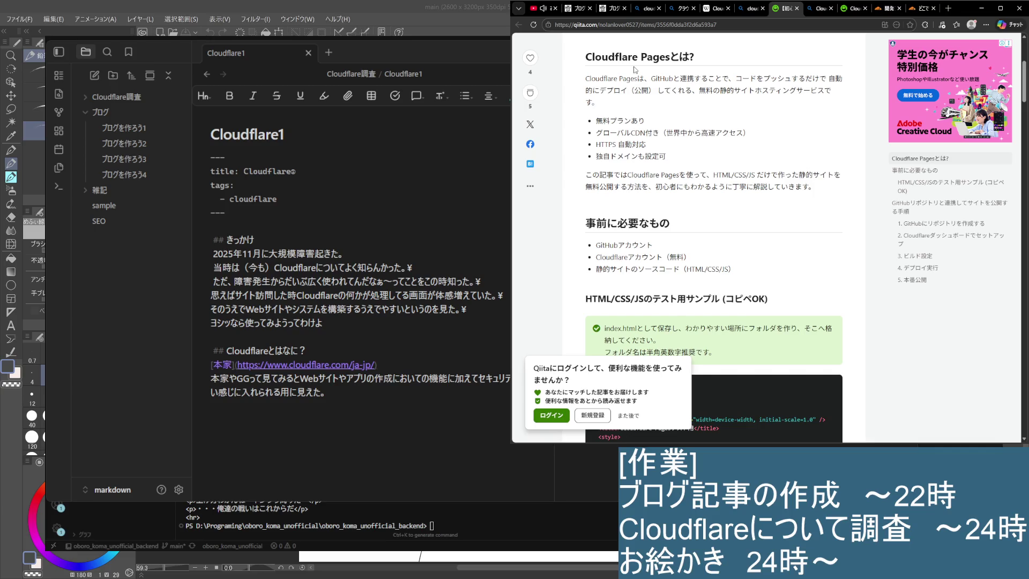
{"action": "scroll", "coordinate": [644, 120], "scroll_direction": "down", "scroll_amount": 2}
{"action": "left_click_drag", "start_coordinate": [593, 176], "coordinate": [709, 194]}
Step: Skim the Qiita article, return focus to the note's last line, then close the article tab
{"action": "left_click", "coordinate": [710, 193]}
{"action": "scroll", "coordinate": [718, 239], "scroll_direction": "down", "scroll_amount": 4}
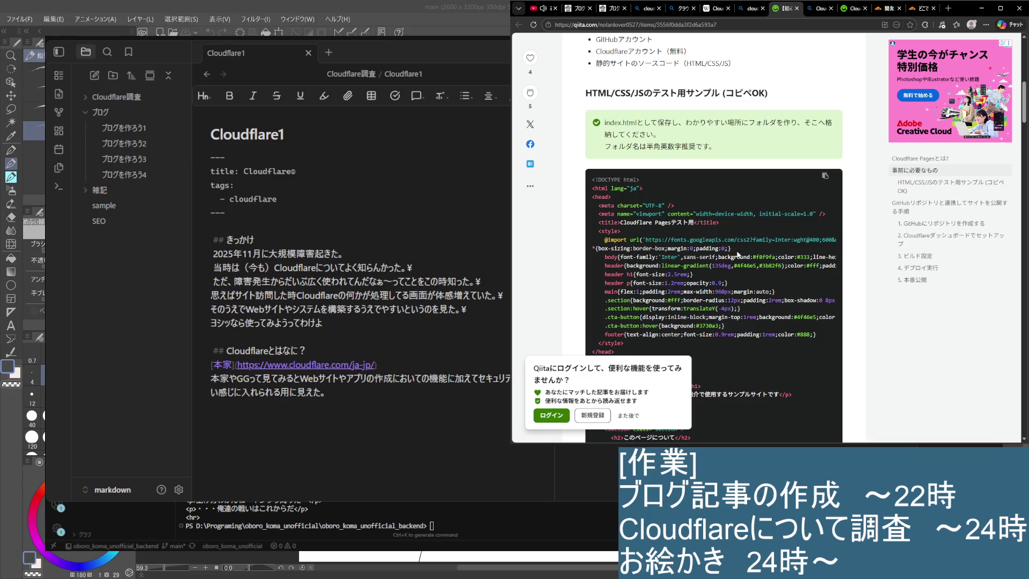
{"action": "left_click", "coordinate": [347, 416]}
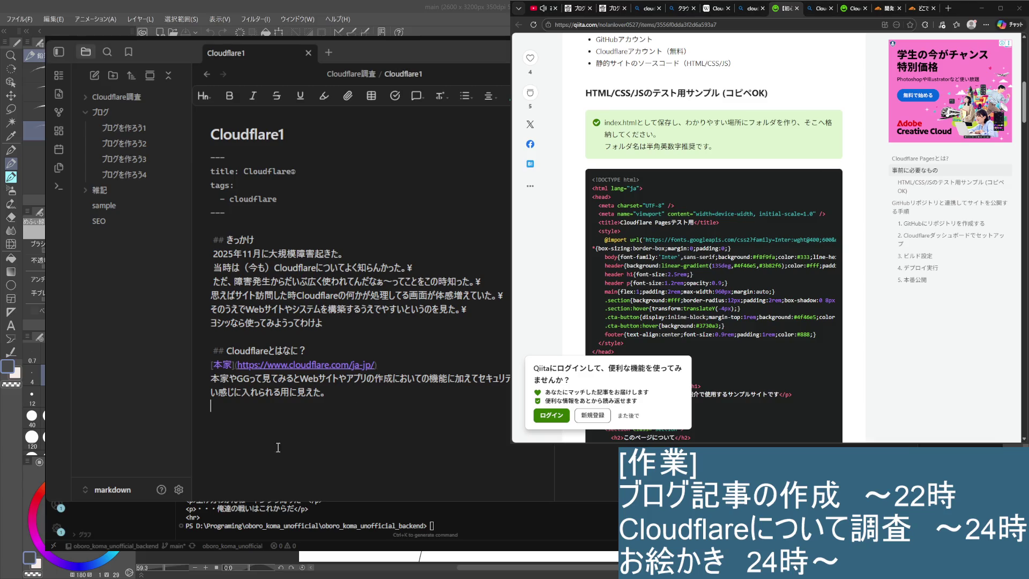
{"action": "scroll", "coordinate": [713, 241], "scroll_direction": "up", "scroll_amount": 10}
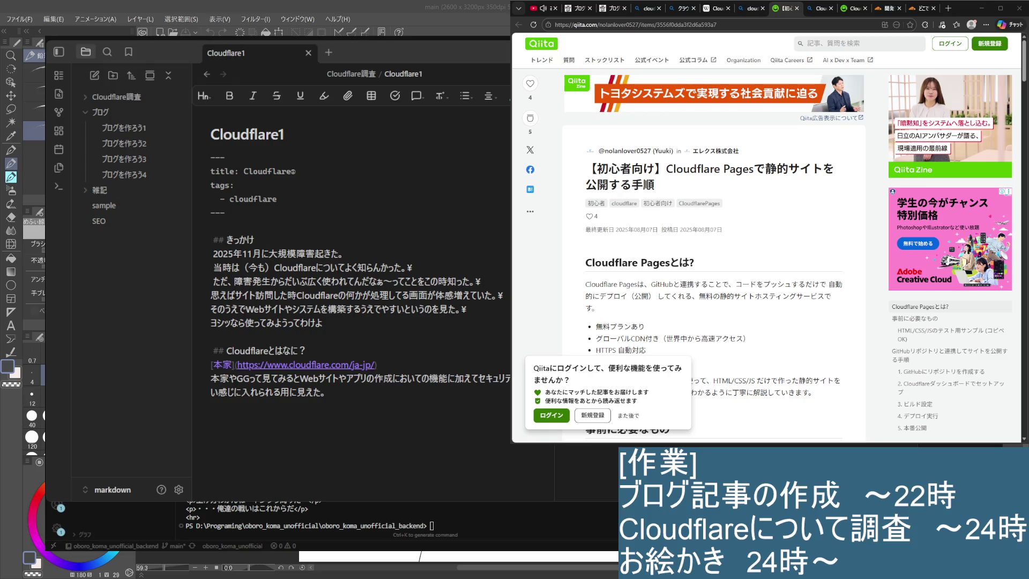
{"action": "scroll", "coordinate": [714, 242], "scroll_direction": "down", "scroll_amount": 5}
{"action": "scroll", "coordinate": [714, 242], "scroll_direction": "down", "scroll_amount": 3}
{"action": "scroll", "coordinate": [714, 241], "scroll_direction": "down", "scroll_amount": 3}
{"action": "scroll", "coordinate": [713, 242], "scroll_direction": "down", "scroll_amount": 3}
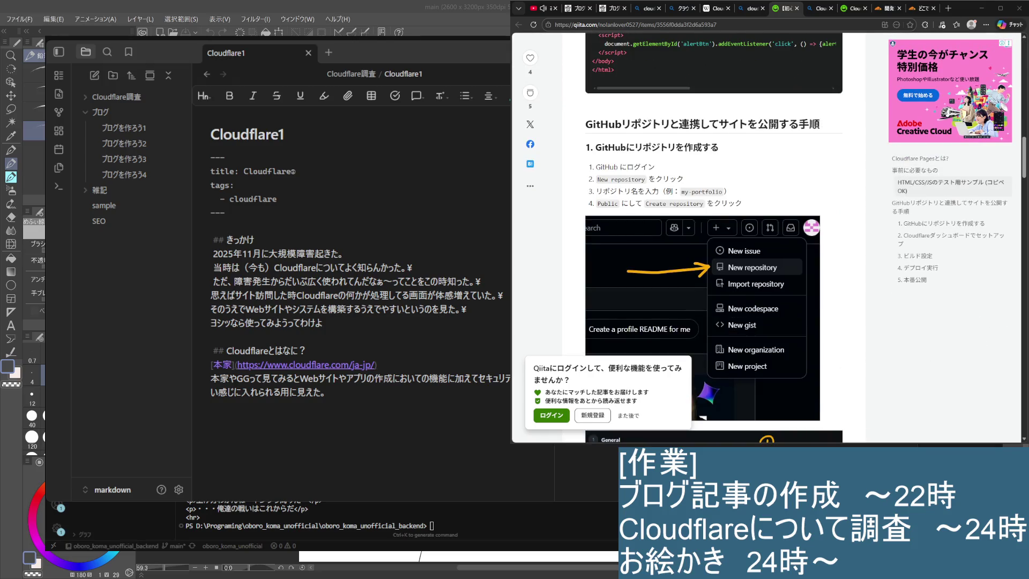
{"action": "scroll", "coordinate": [714, 242], "scroll_direction": "down", "scroll_amount": 3}
{"action": "scroll", "coordinate": [714, 241], "scroll_direction": "down", "scroll_amount": 3}
{"action": "scroll", "coordinate": [714, 241], "scroll_direction": "down", "scroll_amount": 3}
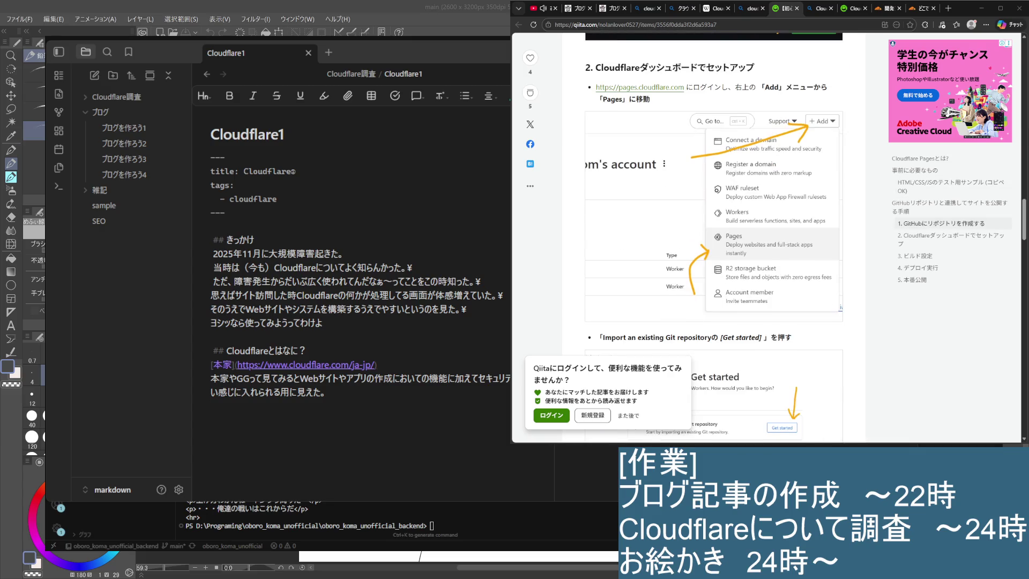
{"action": "scroll", "coordinate": [714, 241], "scroll_direction": "up", "scroll_amount": 4}
{"action": "scroll", "coordinate": [713, 241], "scroll_direction": "down", "scroll_amount": 2}
{"action": "scroll", "coordinate": [715, 241], "scroll_direction": "down", "scroll_amount": 3}
{"action": "scroll", "coordinate": [714, 241], "scroll_direction": "down", "scroll_amount": 2}
{"action": "scroll", "coordinate": [713, 242], "scroll_direction": "down", "scroll_amount": 2}
{"action": "scroll", "coordinate": [714, 242], "scroll_direction": "down", "scroll_amount": 2}
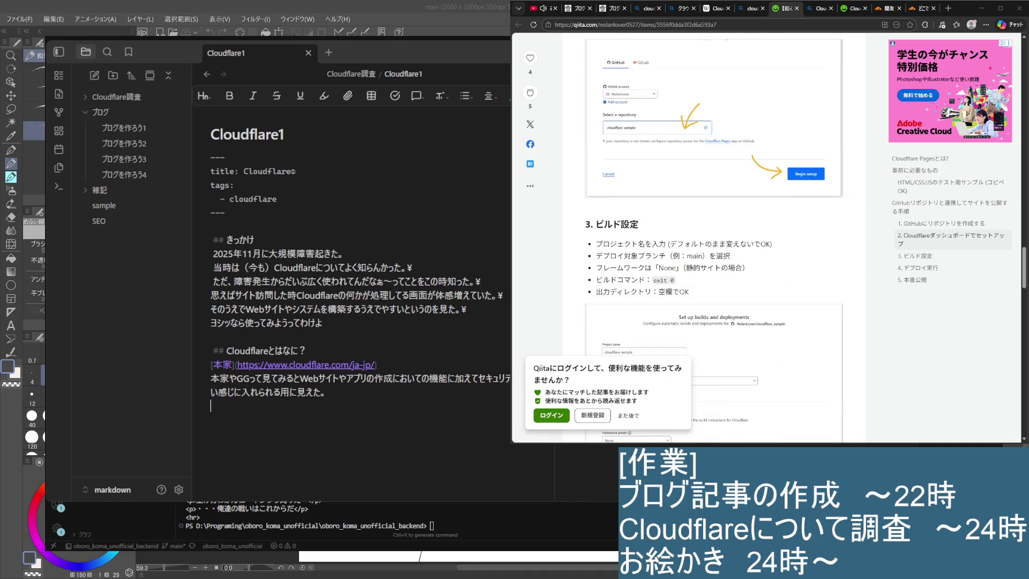
{"action": "scroll", "coordinate": [714, 242], "scroll_direction": "down", "scroll_amount": 5}
{"action": "scroll", "coordinate": [713, 241], "scroll_direction": "up", "scroll_amount": 2}
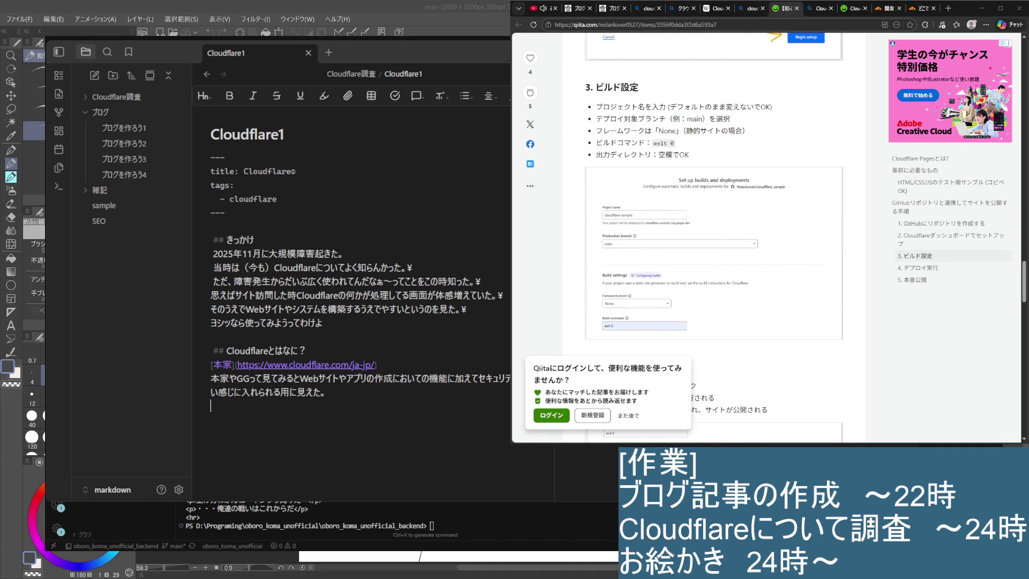
{"action": "scroll", "coordinate": [714, 241], "scroll_direction": "down", "scroll_amount": 2}
{"action": "scroll", "coordinate": [714, 241], "scroll_direction": "down", "scroll_amount": 3}
{"action": "scroll", "coordinate": [713, 241], "scroll_direction": "down", "scroll_amount": 3}
{"action": "scroll", "coordinate": [713, 241], "scroll_direction": "down", "scroll_amount": 2}
{"action": "scroll", "coordinate": [714, 241], "scroll_direction": "down", "scroll_amount": 3}
{"action": "scroll", "coordinate": [714, 241], "scroll_direction": "down", "scroll_amount": 1}
{"action": "scroll", "coordinate": [713, 242], "scroll_direction": "down", "scroll_amount": 1}
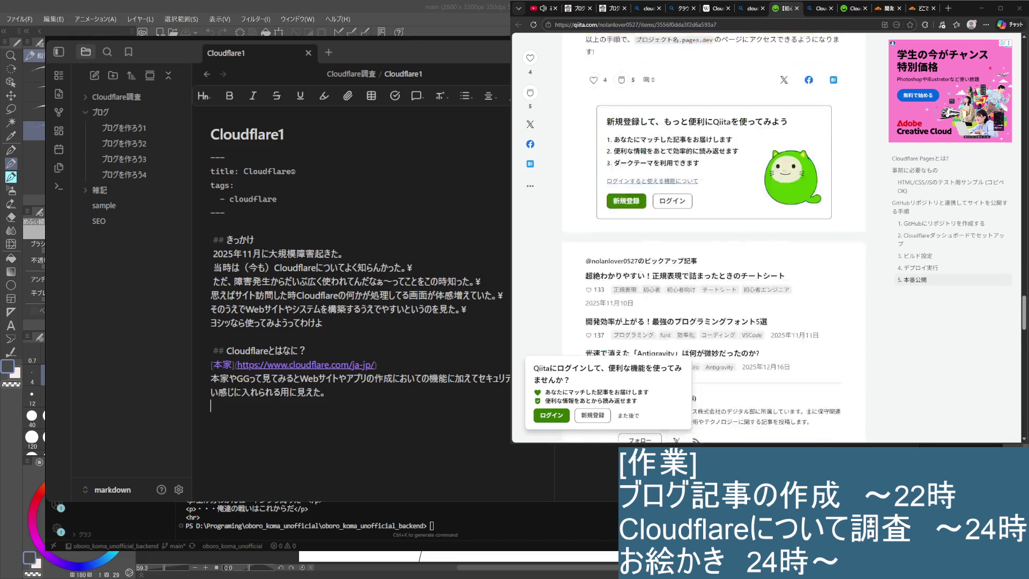
{"action": "scroll", "coordinate": [713, 241], "scroll_direction": "up", "scroll_amount": 2}
{"action": "scroll", "coordinate": [714, 242], "scroll_direction": "up", "scroll_amount": 3}
{"action": "scroll", "coordinate": [713, 241], "scroll_direction": "up", "scroll_amount": 3}
{"action": "scroll", "coordinate": [714, 242], "scroll_direction": "up", "scroll_amount": 3}
{"action": "scroll", "coordinate": [714, 241], "scroll_direction": "up", "scroll_amount": 3}
{"action": "scroll", "coordinate": [714, 241], "scroll_direction": "up", "scroll_amount": 5}
{"action": "scroll", "coordinate": [714, 241], "scroll_direction": "up", "scroll_amount": 3}
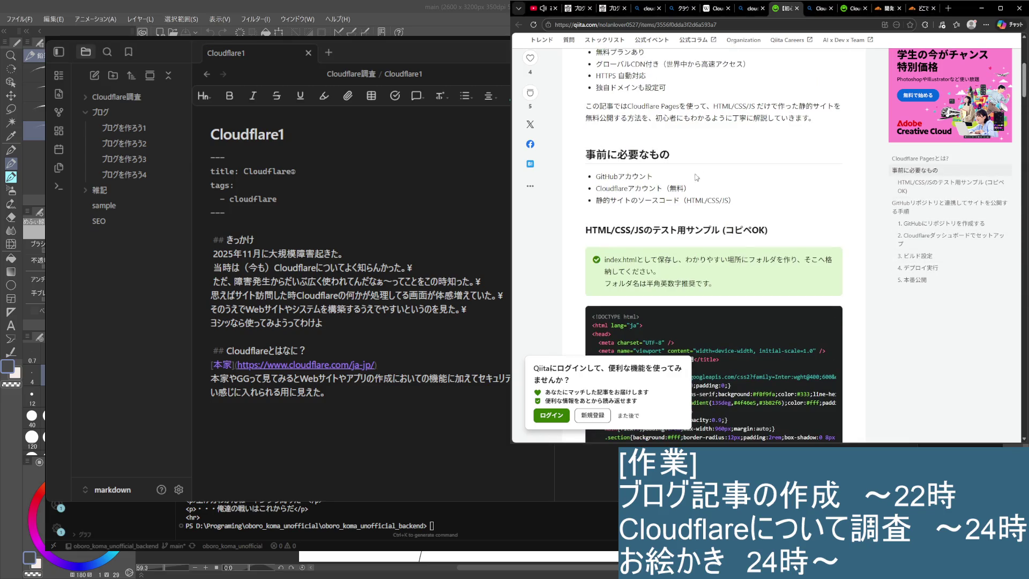
{"action": "left_click", "coordinate": [795, 9]}
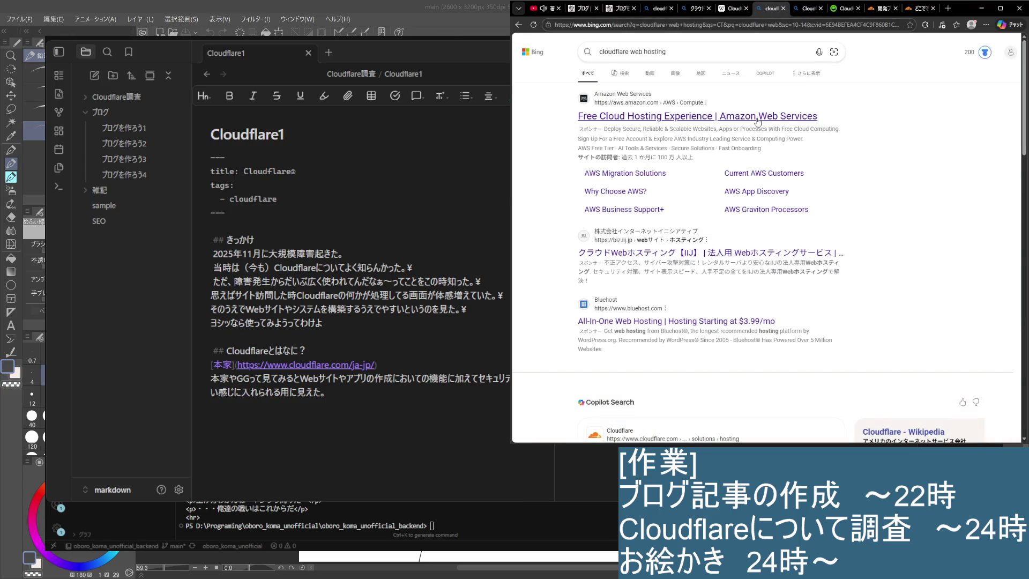
{"action": "scroll", "coordinate": [734, 297], "scroll_direction": "down", "scroll_amount": 3}
{"action": "scroll", "coordinate": [734, 296], "scroll_direction": "down", "scroll_amount": 2}
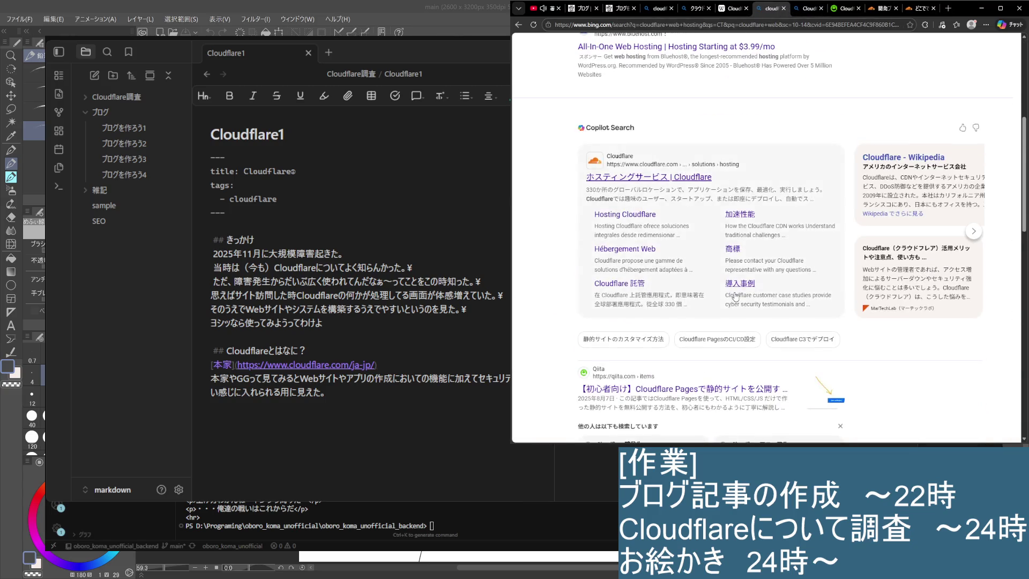
{"action": "scroll", "coordinate": [733, 297], "scroll_direction": "down", "scroll_amount": 3}
{"action": "scroll", "coordinate": [658, 242], "scroll_direction": "down", "scroll_amount": 3}
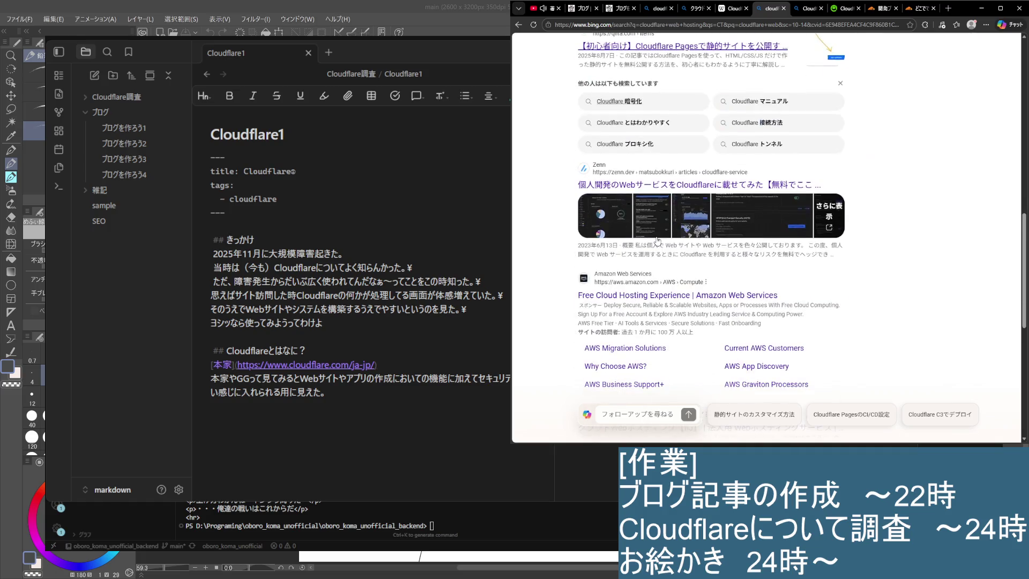
{"action": "scroll", "coordinate": [657, 242], "scroll_direction": "down", "scroll_amount": 2}
{"action": "scroll", "coordinate": [658, 209], "scroll_direction": "down", "scroll_amount": 3}
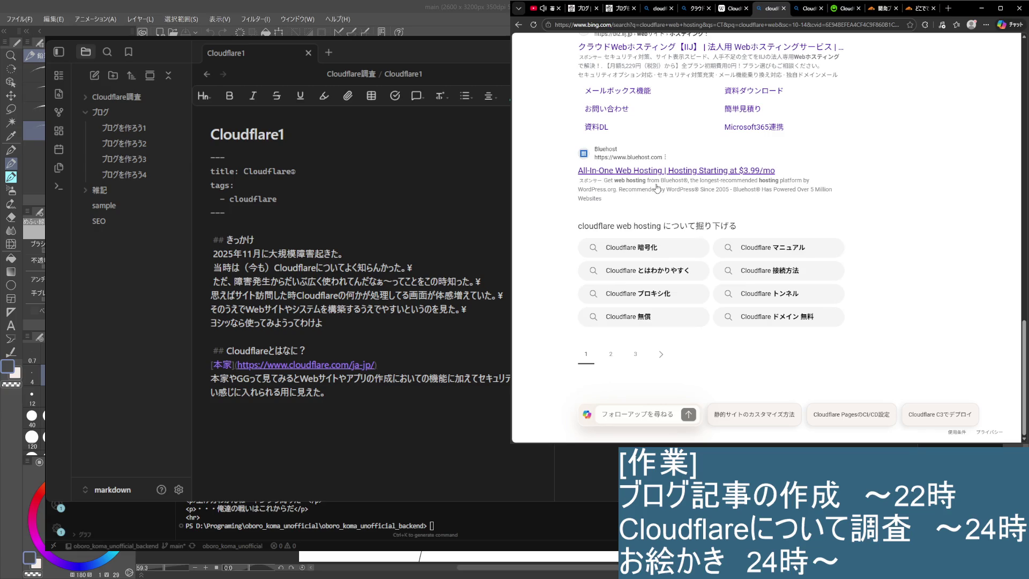
Step: Run the related search 'Cloudflare とはわかりやすく' and expand the full AI answer
{"action": "left_click", "coordinate": [647, 271]}
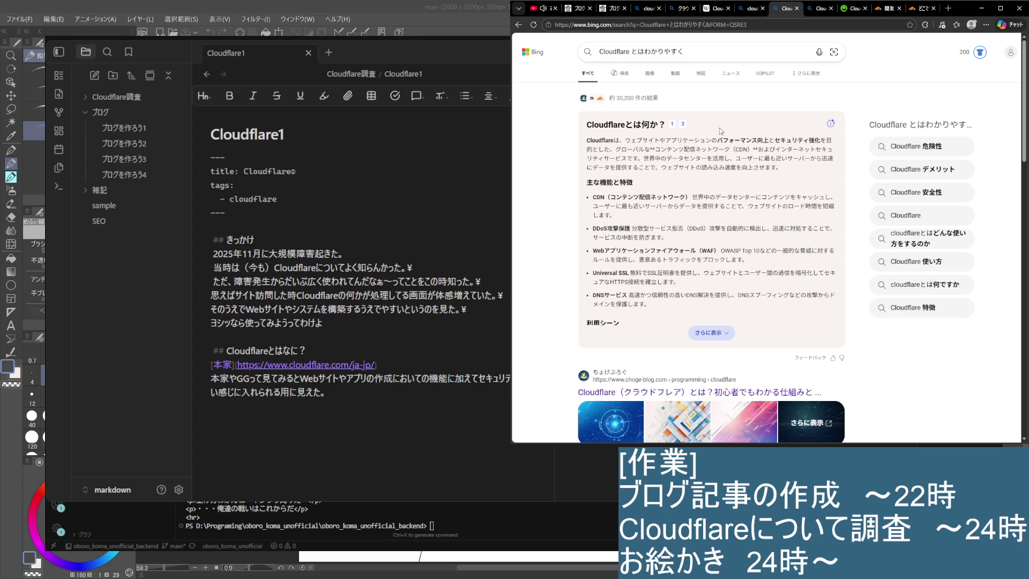
{"action": "scroll", "coordinate": [694, 214], "scroll_direction": "down", "scroll_amount": 2}
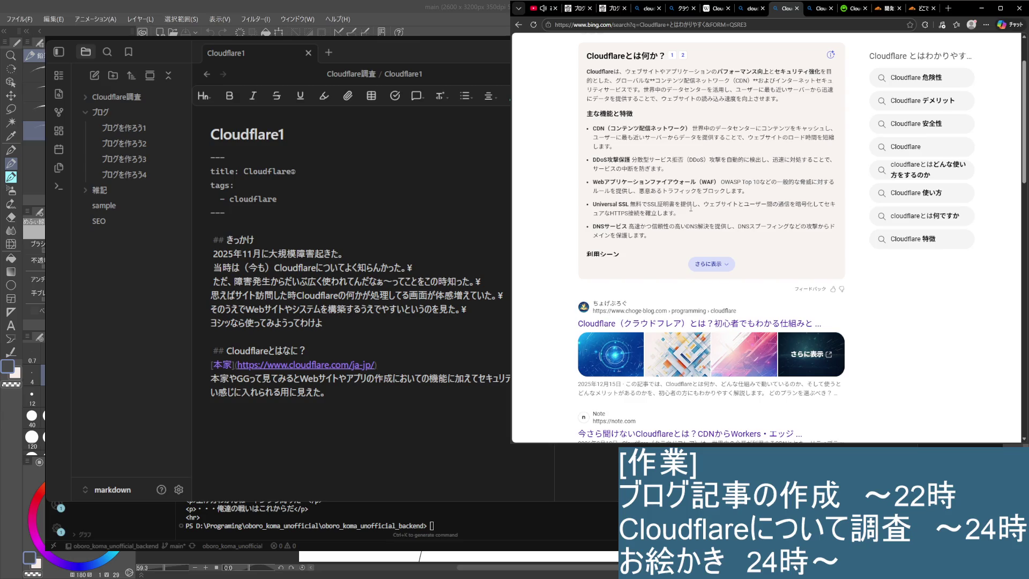
{"action": "left_click", "coordinate": [713, 265]}
{"action": "scroll", "coordinate": [708, 283], "scroll_direction": "down", "scroll_amount": 2}
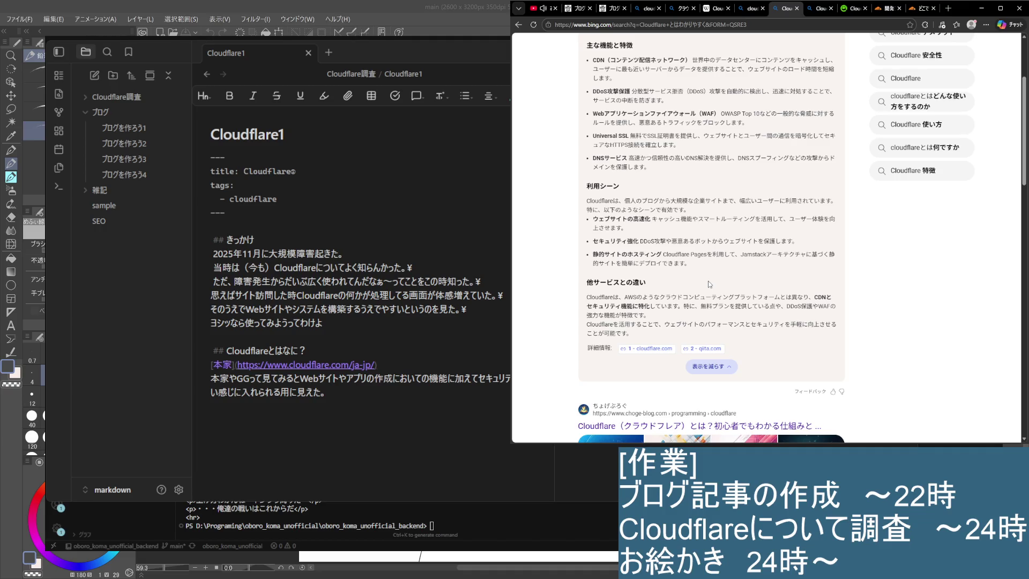
{"action": "scroll", "coordinate": [709, 284], "scroll_direction": "down", "scroll_amount": 3}
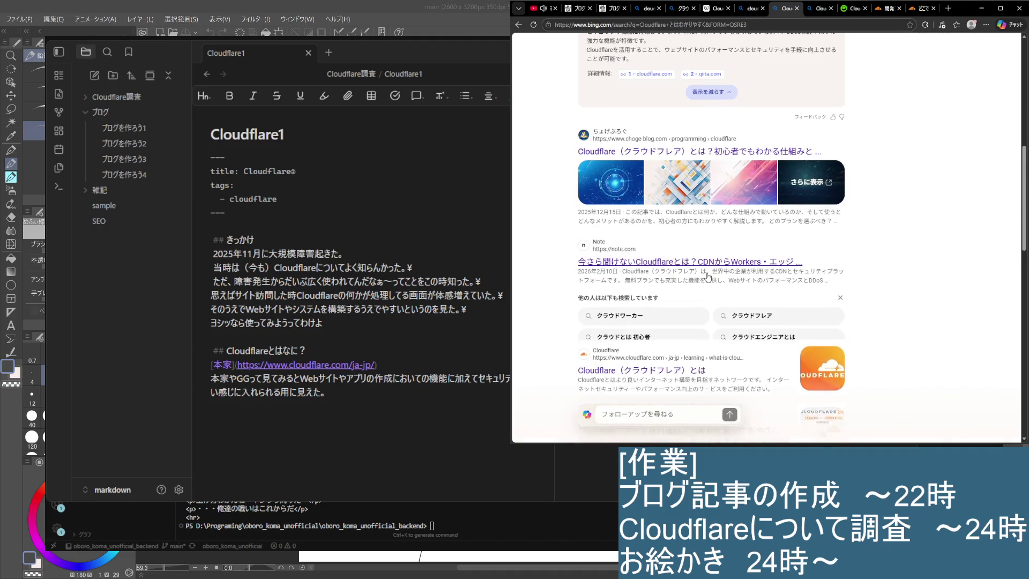
Step: Read the note.com Cloudflare article, selecting the CloudFront comparison and drawbacks passages, then close it with Ctrl+W
{"action": "left_click", "coordinate": [708, 264]}
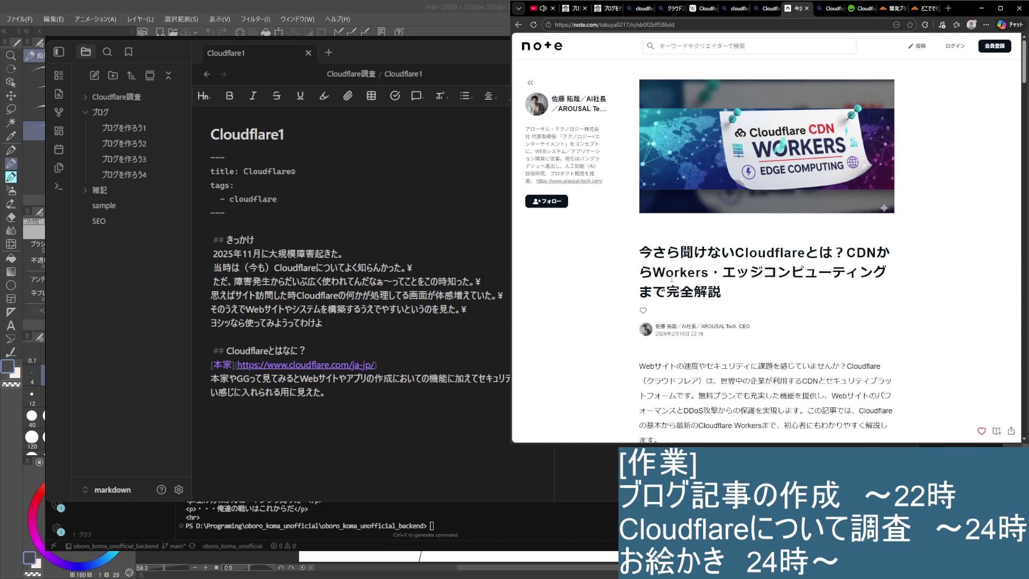
{"action": "scroll", "coordinate": [672, 279], "scroll_direction": "down", "scroll_amount": 2}
{"action": "scroll", "coordinate": [672, 276], "scroll_direction": "down", "scroll_amount": 1}
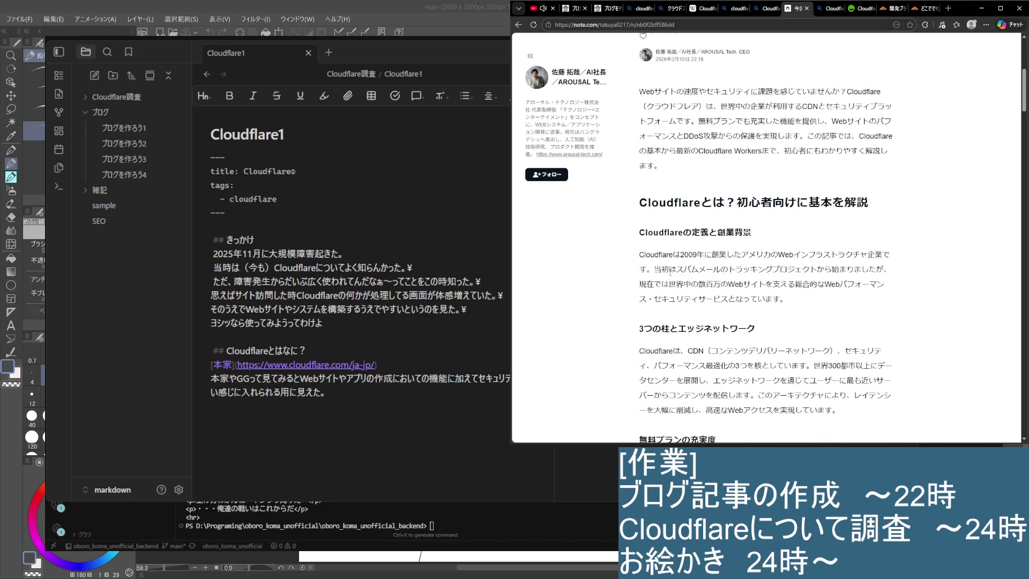
{"action": "scroll", "coordinate": [670, 271], "scroll_direction": "down", "scroll_amount": 1}
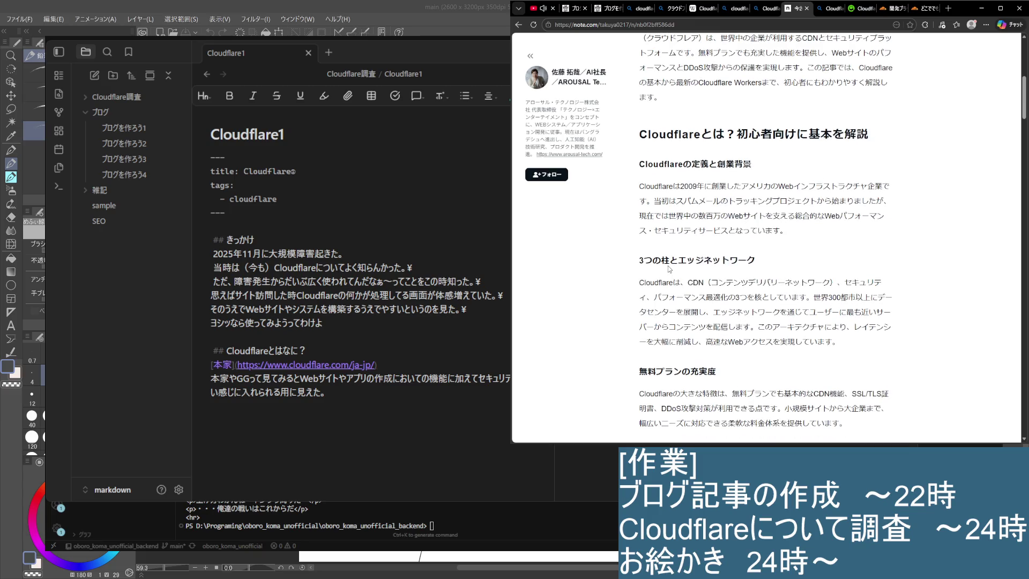
{"action": "scroll", "coordinate": [666, 272], "scroll_direction": "down", "scroll_amount": 1}
{"action": "scroll", "coordinate": [666, 270], "scroll_direction": "down", "scroll_amount": 1}
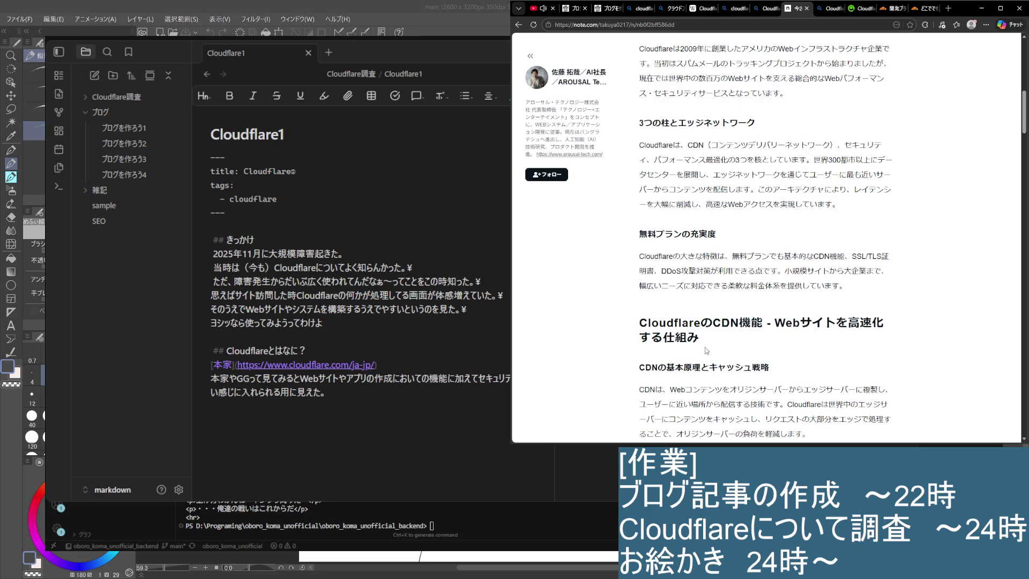
{"action": "scroll", "coordinate": [707, 350], "scroll_direction": "down", "scroll_amount": 2}
{"action": "scroll", "coordinate": [693, 345], "scroll_direction": "down", "scroll_amount": 2}
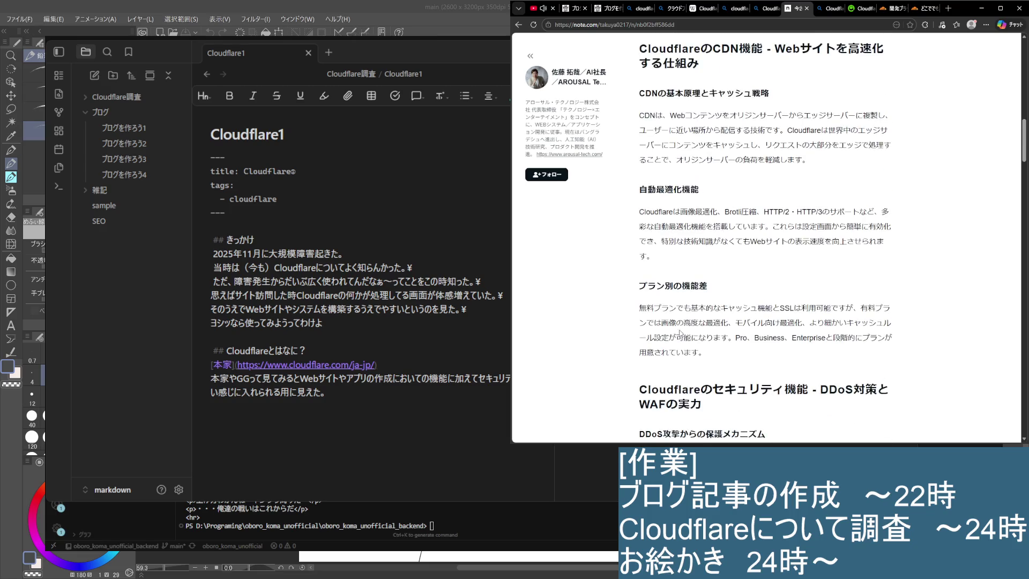
{"action": "scroll", "coordinate": [692, 344], "scroll_direction": "down", "scroll_amount": 2}
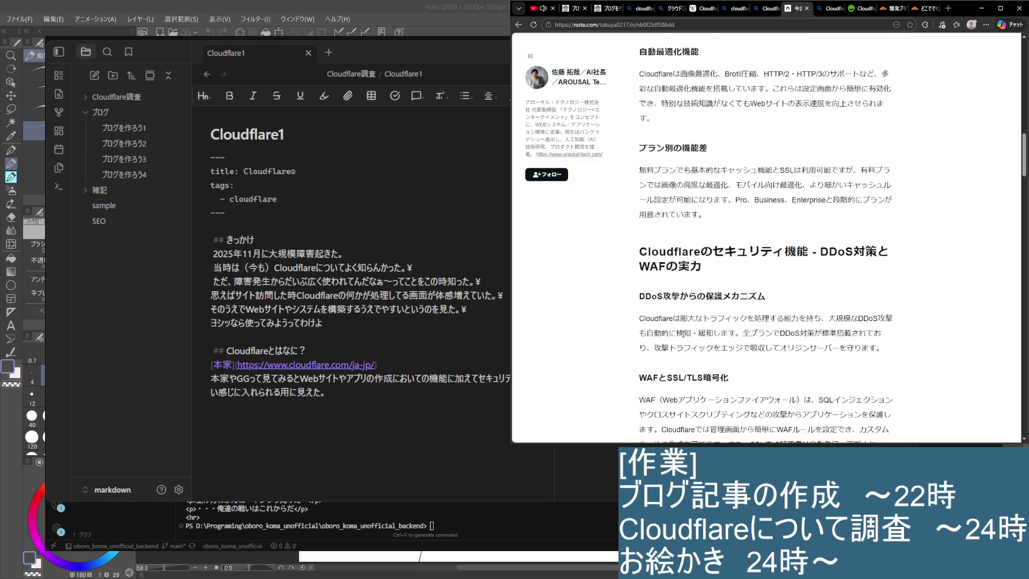
{"action": "scroll", "coordinate": [685, 276], "scroll_direction": "down", "scroll_amount": 3}
{"action": "scroll", "coordinate": [686, 276], "scroll_direction": "down", "scroll_amount": 2}
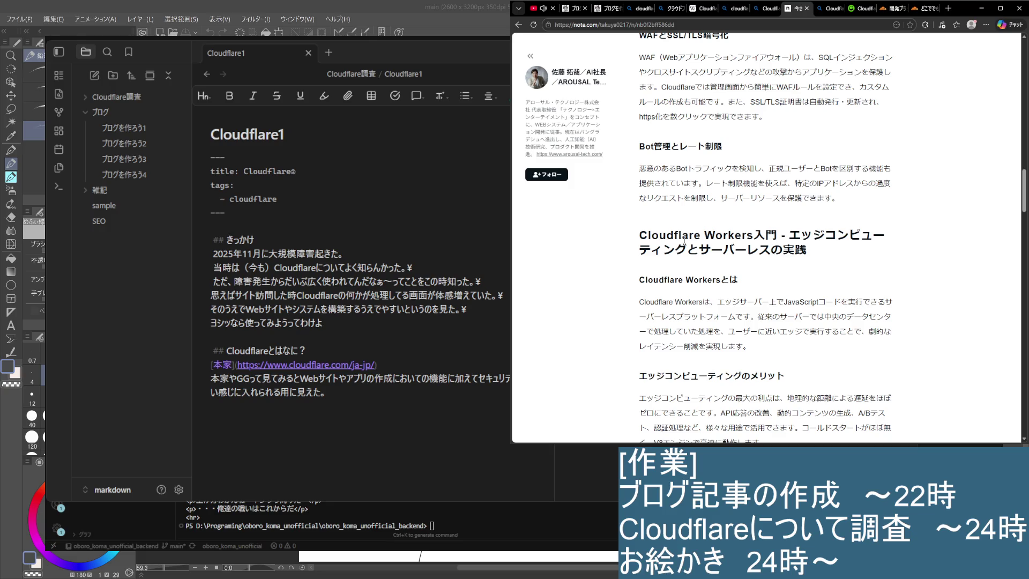
{"action": "scroll", "coordinate": [672, 246], "scroll_direction": "down", "scroll_amount": 4}
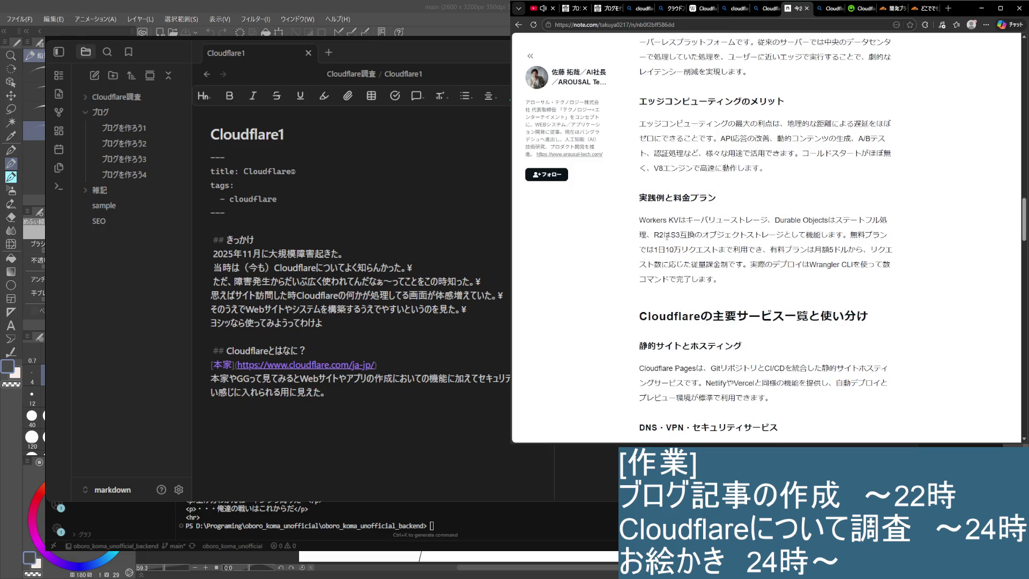
{"action": "scroll", "coordinate": [668, 246], "scroll_direction": "down", "scroll_amount": 3}
{"action": "scroll", "coordinate": [664, 272], "scroll_direction": "down", "scroll_amount": 1}
{"action": "scroll", "coordinate": [664, 269], "scroll_direction": "down", "scroll_amount": 1}
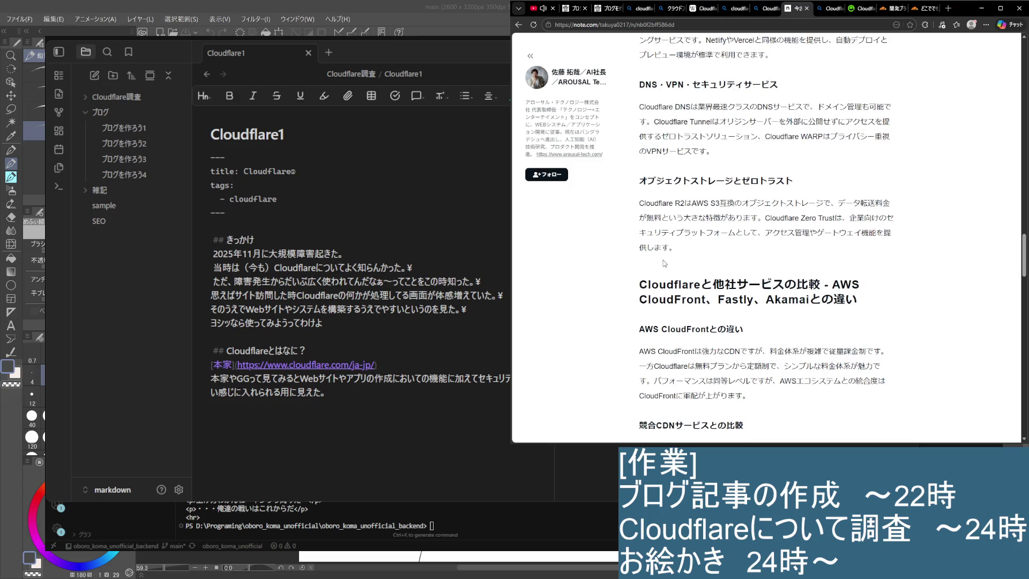
{"action": "scroll", "coordinate": [664, 257], "scroll_direction": "down", "scroll_amount": 2}
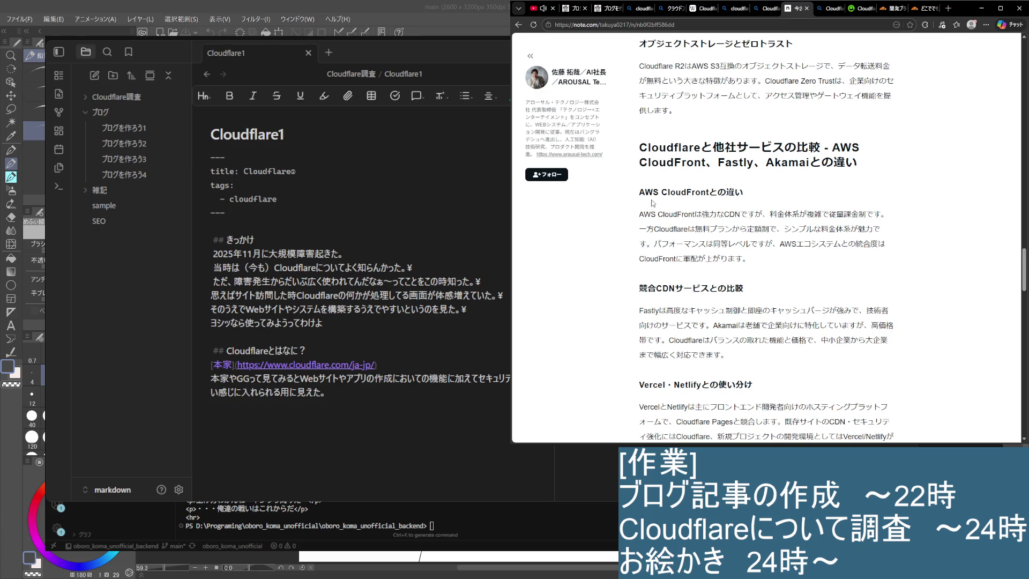
{"action": "left_click_drag", "start_coordinate": [642, 214], "coordinate": [816, 229]}
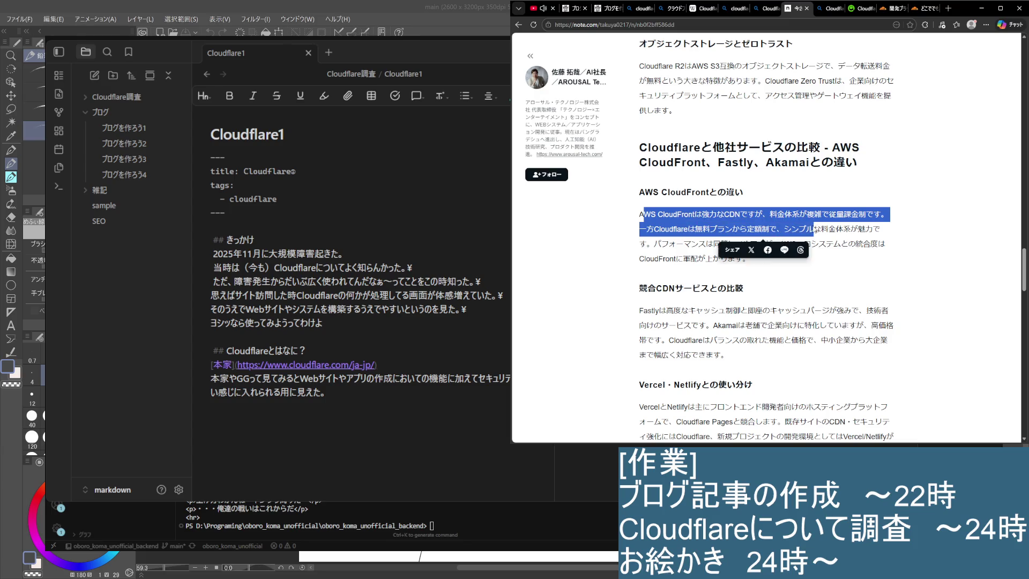
{"action": "mouse_move", "coordinate": [640, 214]}
{"action": "left_mouse_down"}
{"action": "mouse_move", "coordinate": [877, 217]}
{"action": "mouse_move", "coordinate": [870, 273]}
{"action": "mouse_move", "coordinate": [772, 274]}
{"action": "left_mouse_up"}
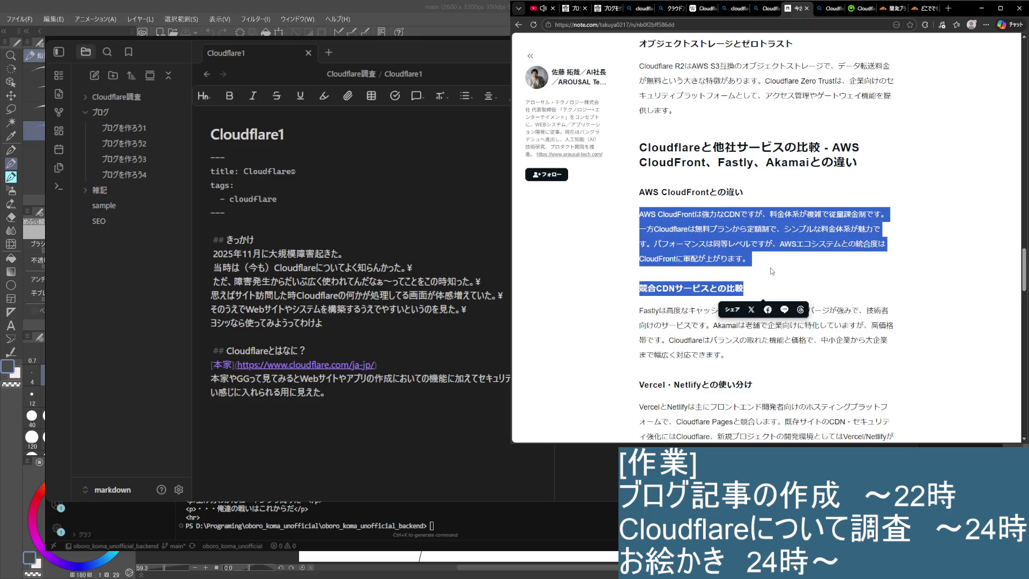
{"action": "scroll", "coordinate": [772, 281], "scroll_direction": "down", "scroll_amount": 3}
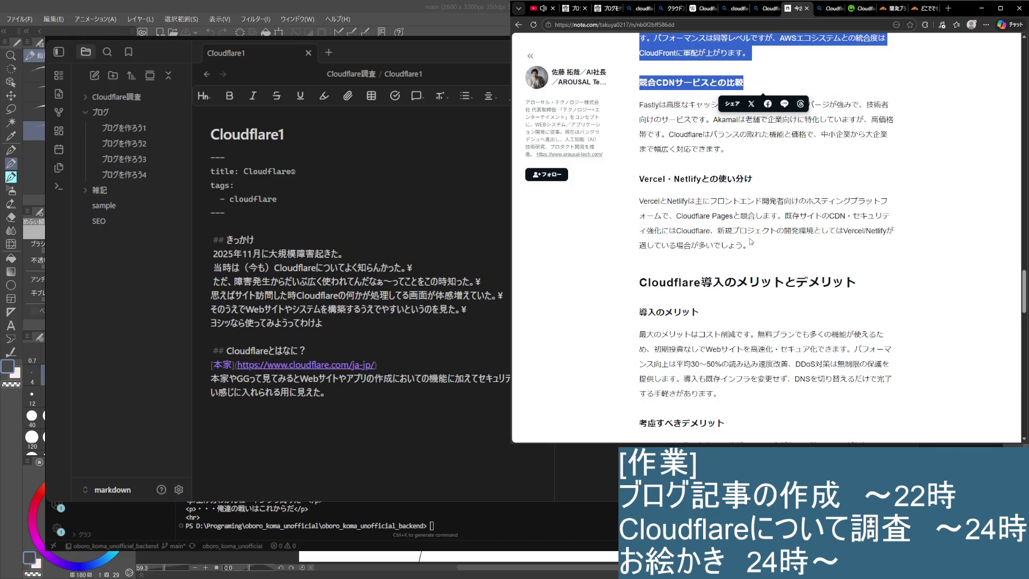
{"action": "scroll", "coordinate": [744, 286], "scroll_direction": "down", "scroll_amount": 1}
{"action": "scroll", "coordinate": [745, 287], "scroll_direction": "down", "scroll_amount": 2}
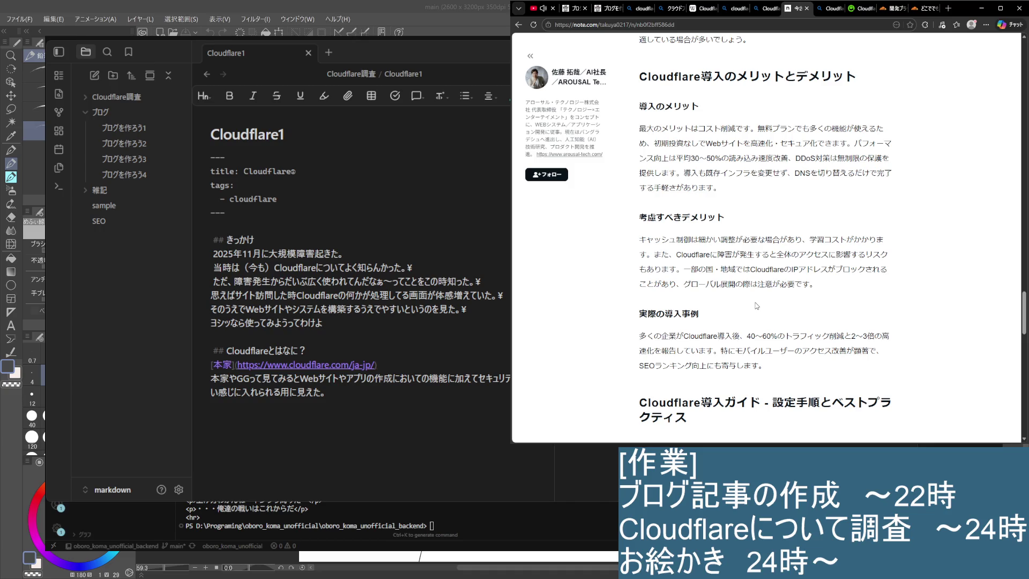
{"action": "scroll", "coordinate": [753, 215], "scroll_direction": "down", "scroll_amount": 1}
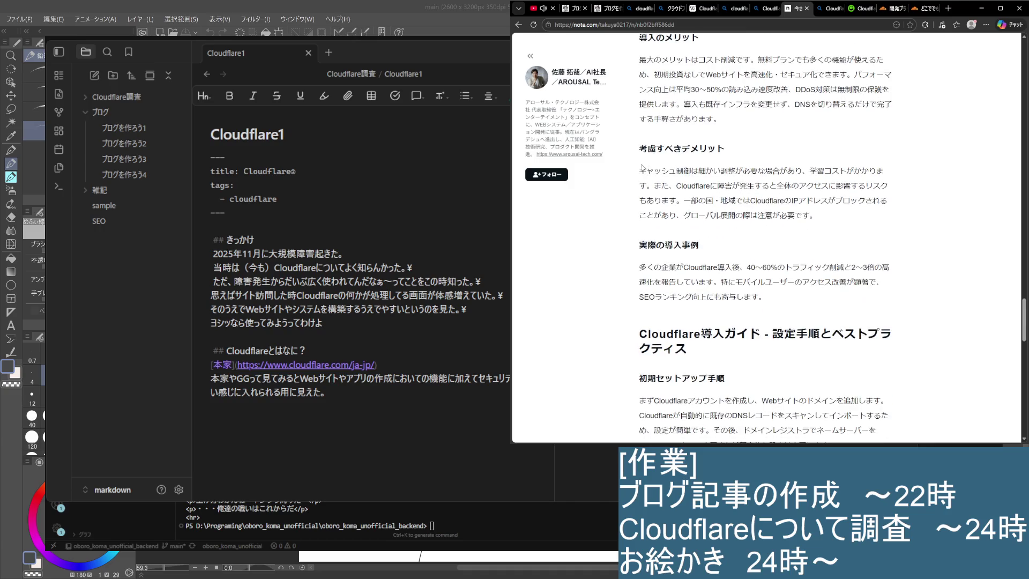
{"action": "left_click_drag", "start_coordinate": [641, 168], "coordinate": [897, 208]}
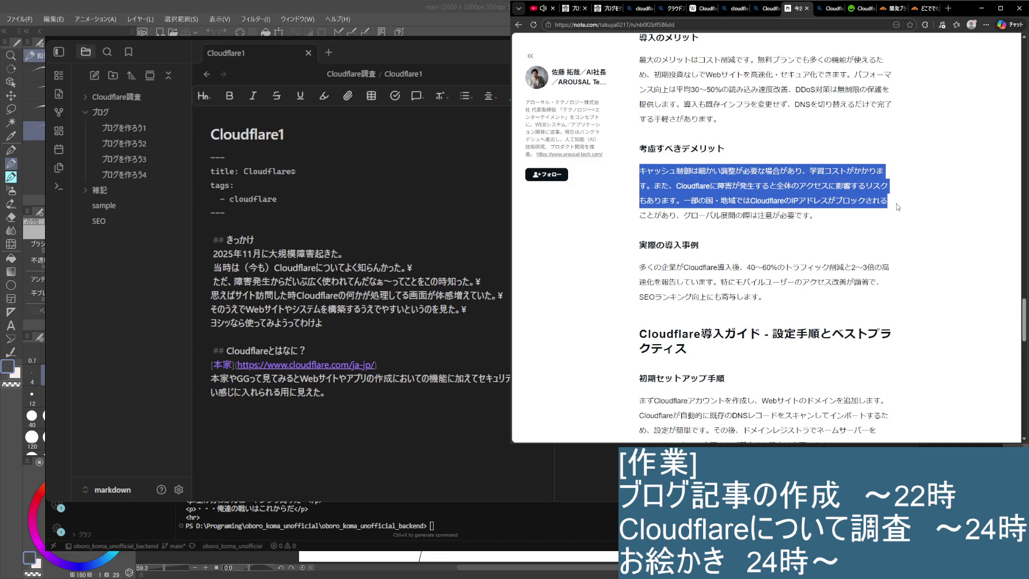
{"action": "mouse_move", "coordinate": [898, 208]}
{"action": "left_mouse_down"}
{"action": "mouse_move", "coordinate": [763, 187]}
{"action": "mouse_move", "coordinate": [812, 234]}
{"action": "left_mouse_up"}
{"action": "left_click", "coordinate": [857, 238]}
{"action": "scroll", "coordinate": [856, 238], "scroll_direction": "down", "scroll_amount": 1}
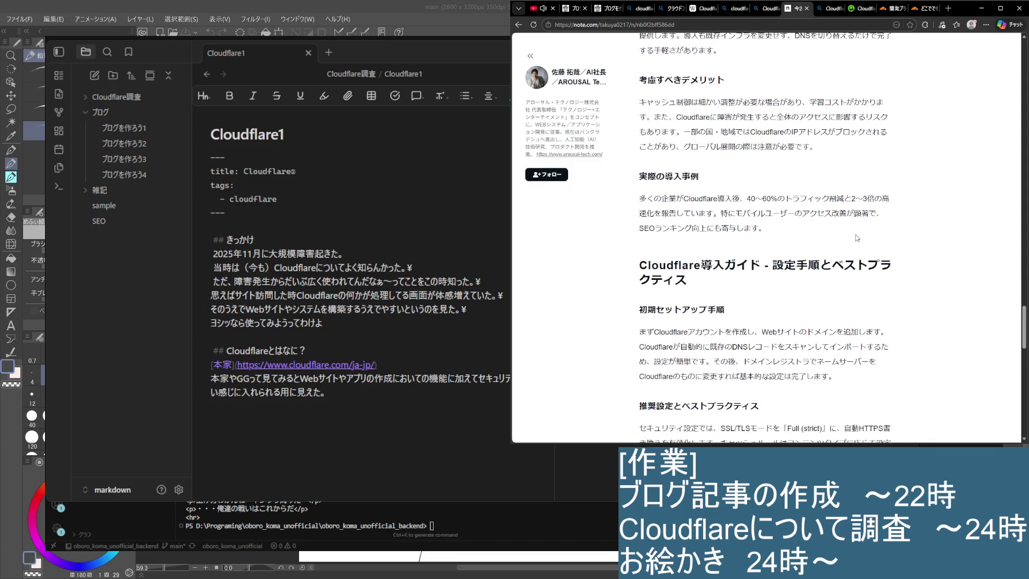
{"action": "scroll", "coordinate": [850, 231], "scroll_direction": "down", "scroll_amount": 1}
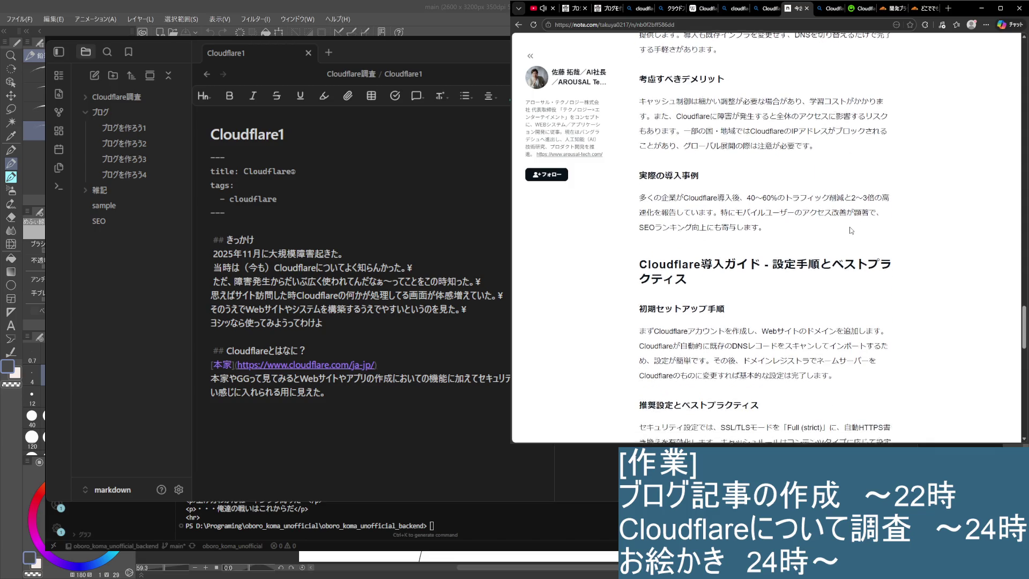
{"action": "scroll", "coordinate": [851, 231], "scroll_direction": "down", "scroll_amount": 1}
{"action": "scroll", "coordinate": [850, 231], "scroll_direction": "down", "scroll_amount": 1}
{"action": "scroll", "coordinate": [848, 231], "scroll_direction": "down", "scroll_amount": 1}
{"action": "scroll", "coordinate": [844, 232], "scroll_direction": "down", "scroll_amount": 4}
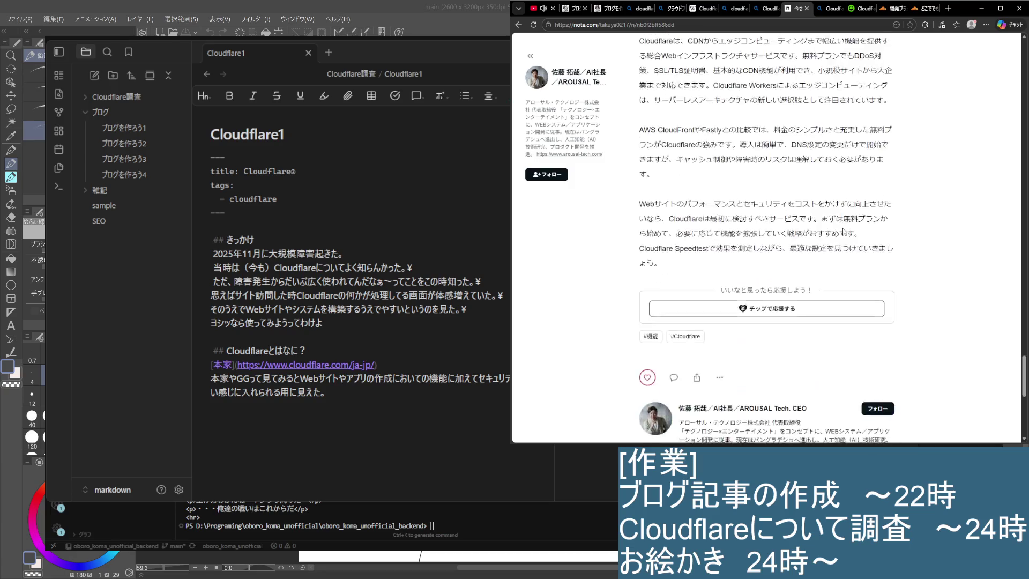
{"action": "scroll", "coordinate": [842, 231], "scroll_direction": "down", "scroll_amount": 3}
{"action": "key", "text": "ctrl+w"}
{"action": "scroll", "coordinate": [704, 332], "scroll_direction": "down", "scroll_amount": 3}
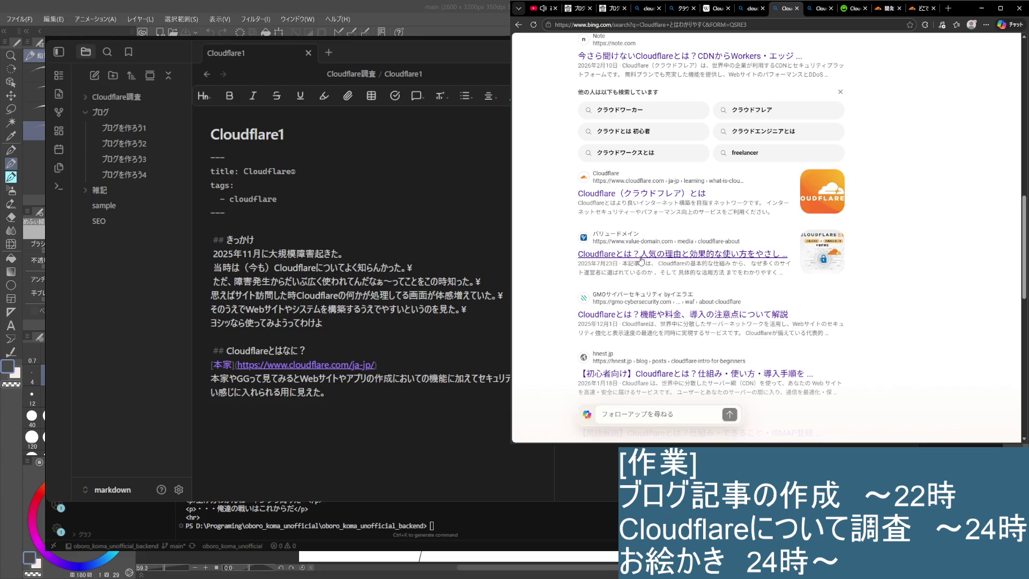
{"action": "scroll", "coordinate": [661, 334], "scroll_direction": "down", "scroll_amount": 1}
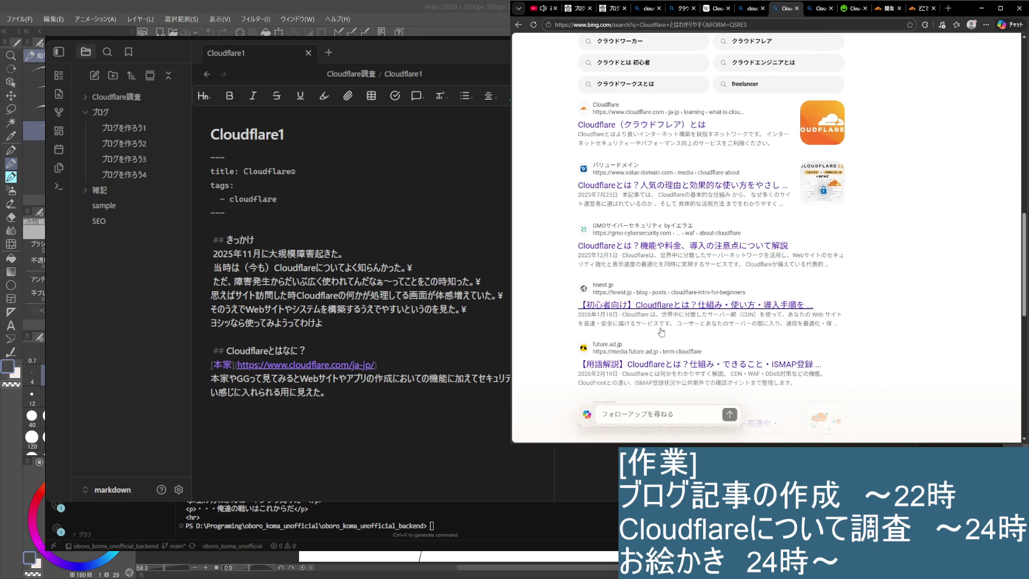
{"action": "scroll", "coordinate": [661, 335], "scroll_direction": "down", "scroll_amount": 1}
{"action": "scroll", "coordinate": [662, 333], "scroll_direction": "down", "scroll_amount": 2}
{"action": "scroll", "coordinate": [661, 332], "scroll_direction": "down", "scroll_amount": 1}
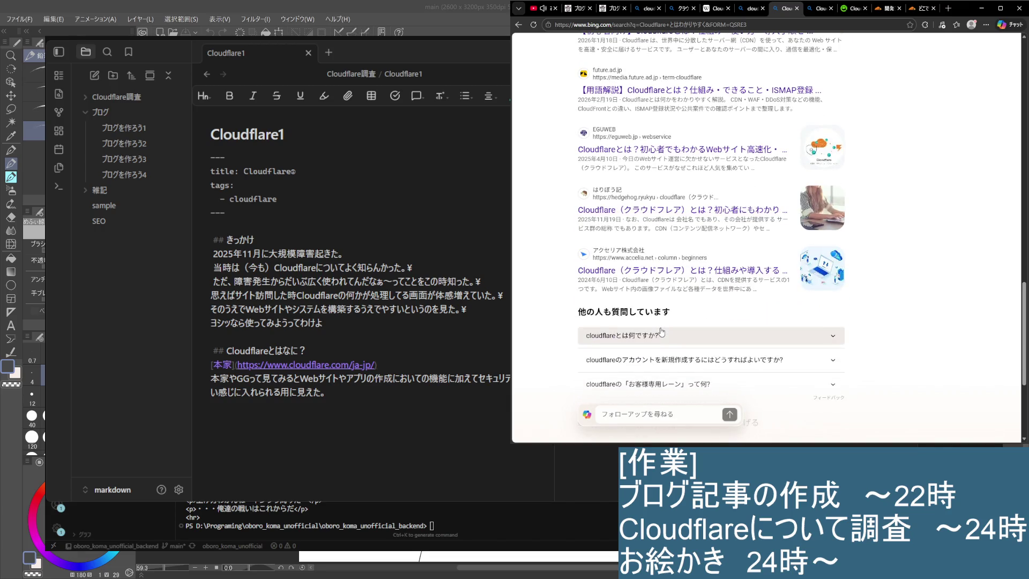
{"action": "scroll", "coordinate": [661, 333], "scroll_direction": "down", "scroll_amount": 2}
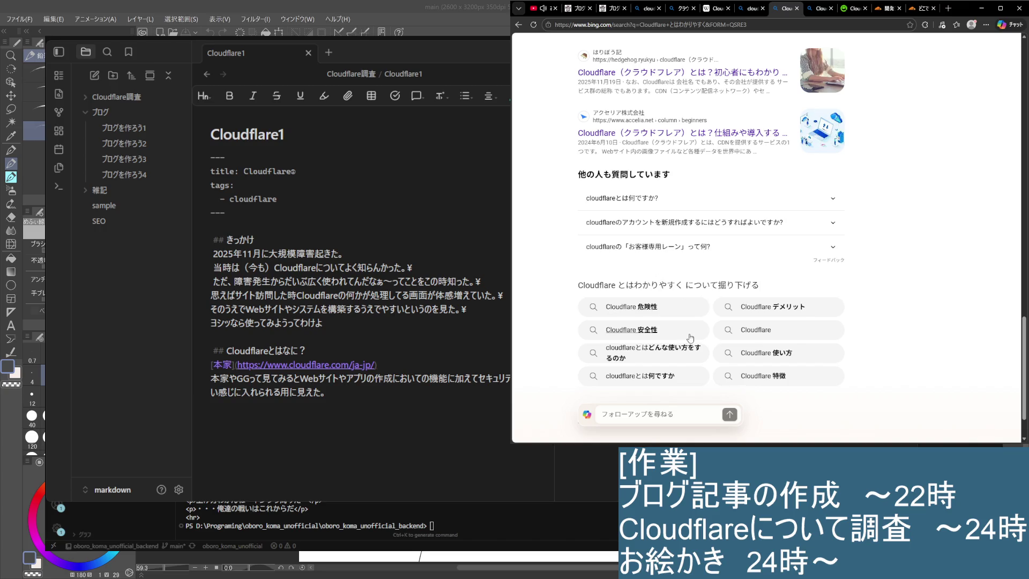
{"action": "scroll", "coordinate": [684, 306], "scroll_direction": "down", "scroll_amount": 1}
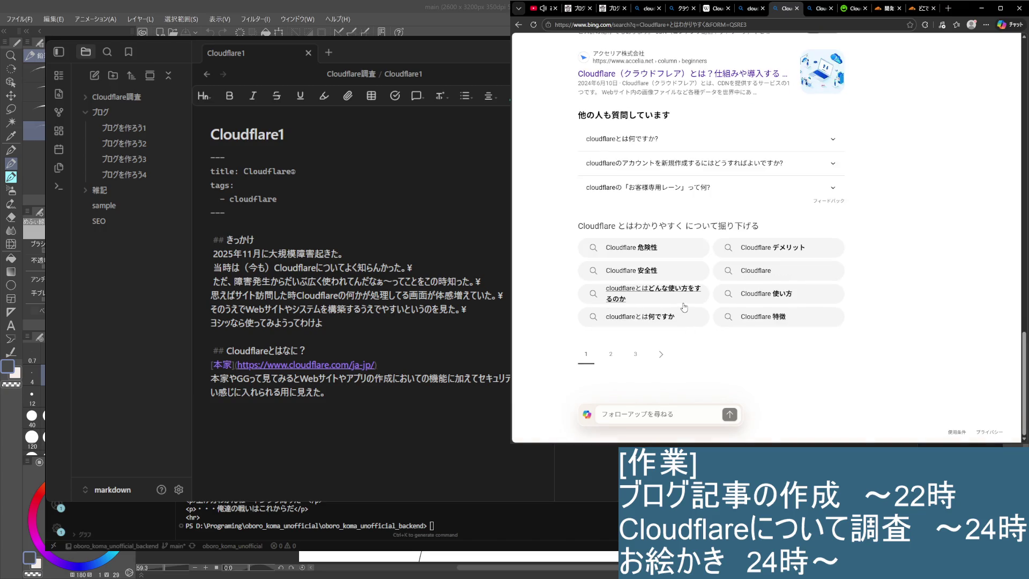
Step: Run the related search 'cloudflareとはどんな使い方をするのか'
{"action": "left_click", "coordinate": [682, 291]}
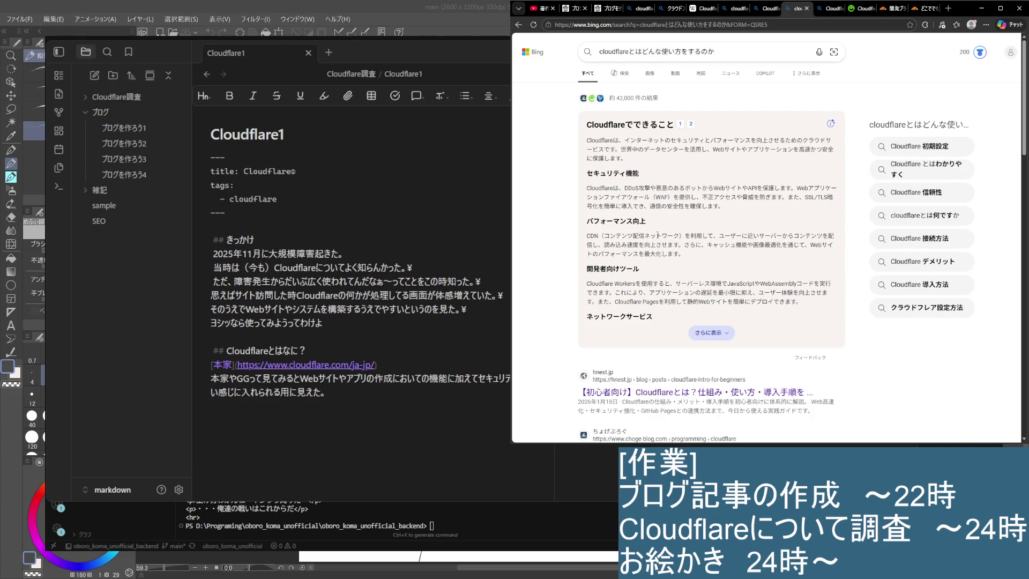
{"action": "scroll", "coordinate": [636, 234], "scroll_direction": "down", "scroll_amount": 1}
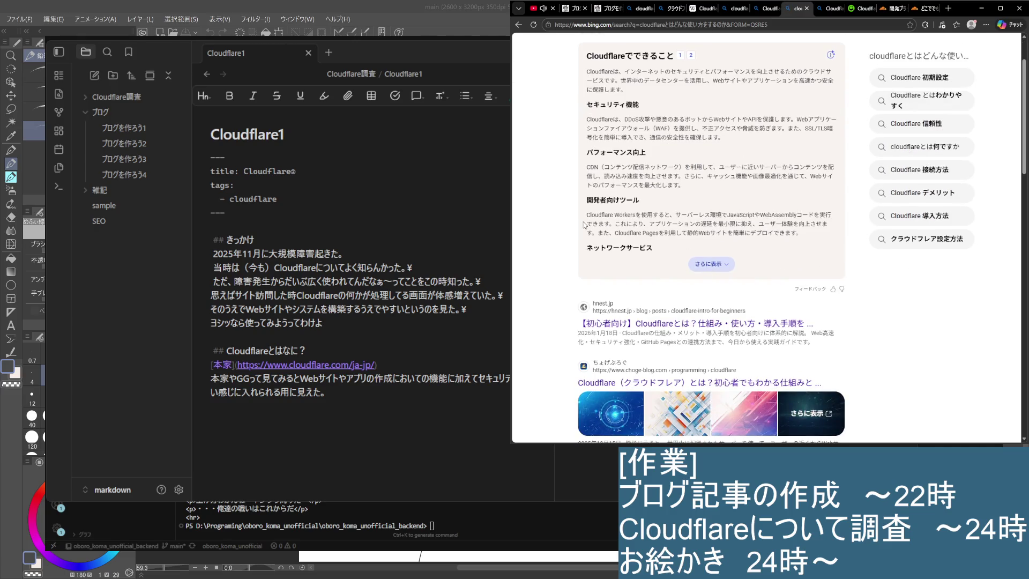
Step: Expand the AI answer on Cloudflare's uses and open the hnest.jp beginner's Cloudflare article
{"action": "left_click", "coordinate": [780, 208]}
{"action": "mouse_move", "coordinate": [584, 225]}
{"action": "left_mouse_down"}
{"action": "mouse_move", "coordinate": [740, 215]}
{"action": "mouse_move", "coordinate": [822, 239]}
{"action": "left_mouse_up"}
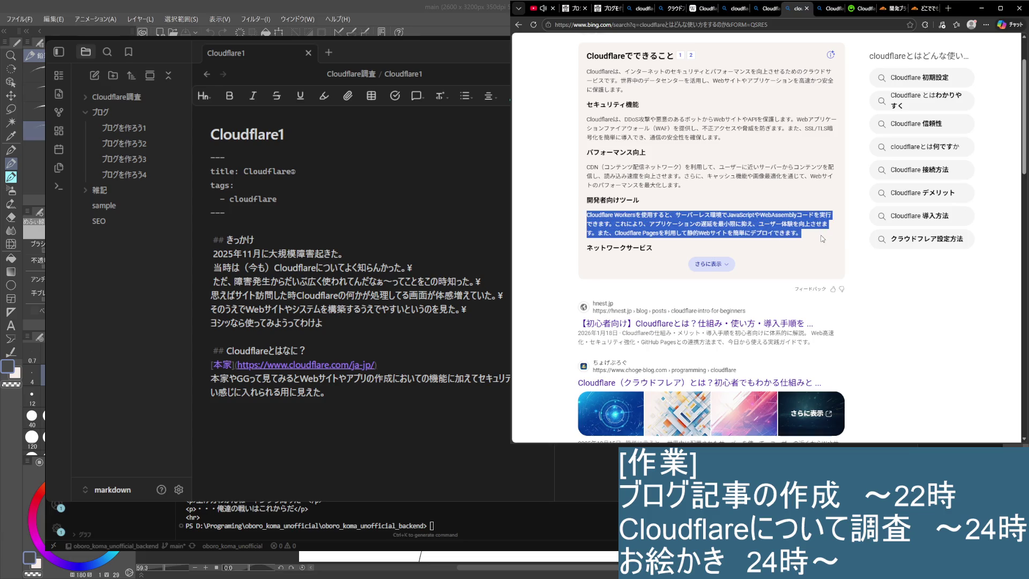
{"action": "left_click", "coordinate": [711, 264]}
{"action": "scroll", "coordinate": [598, 241], "scroll_direction": "down", "scroll_amount": 1}
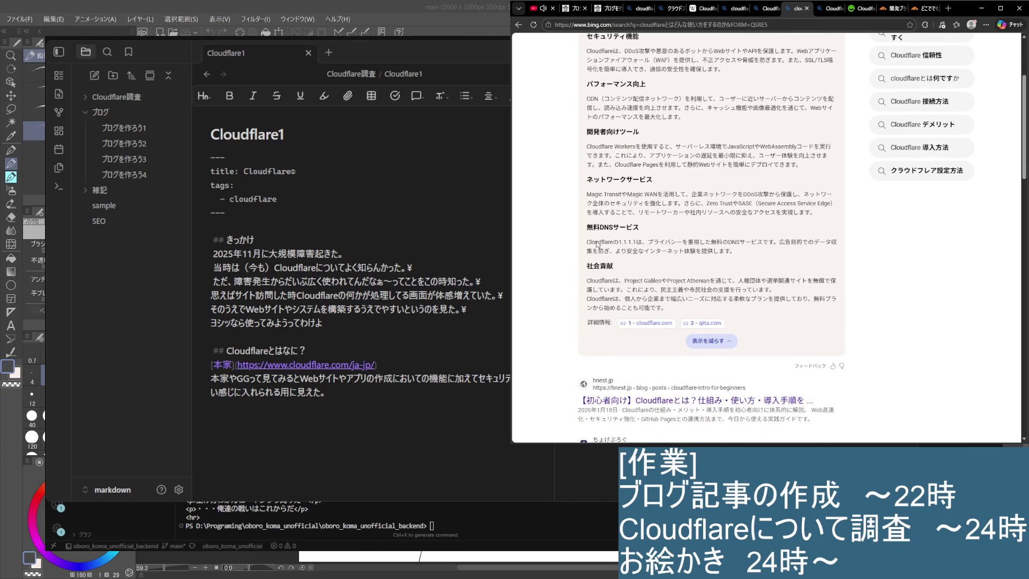
{"action": "scroll", "coordinate": [599, 241], "scroll_direction": "down", "scroll_amount": 4}
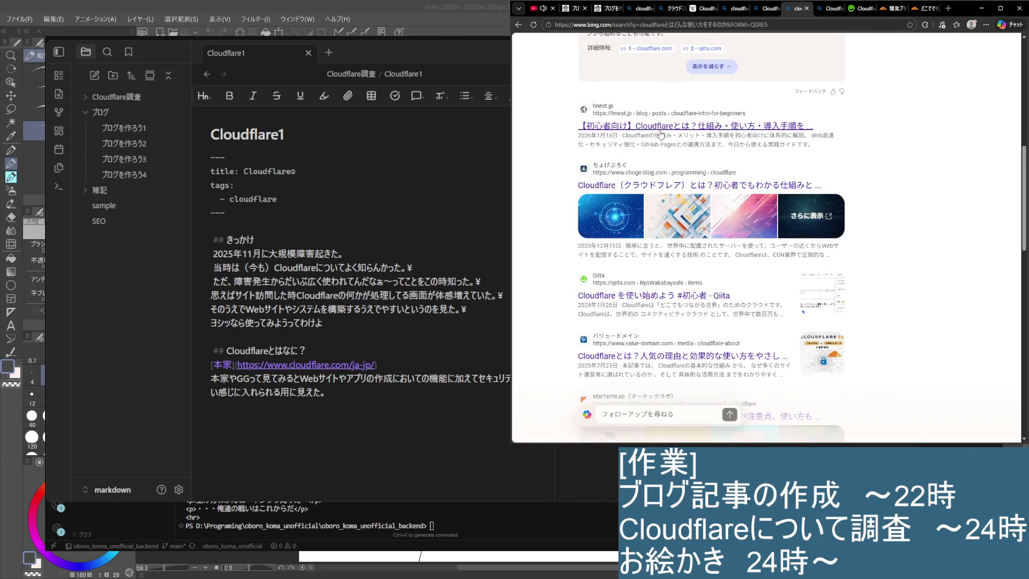
{"action": "left_click", "coordinate": [661, 136]}
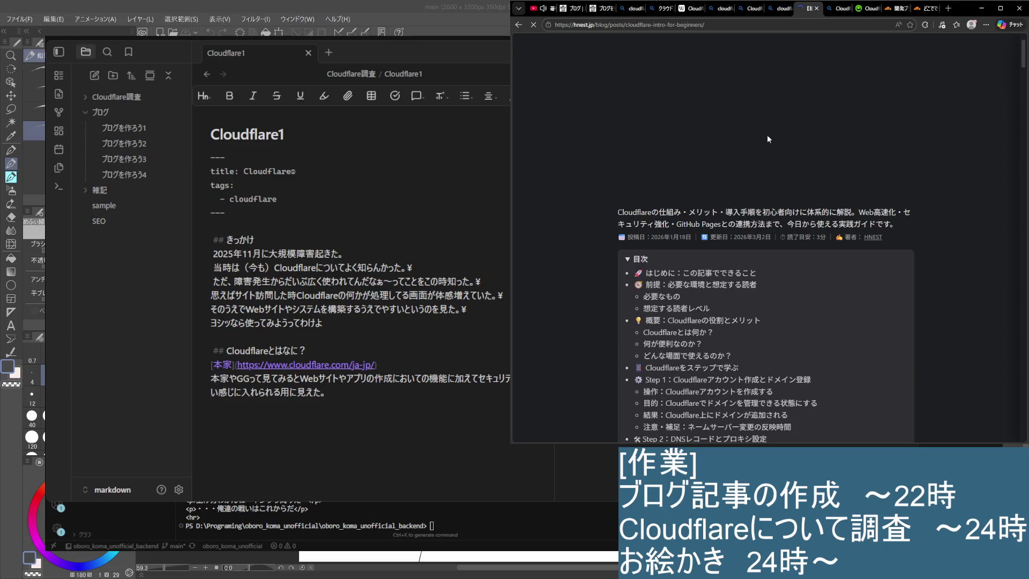
Step: Cycle through the open tabs back to the hnest.jp article and jump to its 'Cloudflareとは何か？' section
{"action": "left_click", "coordinate": [573, 10]}
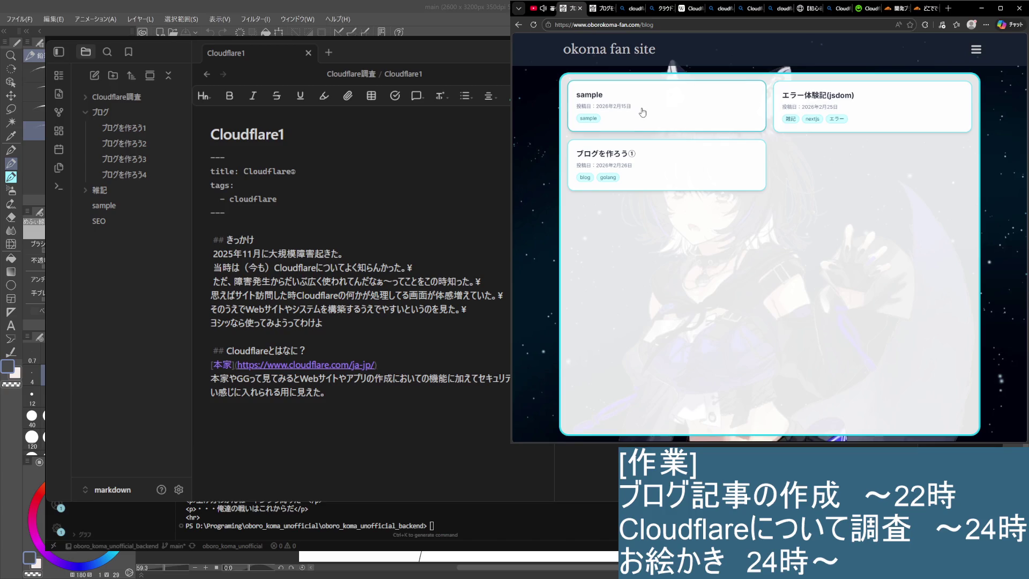
{"action": "left_click", "coordinate": [599, 9]}
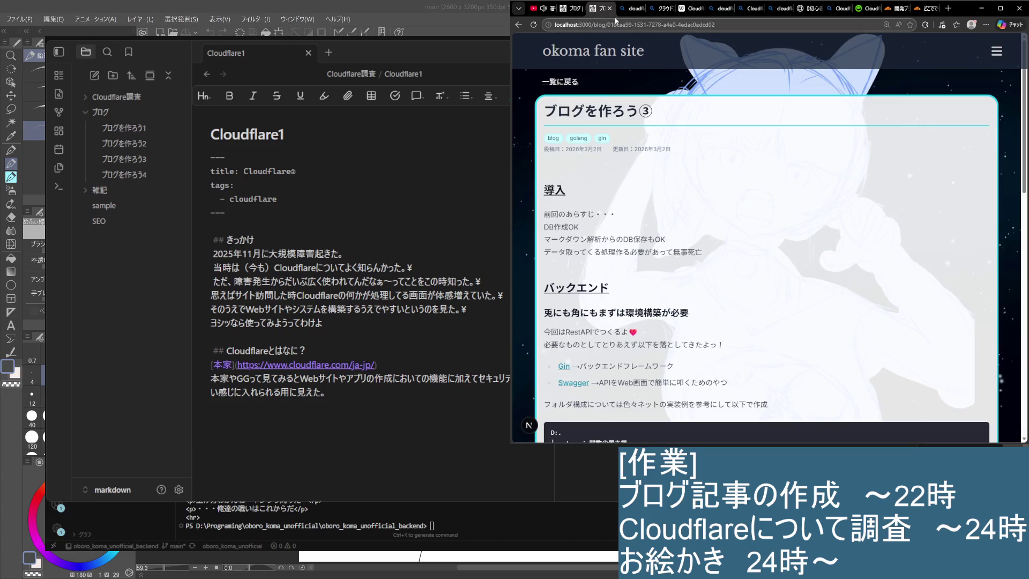
{"action": "left_click", "coordinate": [632, 10]}
{"action": "left_click", "coordinate": [665, 12]}
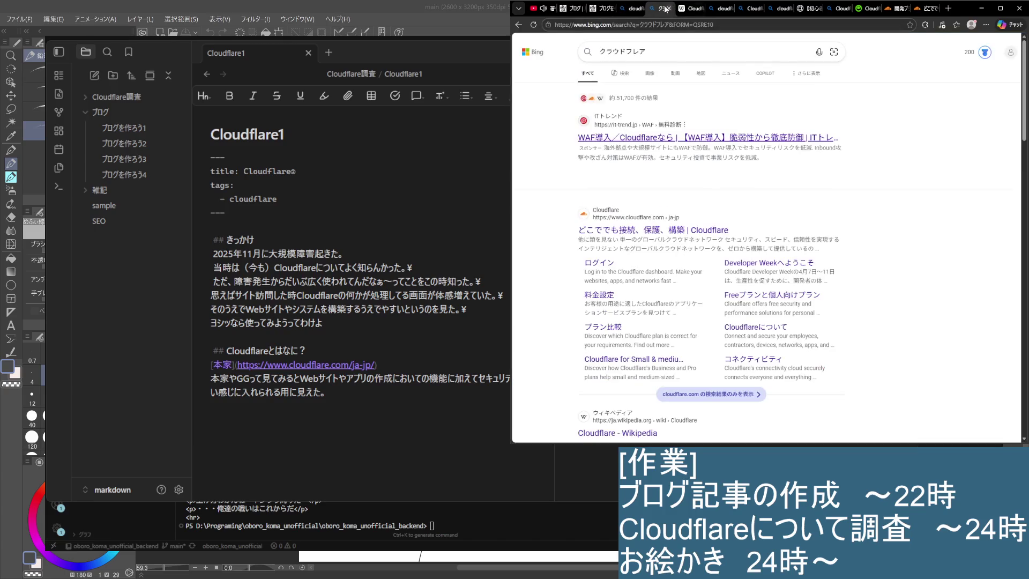
{"action": "left_click", "coordinate": [606, 10]}
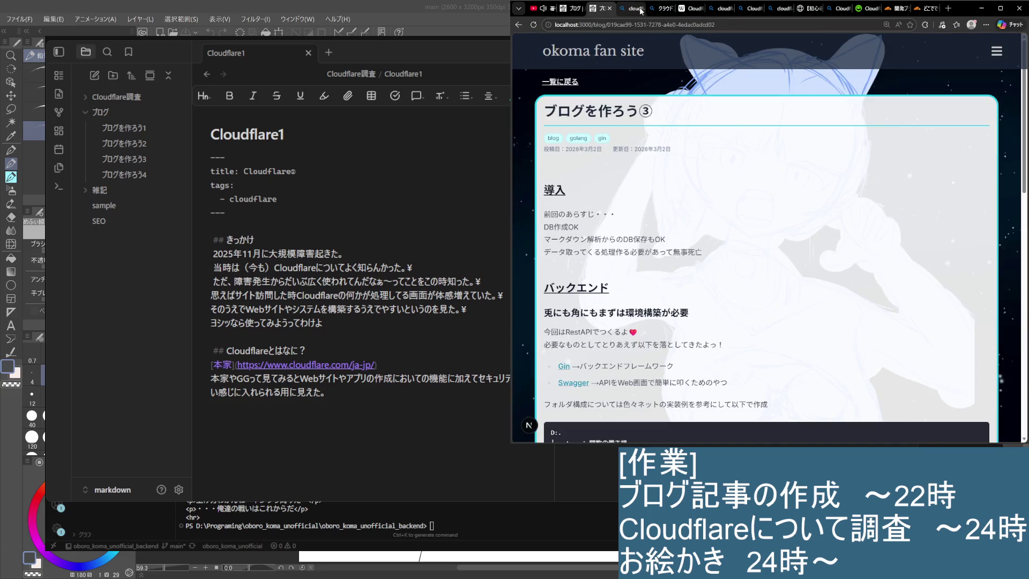
{"action": "left_click", "coordinate": [644, 12]}
{"action": "left_click", "coordinate": [691, 10]}
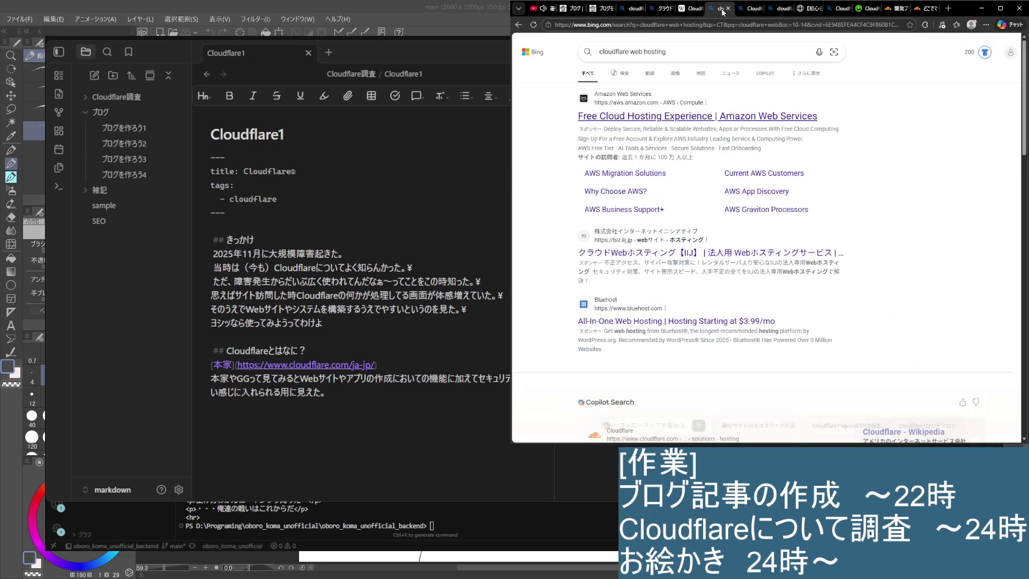
{"action": "left_click", "coordinate": [747, 10]}
{"action": "left_click", "coordinate": [806, 10]}
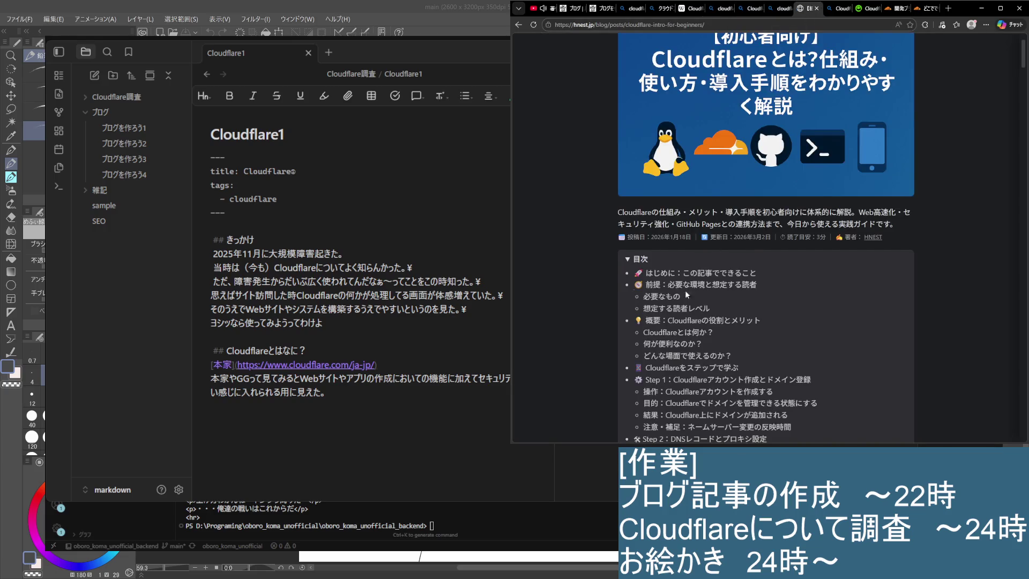
{"action": "scroll", "coordinate": [684, 291], "scroll_direction": "down", "scroll_amount": 3}
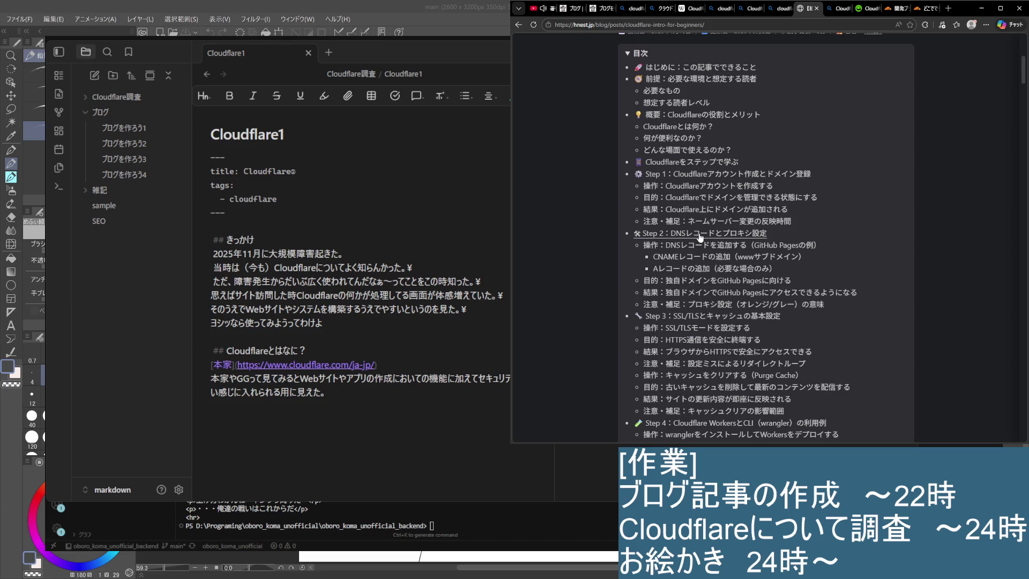
{"action": "left_click", "coordinate": [672, 129]}
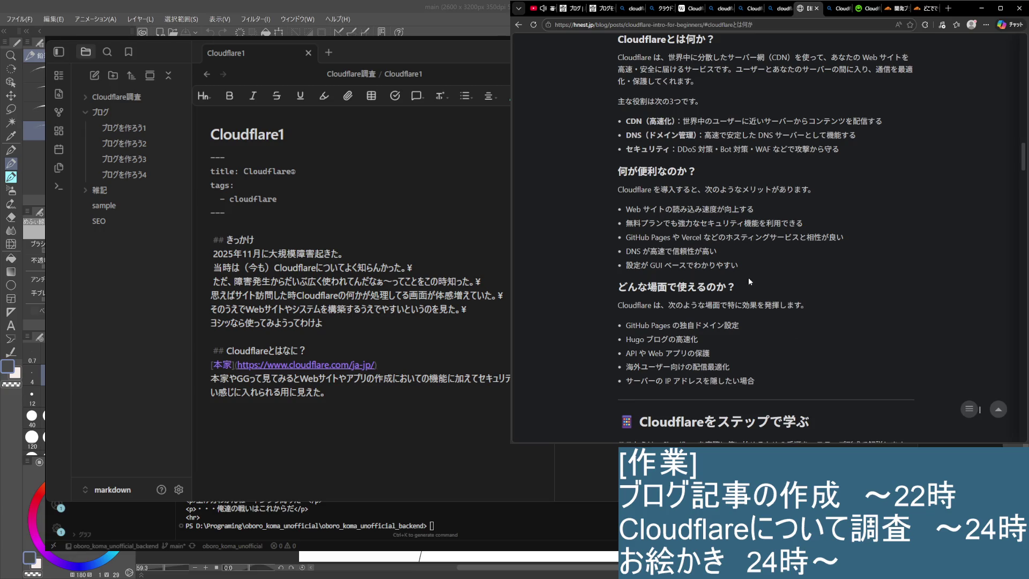
{"action": "scroll", "coordinate": [703, 260], "scroll_direction": "down", "scroll_amount": 1}
{"action": "scroll", "coordinate": [702, 255], "scroll_direction": "down", "scroll_amount": 2}
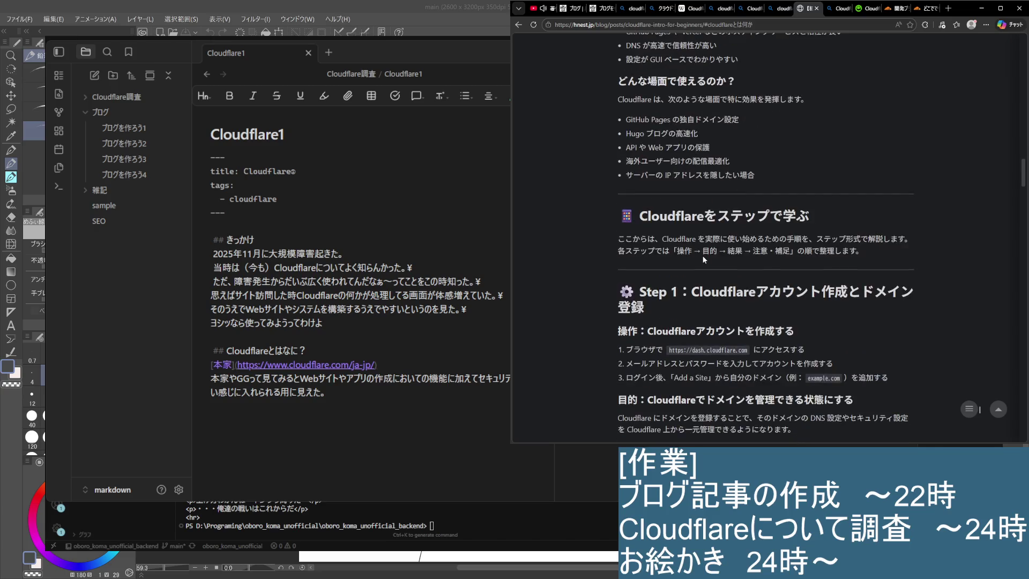
{"action": "scroll", "coordinate": [701, 255], "scroll_direction": "down", "scroll_amount": 2}
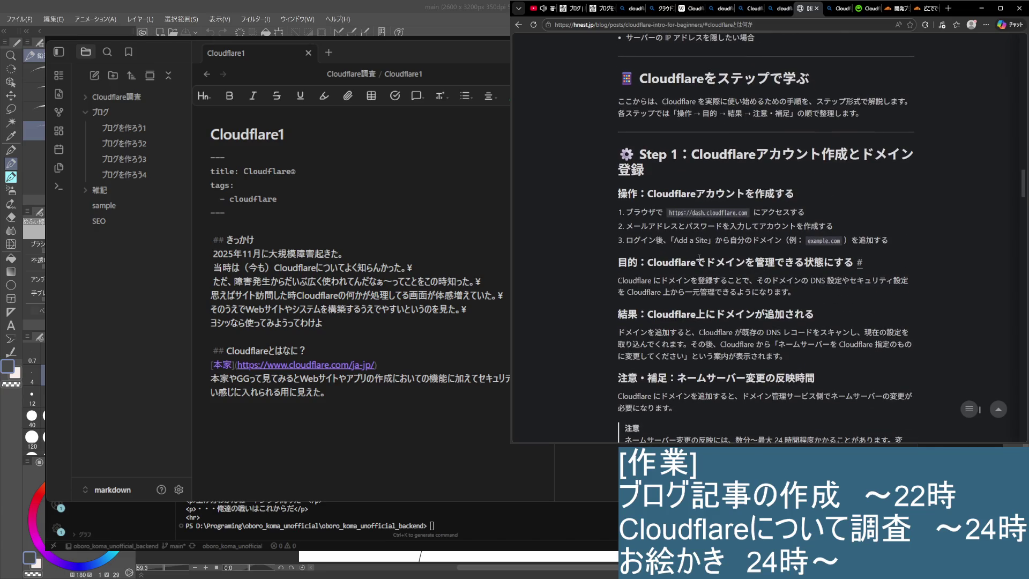
{"action": "scroll", "coordinate": [702, 257], "scroll_direction": "down", "scroll_amount": 3}
{"action": "scroll", "coordinate": [700, 261], "scroll_direction": "up", "scroll_amount": 2}
{"action": "scroll", "coordinate": [696, 266], "scroll_direction": "up", "scroll_amount": 1}
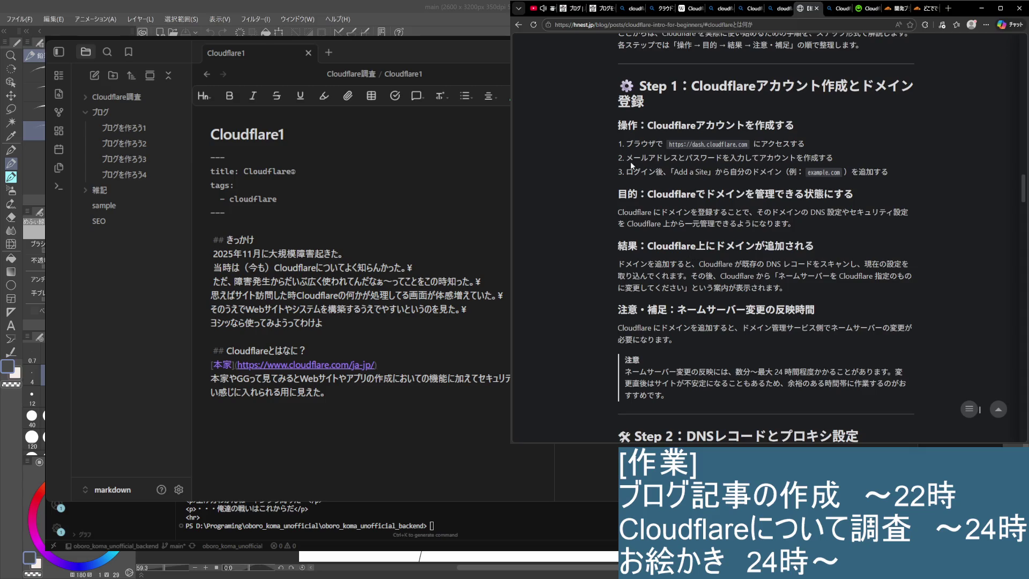
{"action": "left_click_drag", "start_coordinate": [627, 158], "coordinate": [845, 155]}
{"action": "left_click", "coordinate": [844, 155]}
{"action": "left_click_drag", "start_coordinate": [637, 193], "coordinate": [908, 214]}
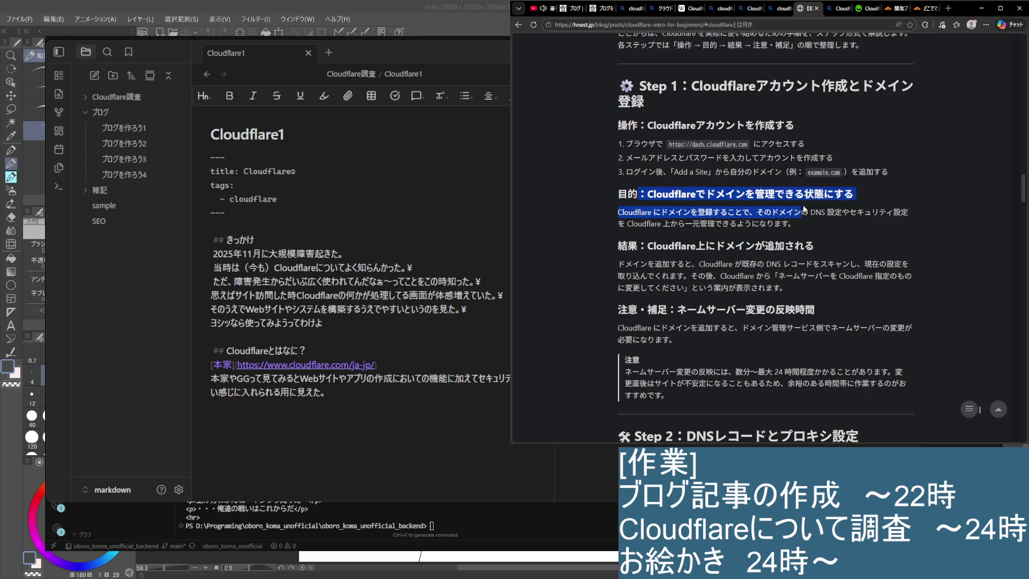
{"action": "left_click", "coordinate": [955, 255]}
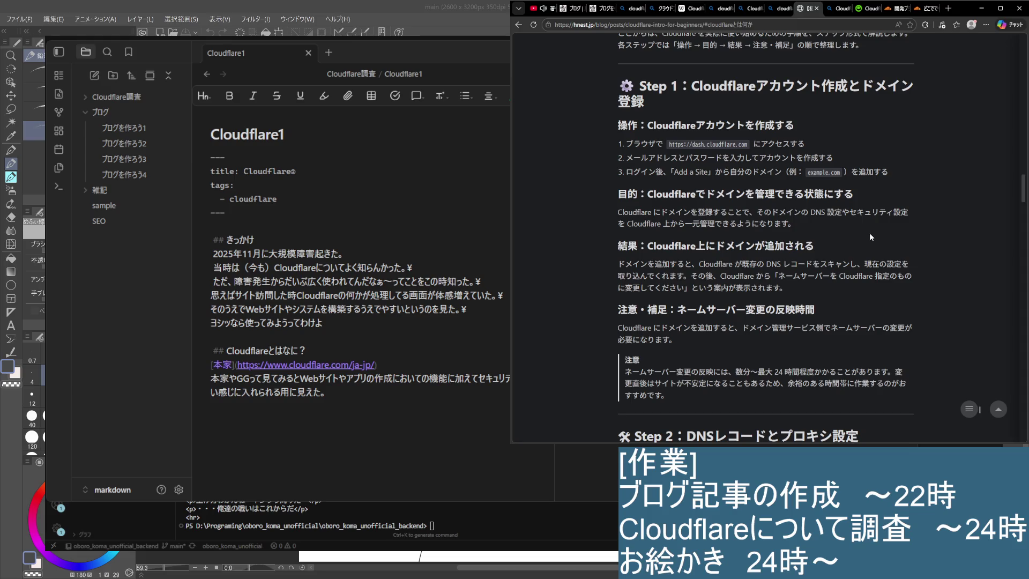
{"action": "mouse_move", "coordinate": [716, 247]}
{"action": "mouse_move", "coordinate": [648, 249]}
{"action": "left_mouse_down"}
{"action": "mouse_move", "coordinate": [810, 249]}
{"action": "mouse_move", "coordinate": [648, 249]}
{"action": "mouse_move", "coordinate": [894, 264]}
{"action": "mouse_move", "coordinate": [788, 288]}
{"action": "left_mouse_up"}
{"action": "left_click", "coordinate": [810, 248]}
{"action": "left_click", "coordinate": [648, 248]}
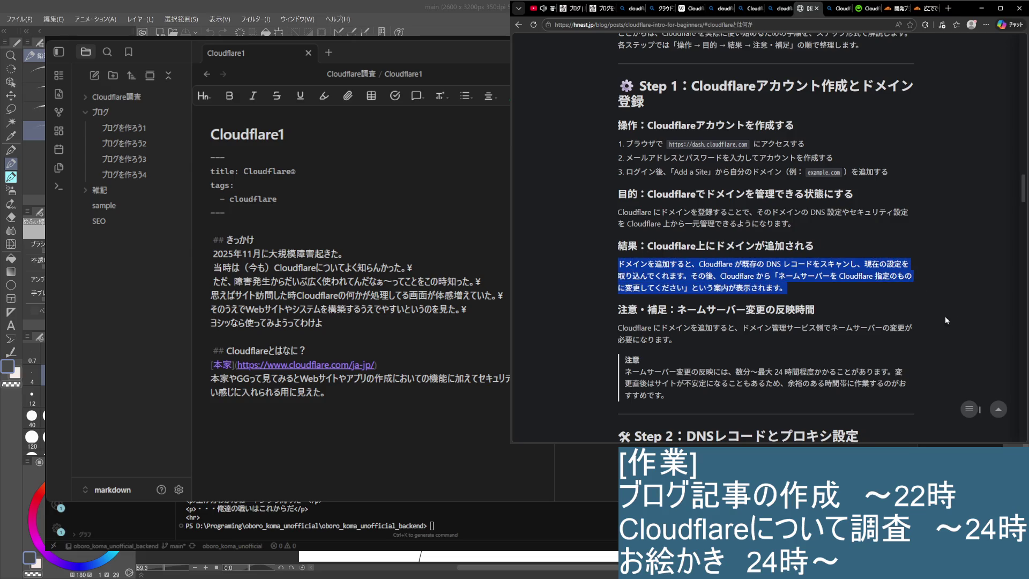
{"action": "left_click", "coordinate": [964, 313]}
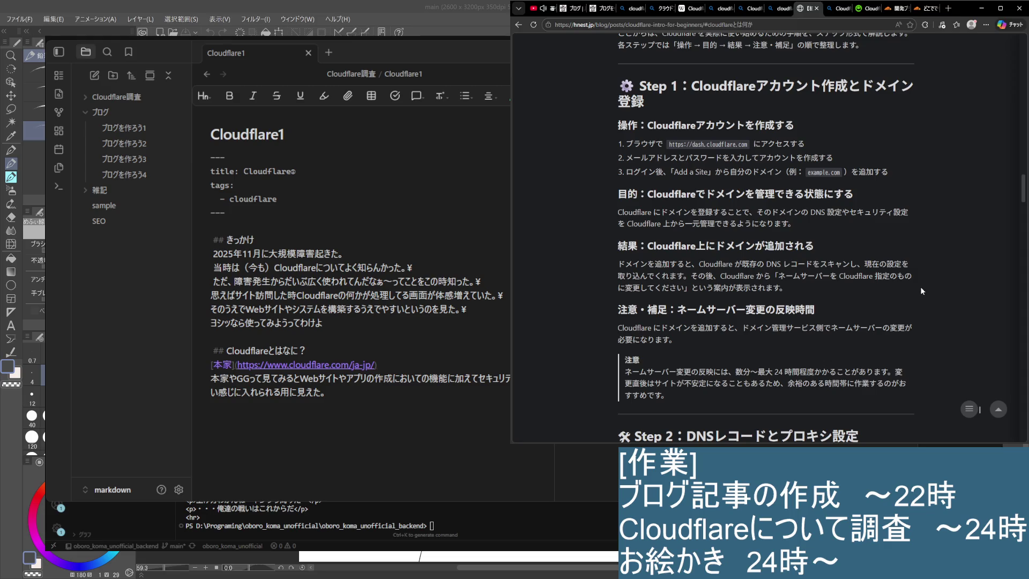
{"action": "scroll", "coordinate": [817, 348], "scroll_direction": "down", "scroll_amount": 2}
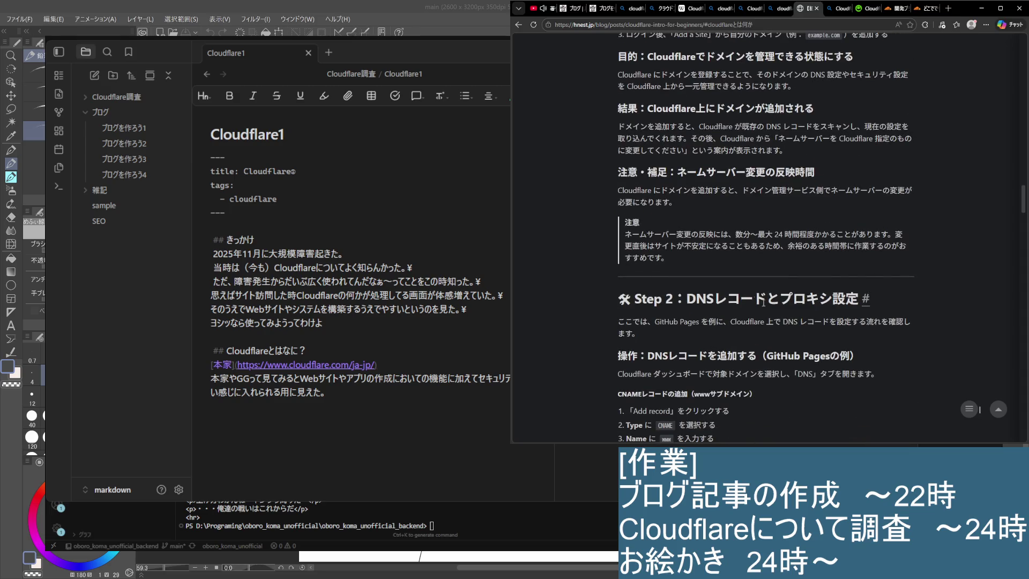
{"action": "scroll", "coordinate": [866, 298], "scroll_direction": "down", "scroll_amount": 1}
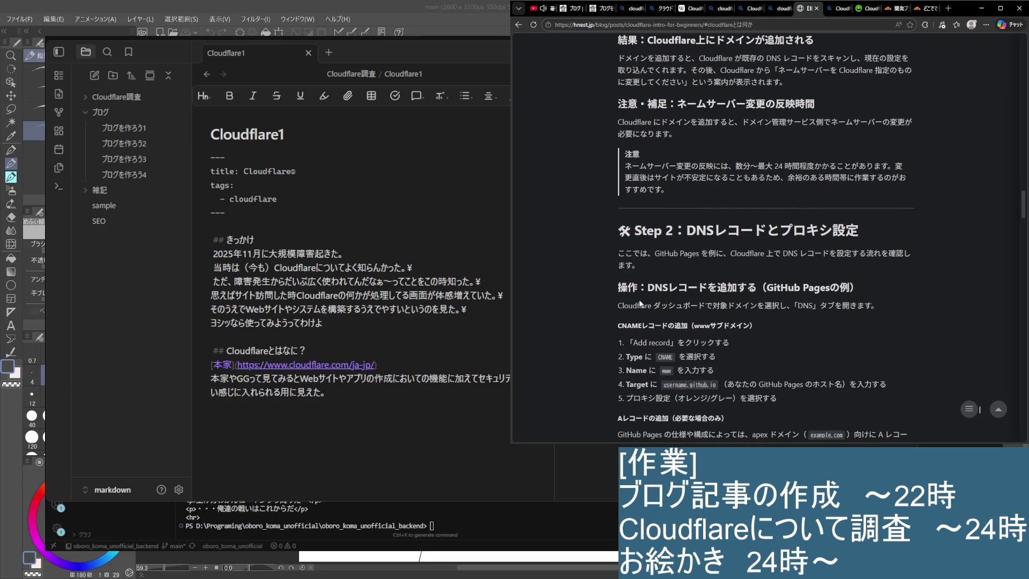
{"action": "scroll", "coordinate": [638, 300], "scroll_direction": "down", "scroll_amount": 2}
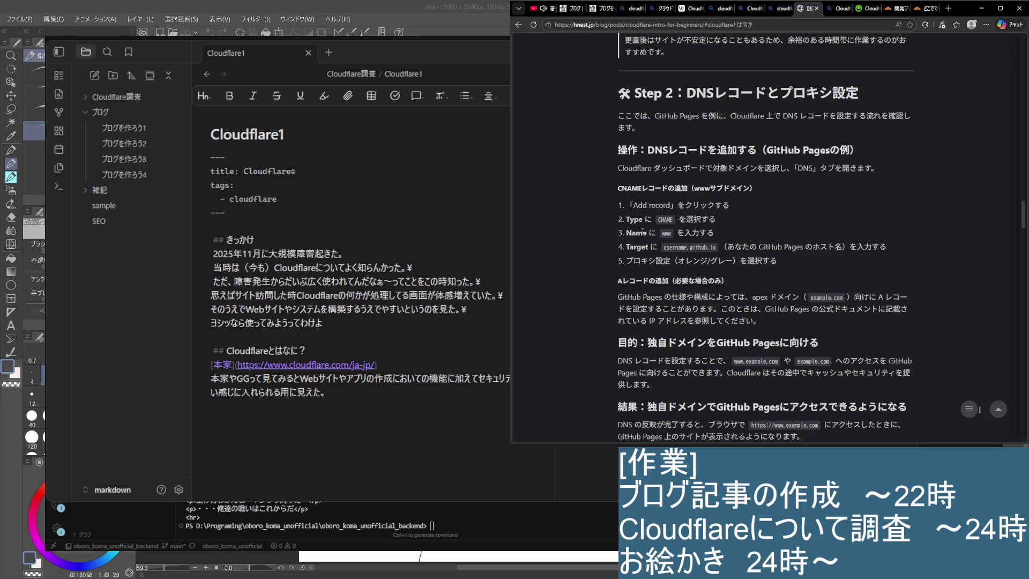
{"action": "scroll", "coordinate": [665, 159], "scroll_direction": "down", "scroll_amount": 1}
{"action": "scroll", "coordinate": [665, 159], "scroll_direction": "down", "scroll_amount": 1}
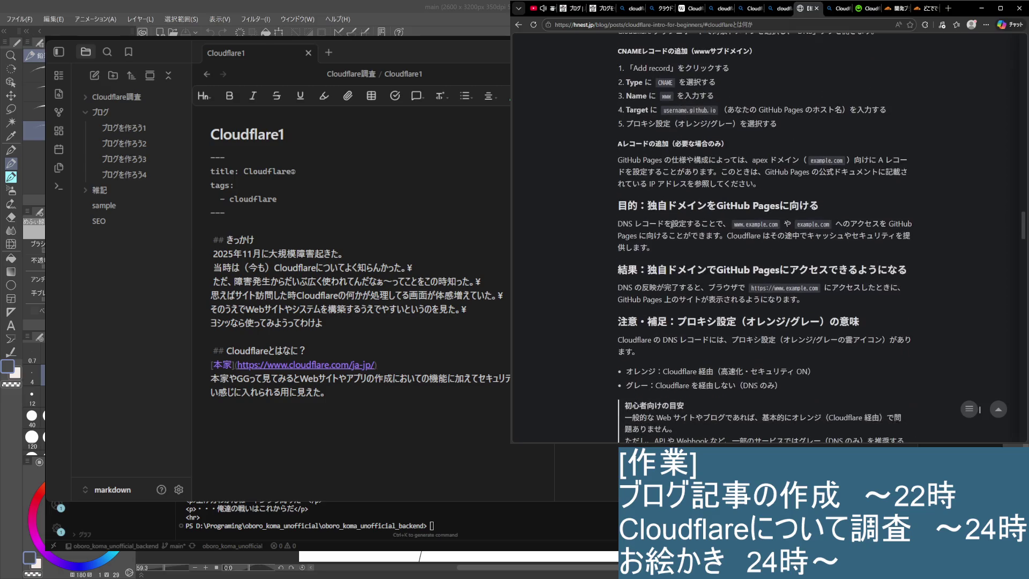
{"action": "scroll", "coordinate": [664, 220], "scroll_direction": "down", "scroll_amount": 1}
{"action": "mouse_move", "coordinate": [762, 270]}
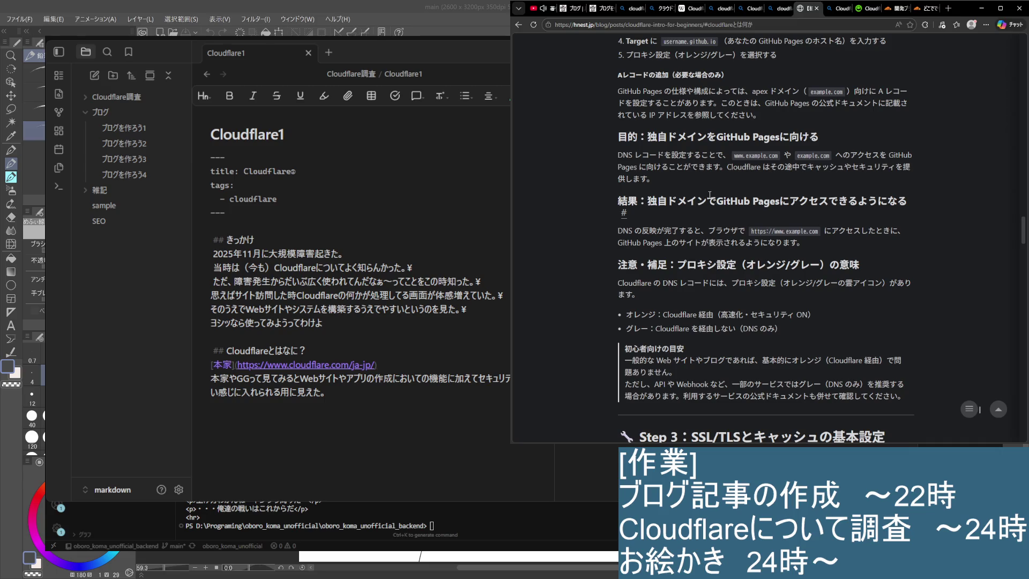
{"action": "scroll", "coordinate": [710, 194], "scroll_direction": "down", "scroll_amount": 1}
{"action": "scroll", "coordinate": [707, 196], "scroll_direction": "down", "scroll_amount": 1}
{"action": "scroll", "coordinate": [703, 199], "scroll_direction": "down", "scroll_amount": 4}
{"action": "scroll", "coordinate": [696, 204], "scroll_direction": "down", "scroll_amount": 3}
{"action": "scroll", "coordinate": [698, 203], "scroll_direction": "down", "scroll_amount": 1}
{"action": "scroll", "coordinate": [698, 203], "scroll_direction": "down", "scroll_amount": 4}
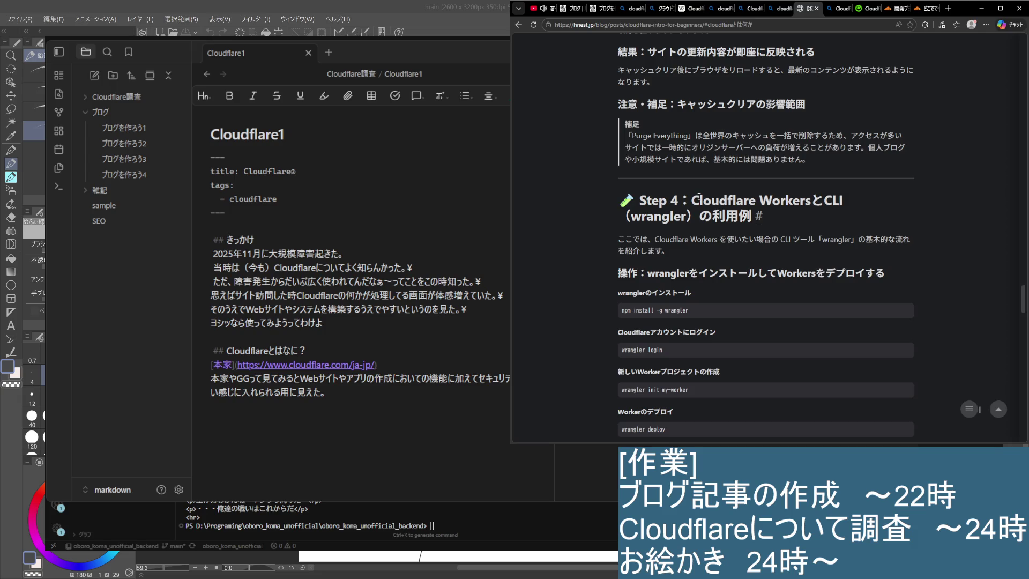
{"action": "scroll", "coordinate": [698, 199], "scroll_direction": "down", "scroll_amount": 2}
{"action": "scroll", "coordinate": [697, 201], "scroll_direction": "down", "scroll_amount": 3}
{"action": "scroll", "coordinate": [695, 202], "scroll_direction": "down", "scroll_amount": 1}
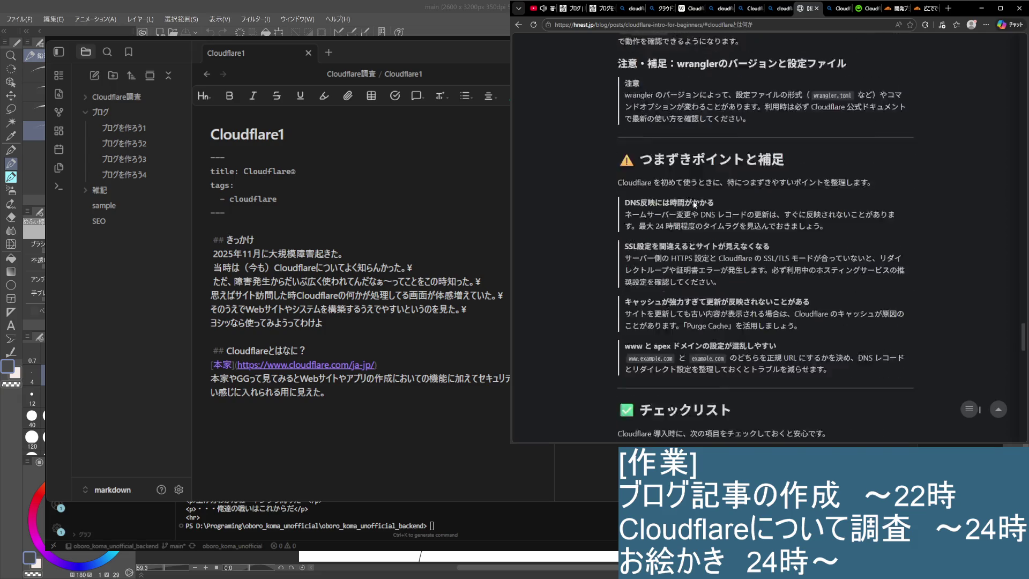
{"action": "scroll", "coordinate": [693, 203], "scroll_direction": "down", "scroll_amount": 1}
{"action": "scroll", "coordinate": [686, 196], "scroll_direction": "down", "scroll_amount": 3}
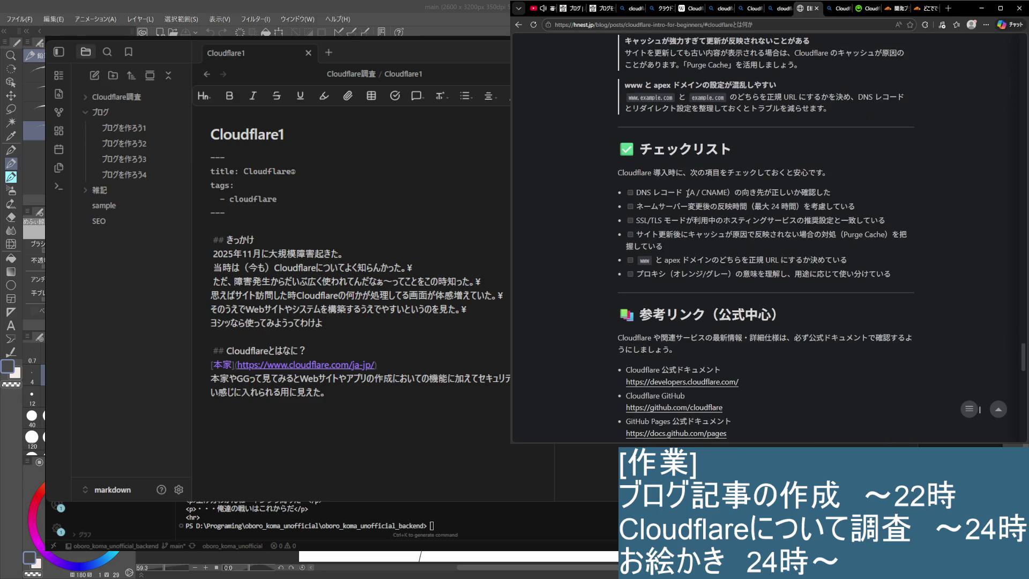
{"action": "scroll", "coordinate": [687, 194], "scroll_direction": "down", "scroll_amount": 3}
{"action": "scroll", "coordinate": [685, 200], "scroll_direction": "down", "scroll_amount": 3}
{"action": "scroll", "coordinate": [682, 204], "scroll_direction": "up", "scroll_amount": 20}
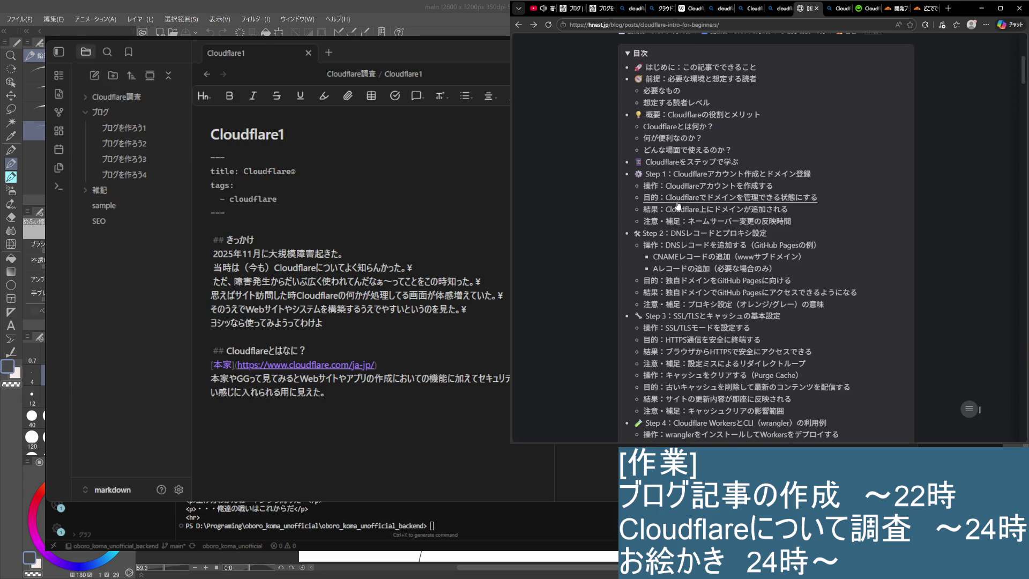
{"action": "scroll", "coordinate": [677, 206], "scroll_direction": "down", "scroll_amount": 2}
{"action": "scroll", "coordinate": [675, 211], "scroll_direction": "down", "scroll_amount": 4}
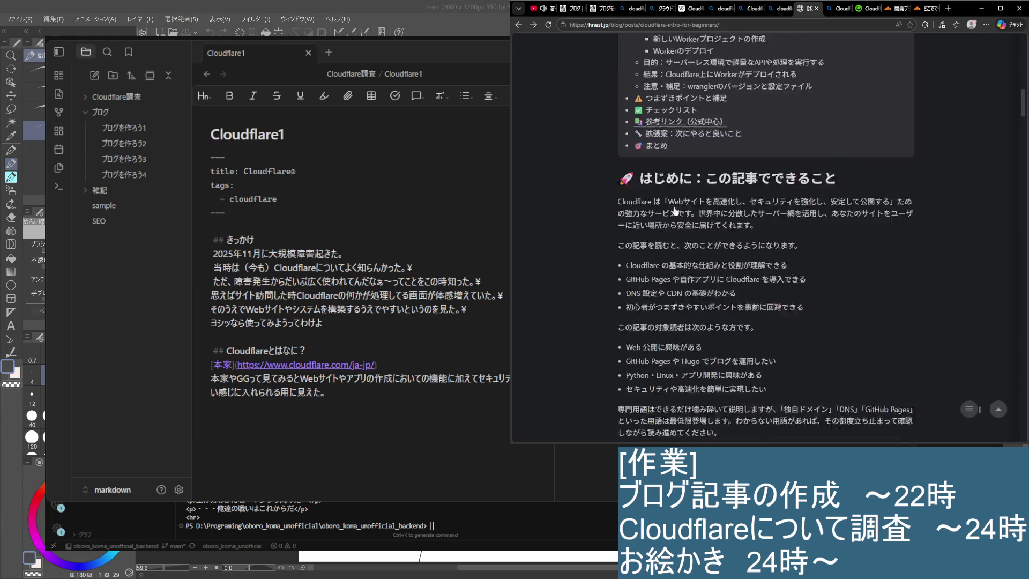
{"action": "scroll", "coordinate": [677, 207], "scroll_direction": "up", "scroll_amount": 2}
{"action": "scroll", "coordinate": [683, 185], "scroll_direction": "up", "scroll_amount": 7}
{"action": "scroll", "coordinate": [692, 165], "scroll_direction": "up", "scroll_amount": 1}
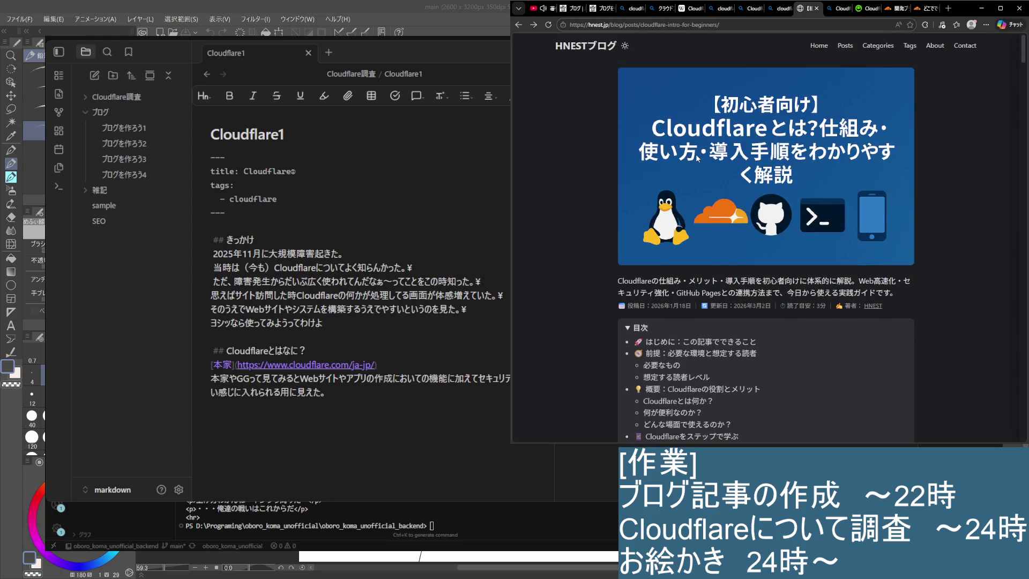
{"action": "key", "text": "alt+Left"}
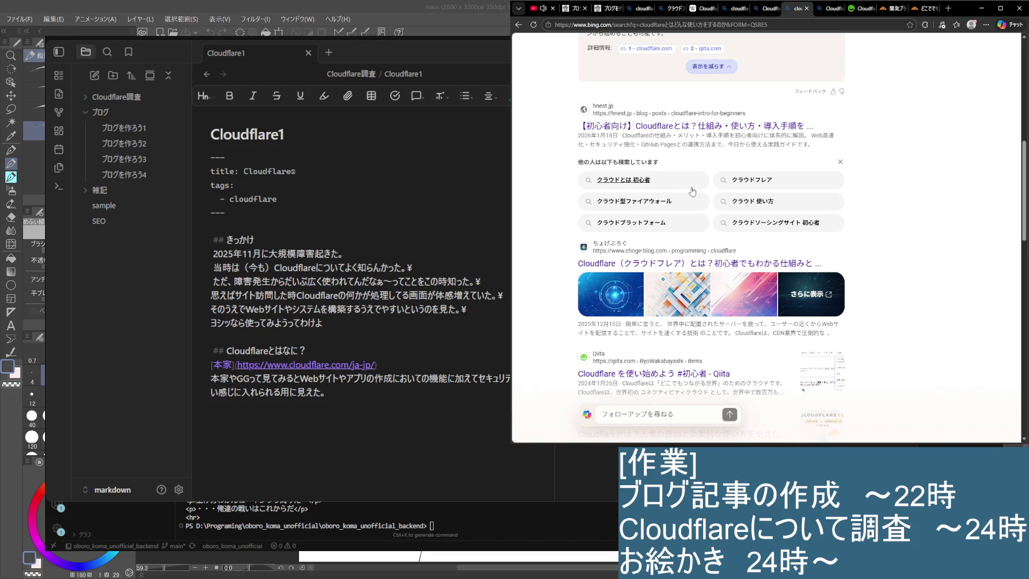
Step: Open several related Bing searches (クラウドとは 初心者, Cloudflare とはわかりやすく, 使い方), then close the extra search tabs
{"action": "left_click", "coordinate": [692, 191]}
{"action": "left_click", "coordinate": [773, 7]}
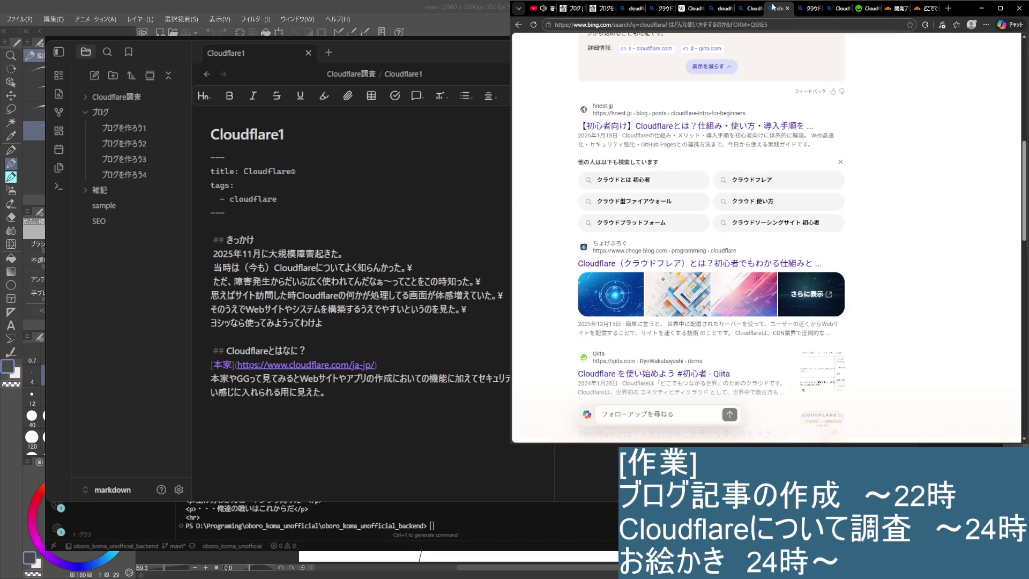
{"action": "scroll", "coordinate": [707, 242], "scroll_direction": "down", "scroll_amount": 5}
{"action": "scroll", "coordinate": [707, 242], "scroll_direction": "down", "scroll_amount": 3}
{"action": "left_click", "coordinate": [723, 237]}
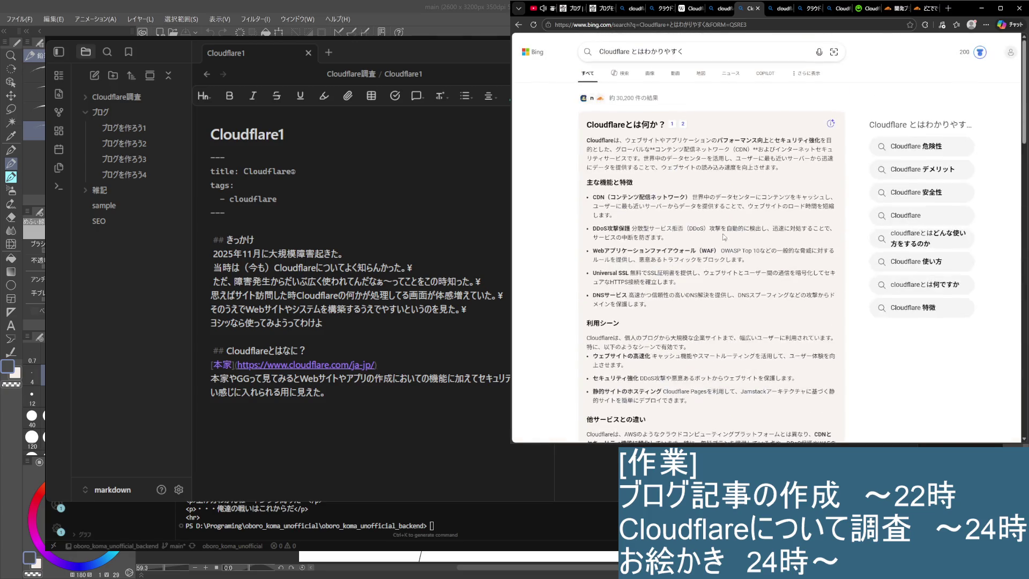
{"action": "scroll", "coordinate": [722, 237], "scroll_direction": "down", "scroll_amount": 5}
{"action": "left_click", "coordinate": [707, 313]}
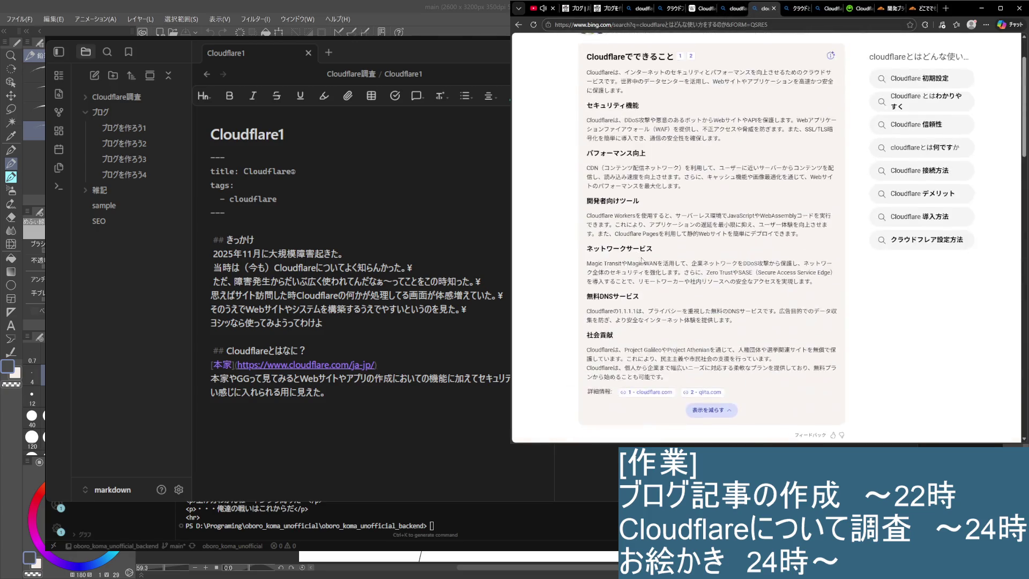
{"action": "scroll", "coordinate": [641, 262], "scroll_direction": "up", "scroll_amount": 1}
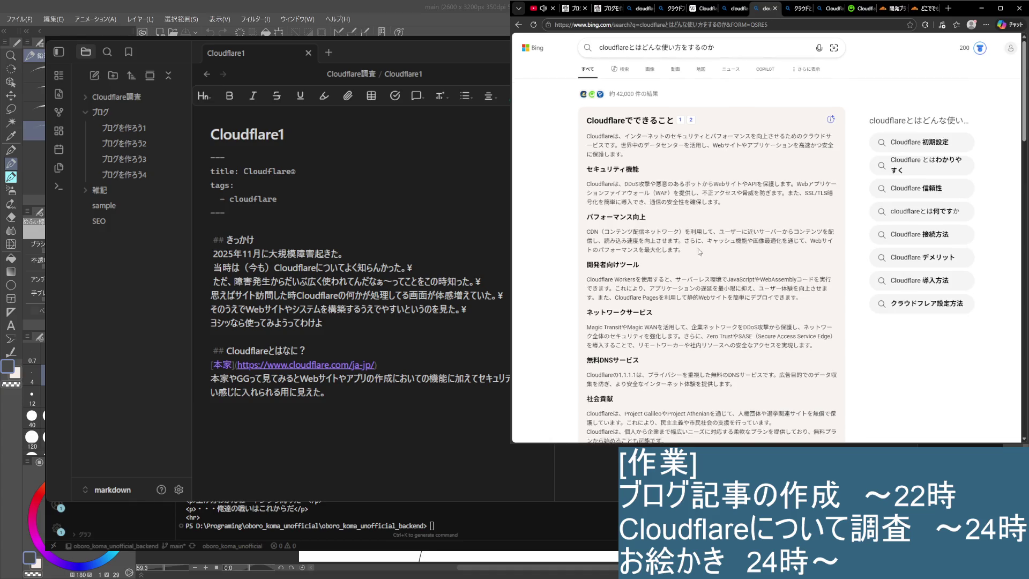
{"action": "scroll", "coordinate": [697, 252], "scroll_direction": "down", "scroll_amount": 8}
{"action": "scroll", "coordinate": [696, 249], "scroll_direction": "up", "scroll_amount": 2}
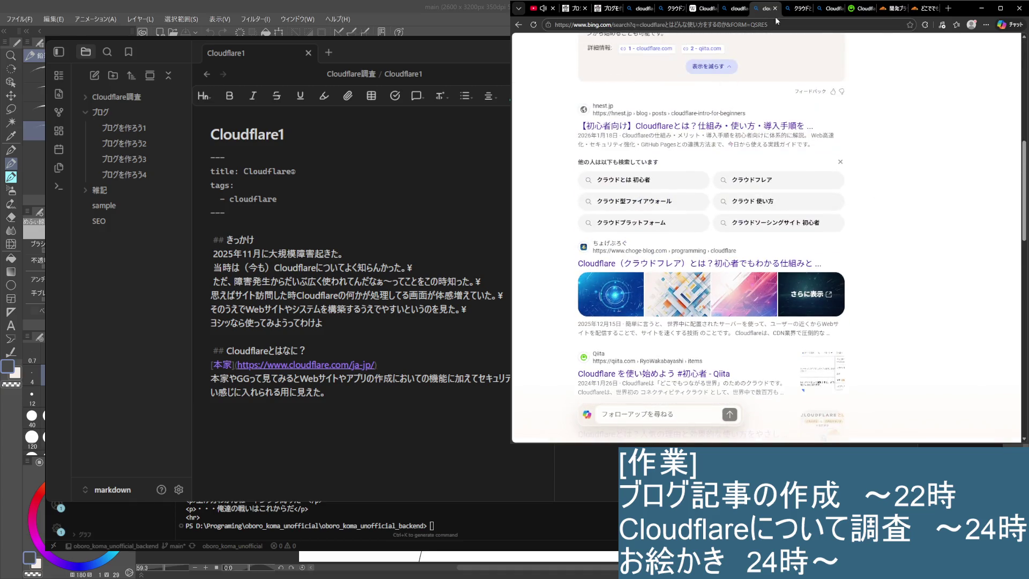
{"action": "left_click", "coordinate": [804, 10]}
{"action": "left_click", "coordinate": [805, 12]}
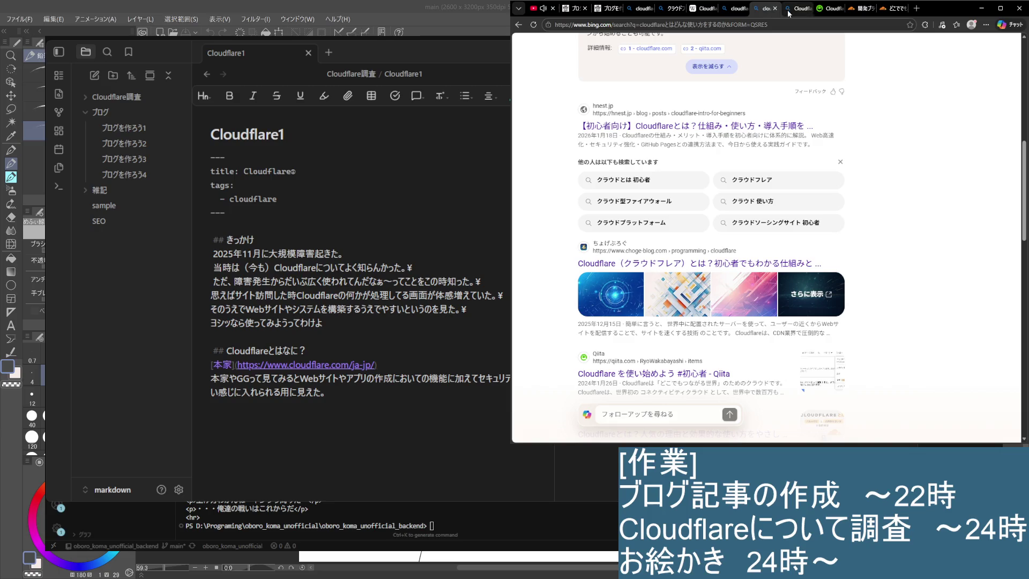
{"action": "left_click", "coordinate": [806, 11]}
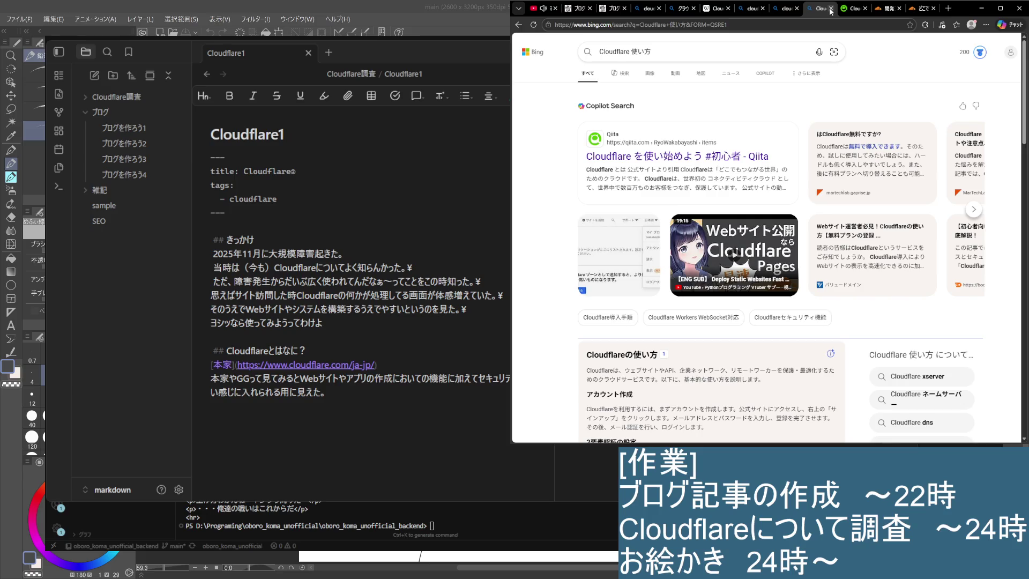
Step: Close the Cloudflare 使い方 search tab so the Qiita Cloudflare article is showing
{"action": "left_click", "coordinate": [830, 10]}
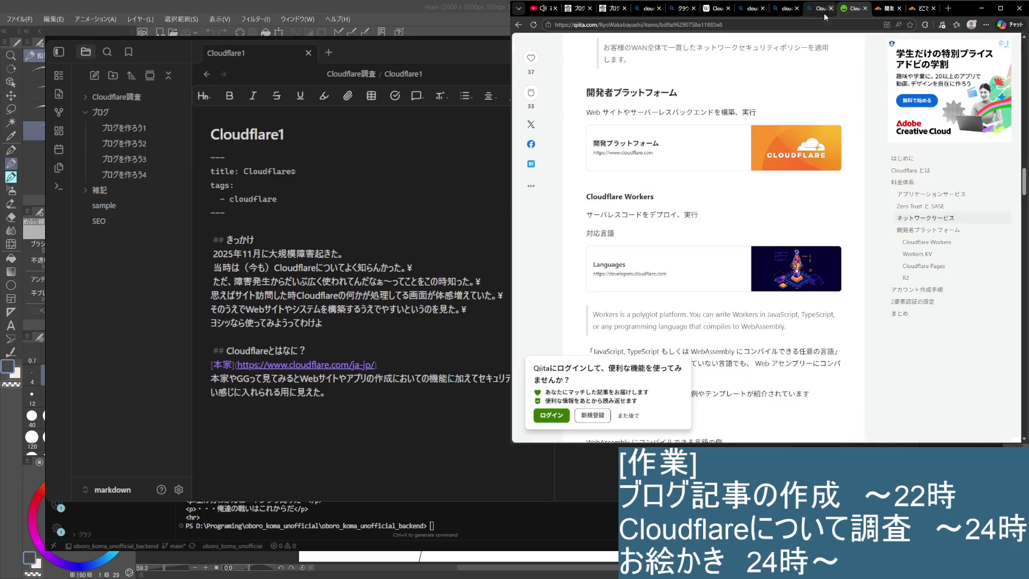
{"action": "scroll", "coordinate": [712, 273], "scroll_direction": "down", "scroll_amount": 1}
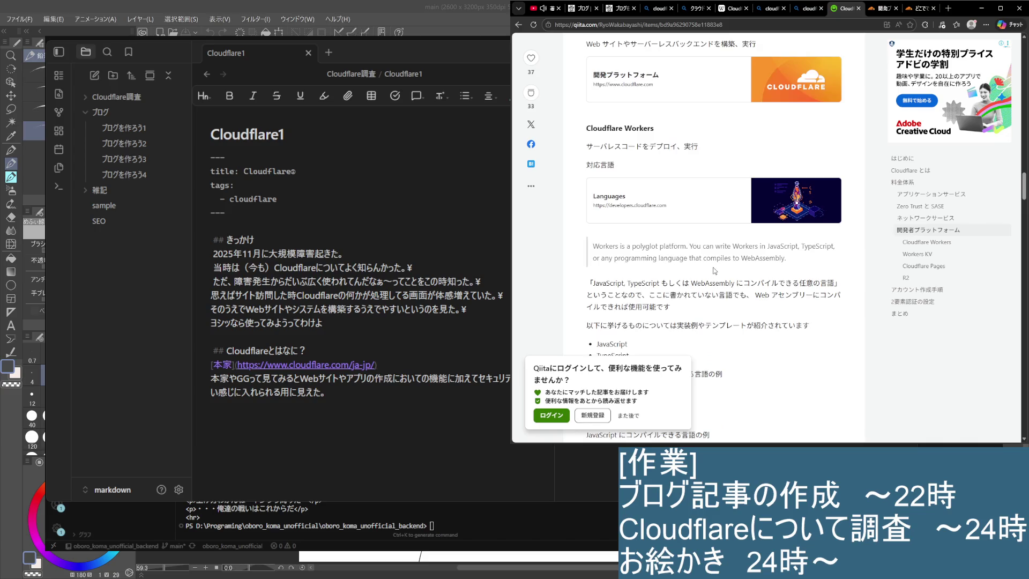
{"action": "scroll", "coordinate": [712, 273], "scroll_direction": "down", "scroll_amount": 3}
{"action": "scroll", "coordinate": [704, 256], "scroll_direction": "down", "scroll_amount": 1}
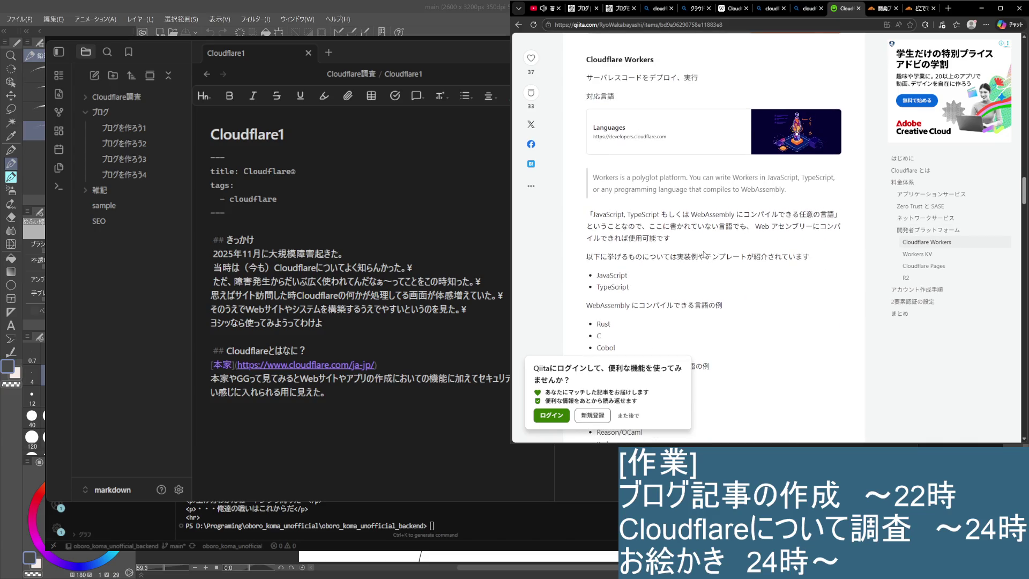